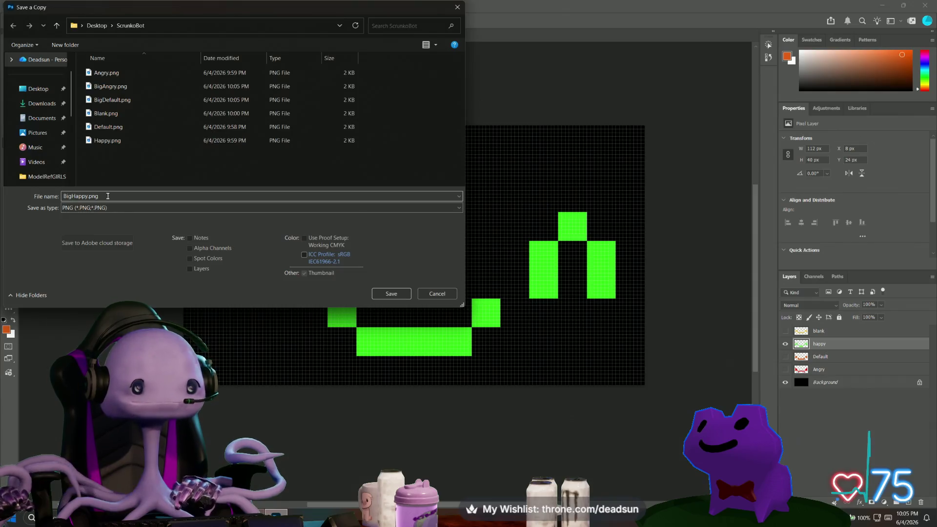
Step: Save the happy face as BigHappy.png, then hide it and select the blank face layer
{"action": "left_click", "coordinate": [390, 294]}
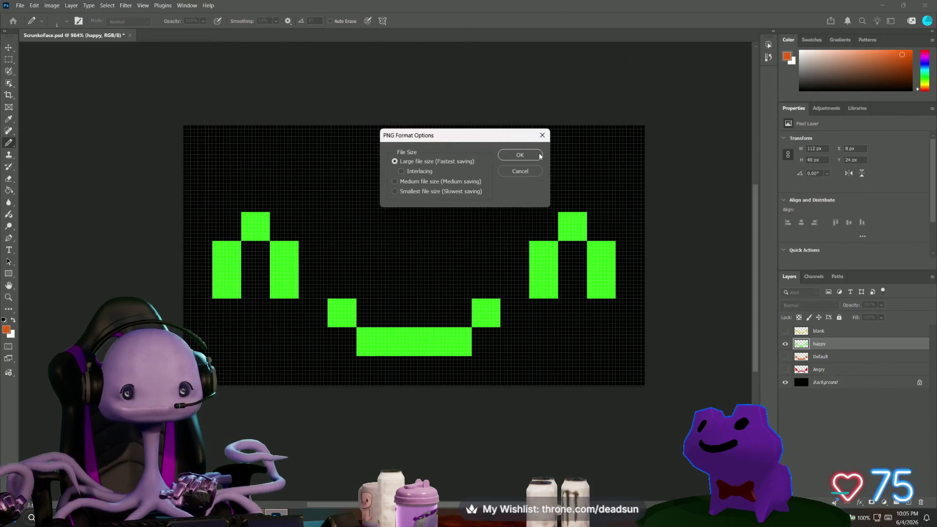
{"action": "left_click", "coordinate": [520, 155]}
{"action": "left_click", "coordinate": [785, 344]}
{"action": "left_click", "coordinate": [785, 331]}
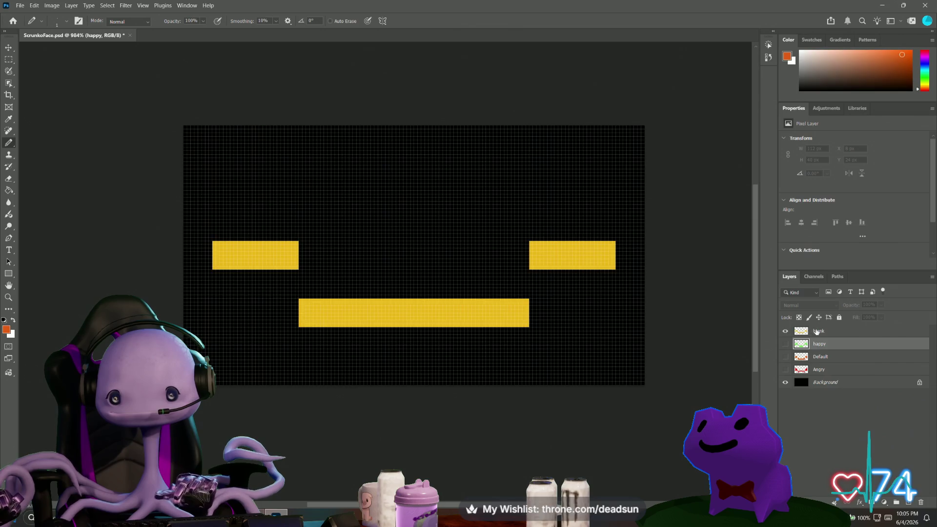
{"action": "left_click", "coordinate": [819, 331]}
Step: Save a PNG copy of the blank face named BigBlank.png in the ScrunkoBot folder
{"action": "left_click", "coordinate": [18, 6]}
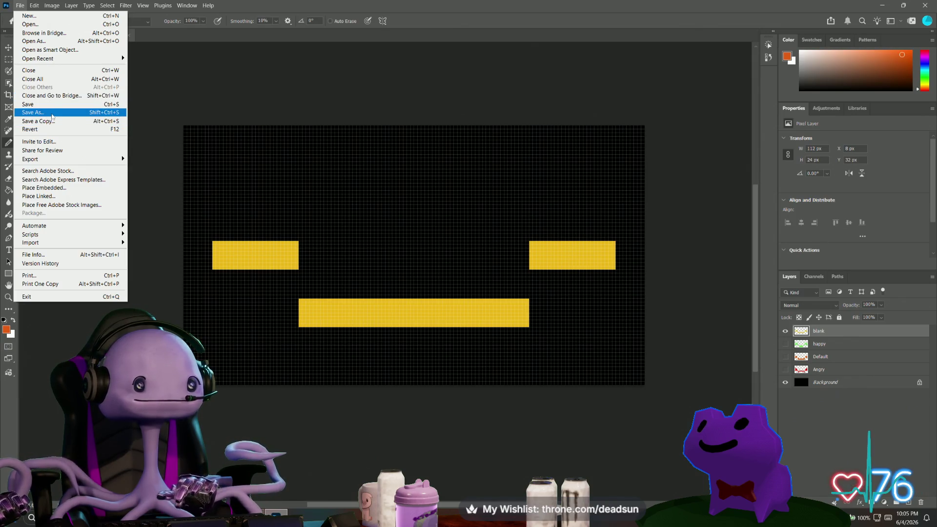
{"action": "left_click", "coordinate": [52, 121]}
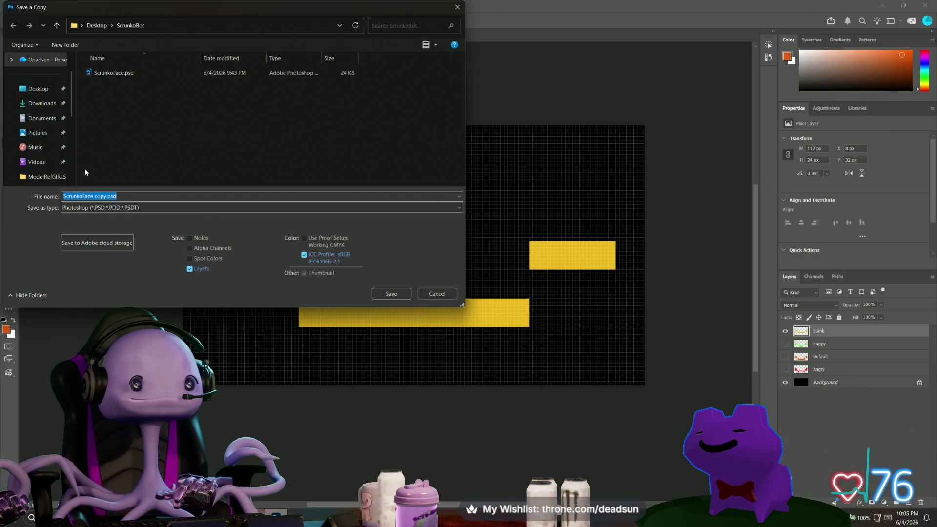
{"action": "left_click", "coordinate": [142, 210]}
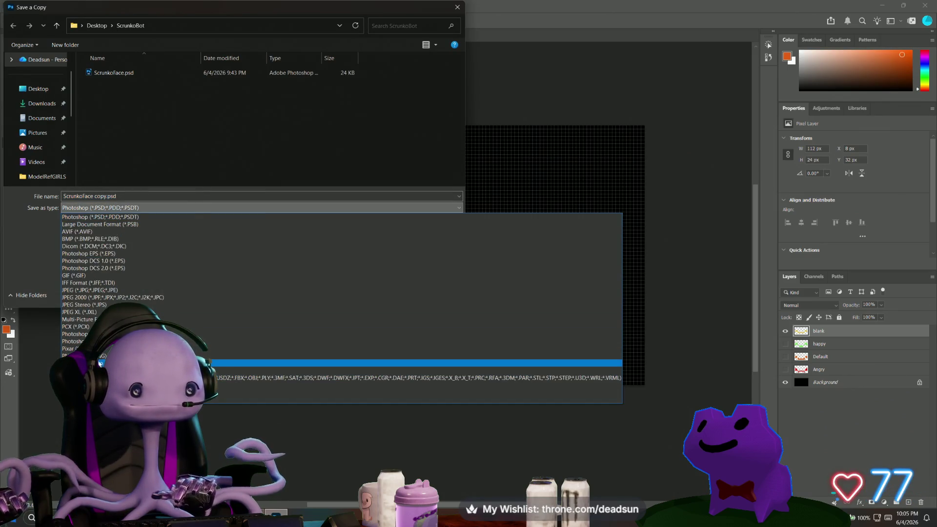
{"action": "left_click", "coordinate": [100, 363]}
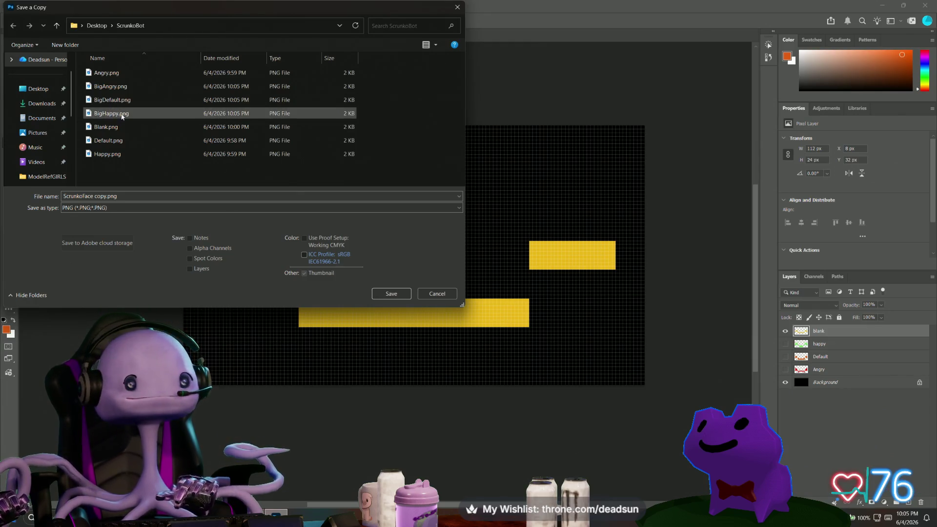
{"action": "left_click", "coordinate": [109, 127]}
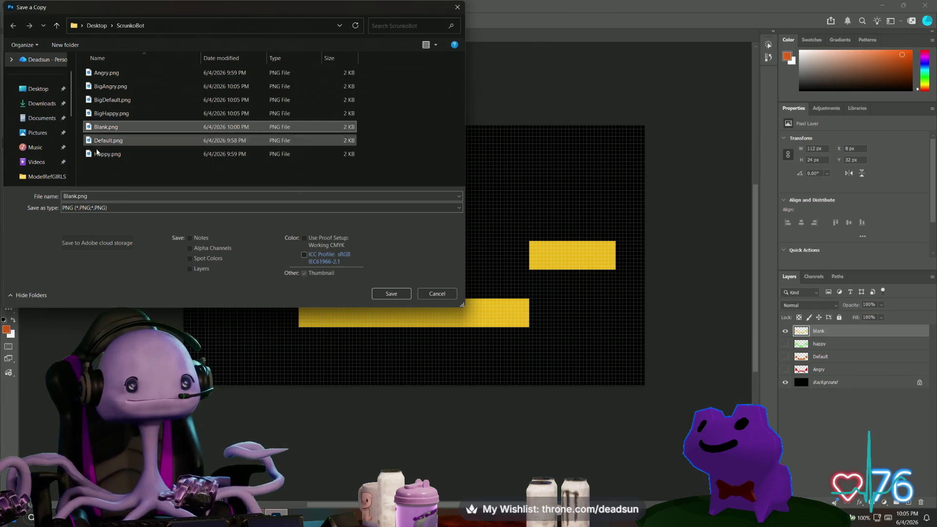
{"action": "left_click", "coordinate": [63, 196]}
{"action": "type", "text": "Big"}
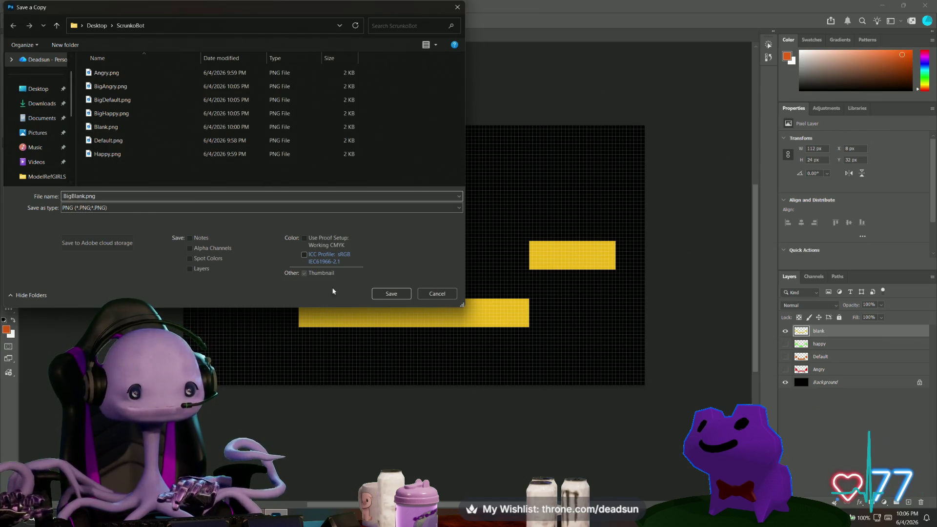
{"action": "left_click", "coordinate": [391, 293]}
{"action": "left_click", "coordinate": [531, 158]}
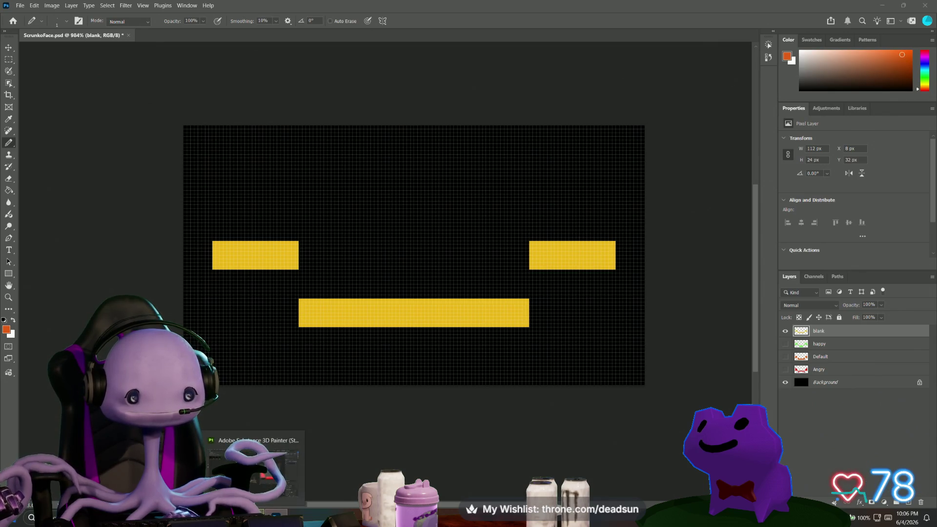
{"action": "left_click", "coordinate": [260, 483]}
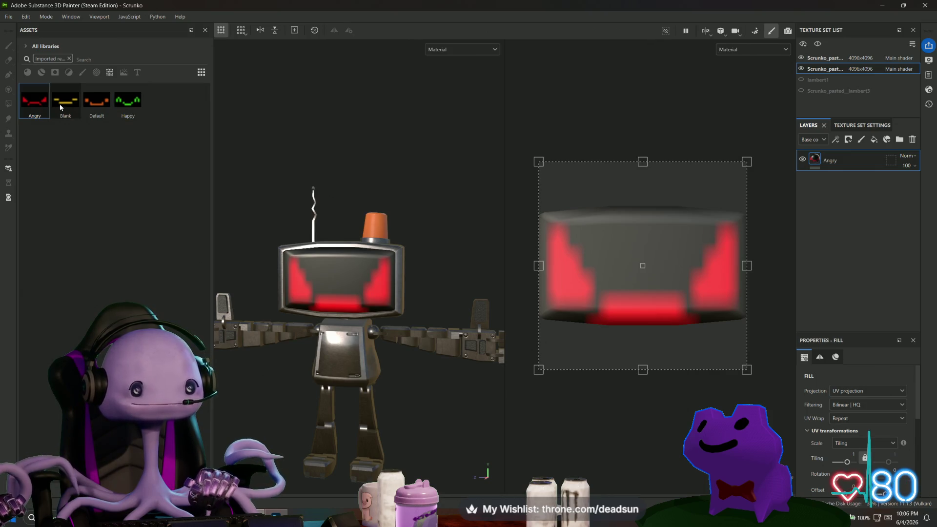
Step: Delete the Happy, Default, Blank and Angry face images from the Assets panel
{"action": "right_click", "coordinate": [128, 111]}
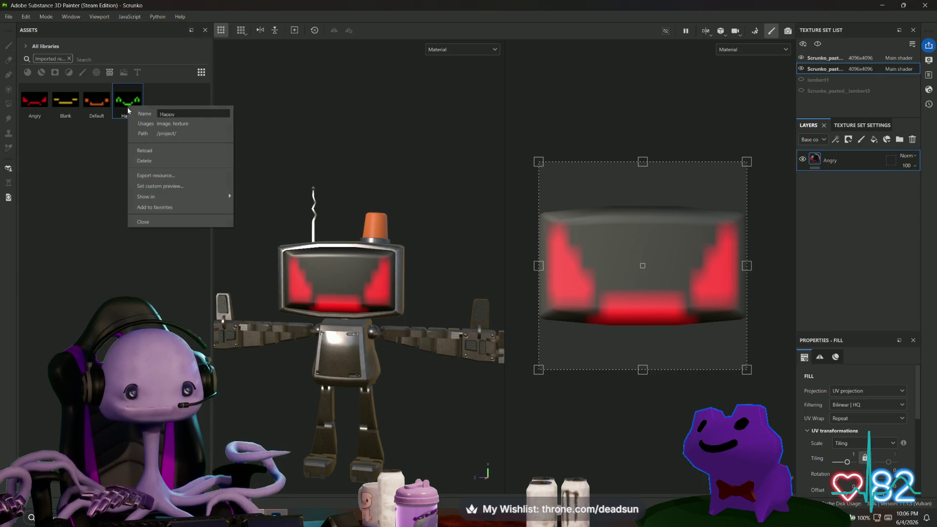
{"action": "left_click", "coordinate": [146, 152]}
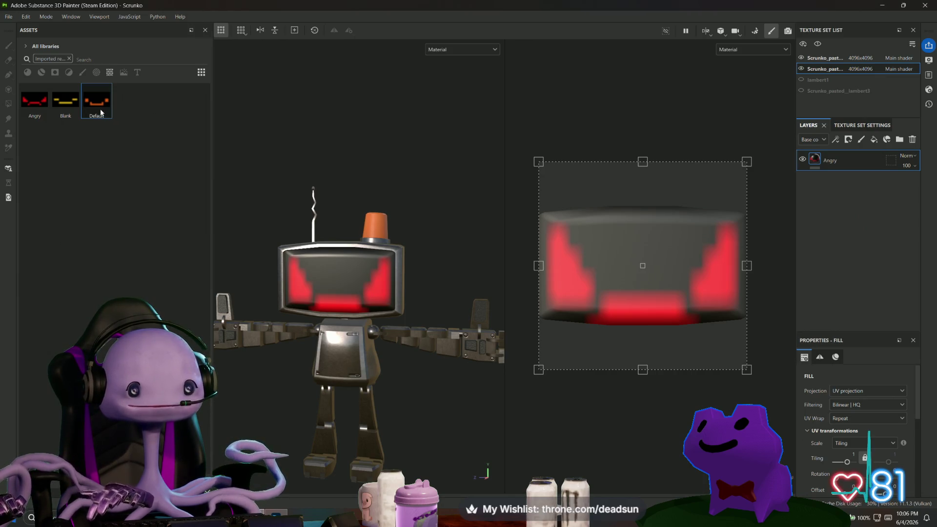
{"action": "right_click", "coordinate": [101, 112]}
{"action": "left_click", "coordinate": [130, 164]}
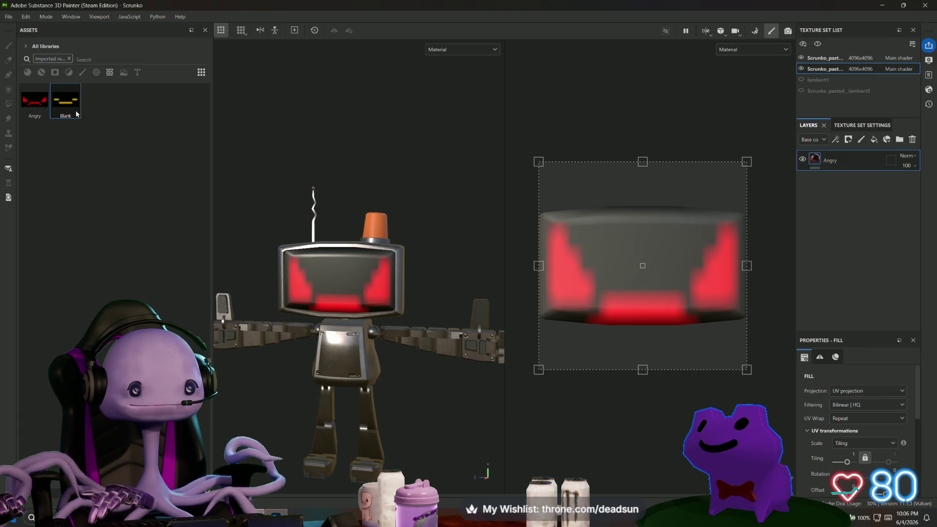
{"action": "right_click", "coordinate": [77, 113]}
{"action": "left_click", "coordinate": [104, 160]}
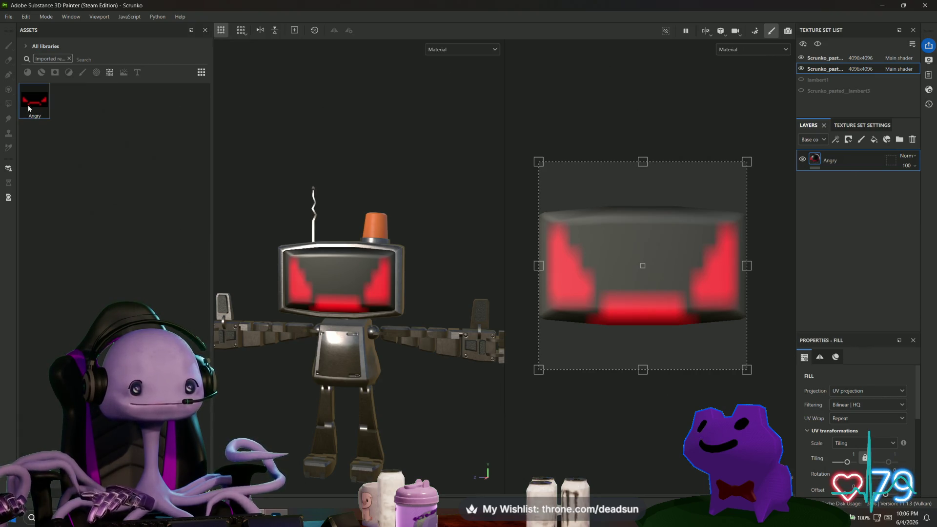
{"action": "right_click", "coordinate": [27, 104]}
{"action": "left_click", "coordinate": [55, 151]}
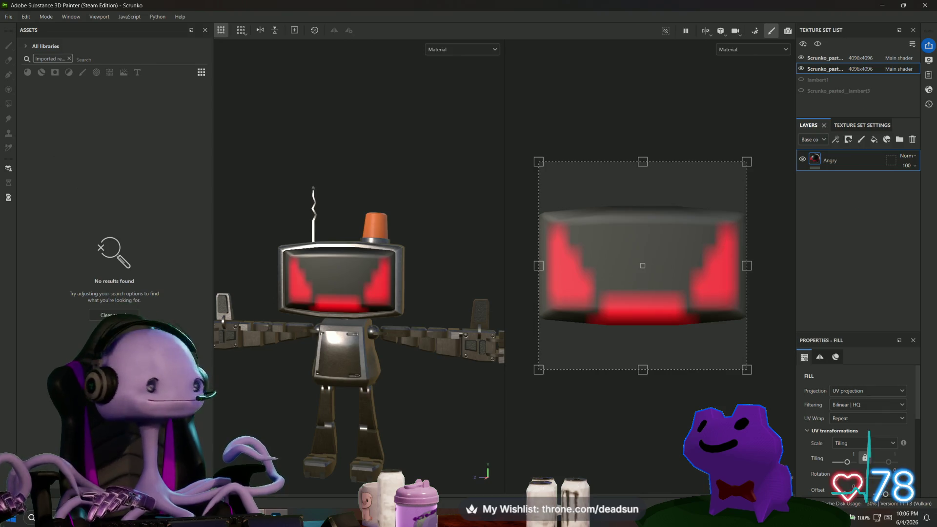
Step: Add BigAngry, BigBlank, BigDefault and BigHappy PNGs to the Import resources list
{"action": "key", "text": "ctrl+i"}
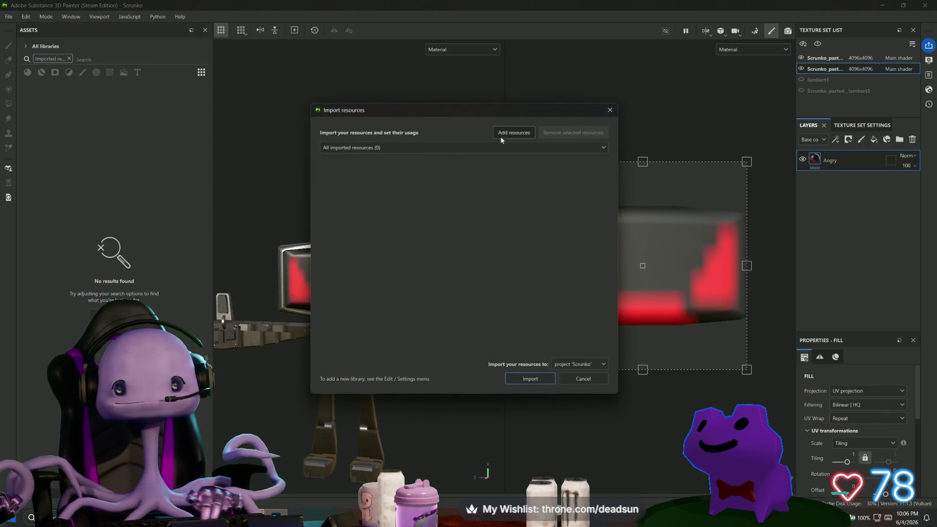
{"action": "left_click", "coordinate": [508, 134]}
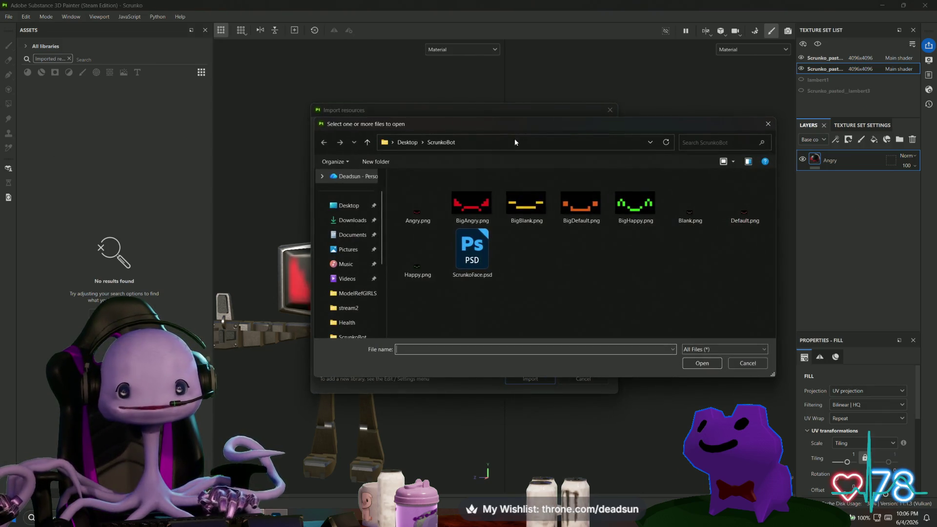
{"action": "left_click", "coordinate": [472, 205]}
{"action": "left_click", "coordinate": [581, 205], "text": "shift"}
{"action": "left_click", "coordinate": [636, 205], "text": "shift"}
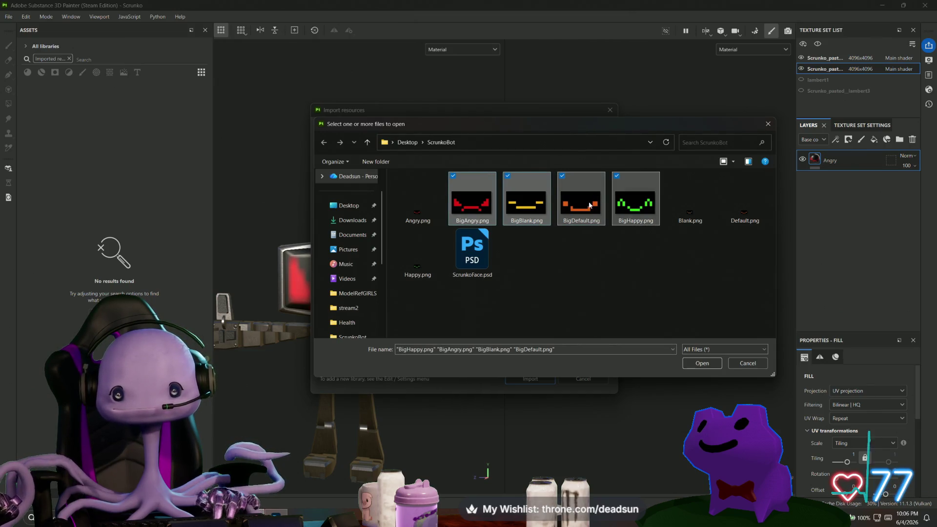
{"action": "right_click", "coordinate": [582, 200]}
{"action": "left_click", "coordinate": [581, 193]}
{"action": "left_click", "coordinate": [472, 203], "text": "ctrl"}
{"action": "left_click", "coordinate": [527, 202], "text": "ctrl"}
{"action": "left_click", "coordinate": [635, 202], "text": "ctrl"}
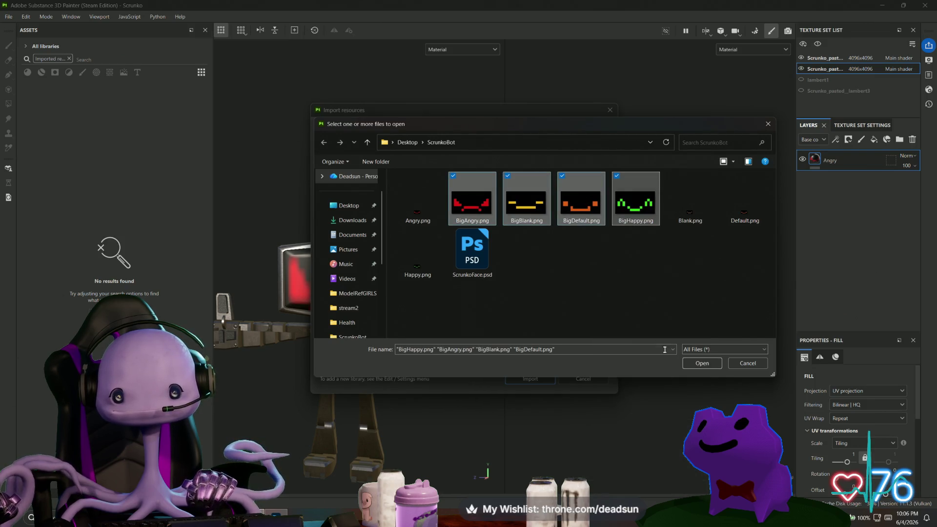
{"action": "left_click", "coordinate": [693, 364]}
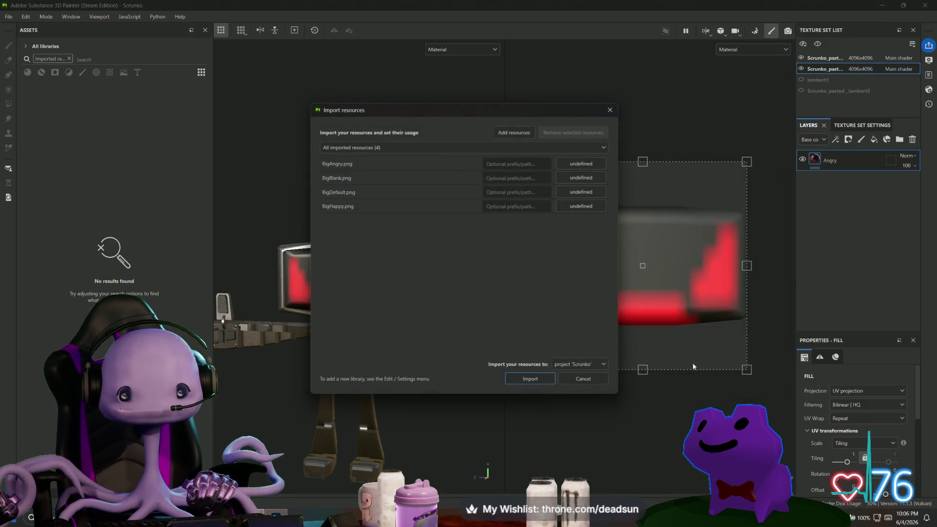
Step: Set the usage of all four Big face images to texture
{"action": "left_click", "coordinate": [581, 164]}
{"action": "left_click", "coordinate": [610, 202]}
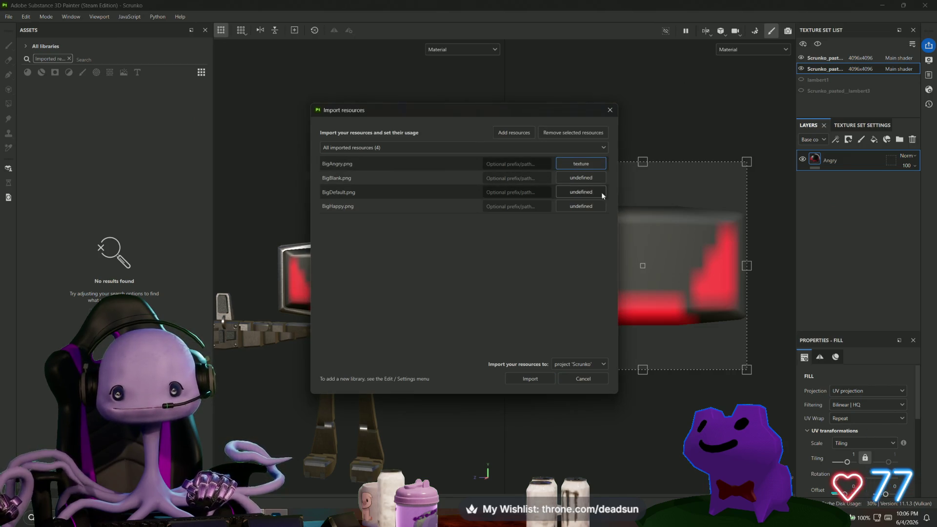
{"action": "left_click", "coordinate": [589, 178]}
{"action": "left_click", "coordinate": [608, 216]}
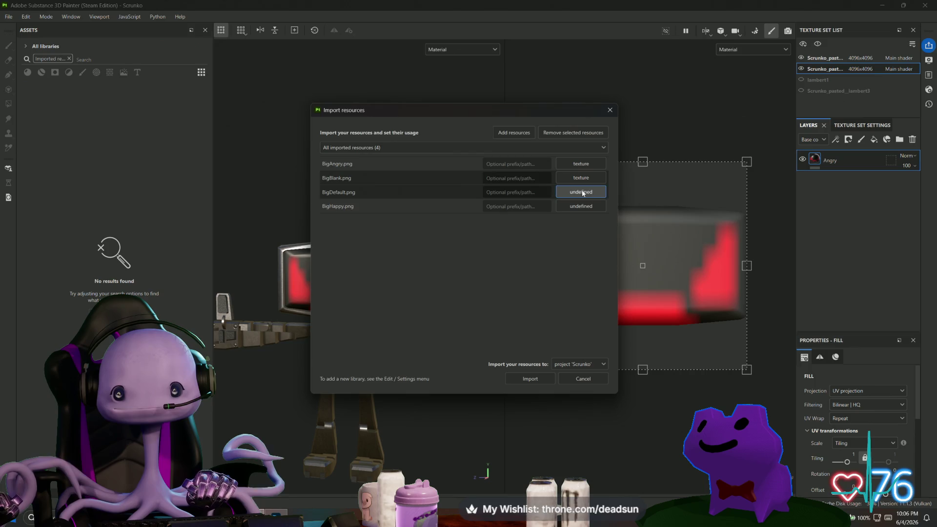
{"action": "left_click", "coordinate": [583, 192]}
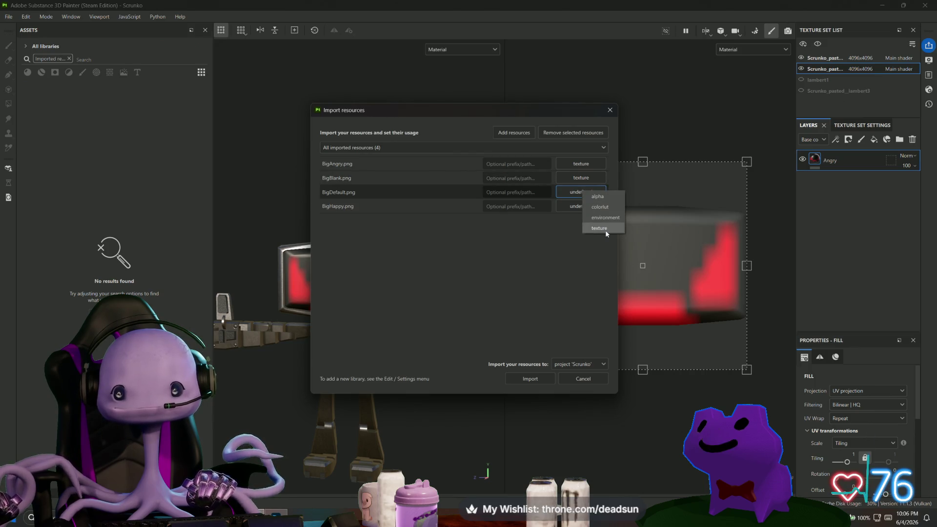
{"action": "left_click", "coordinate": [605, 229]}
{"action": "left_click", "coordinate": [581, 207]}
{"action": "left_click", "coordinate": [603, 244]}
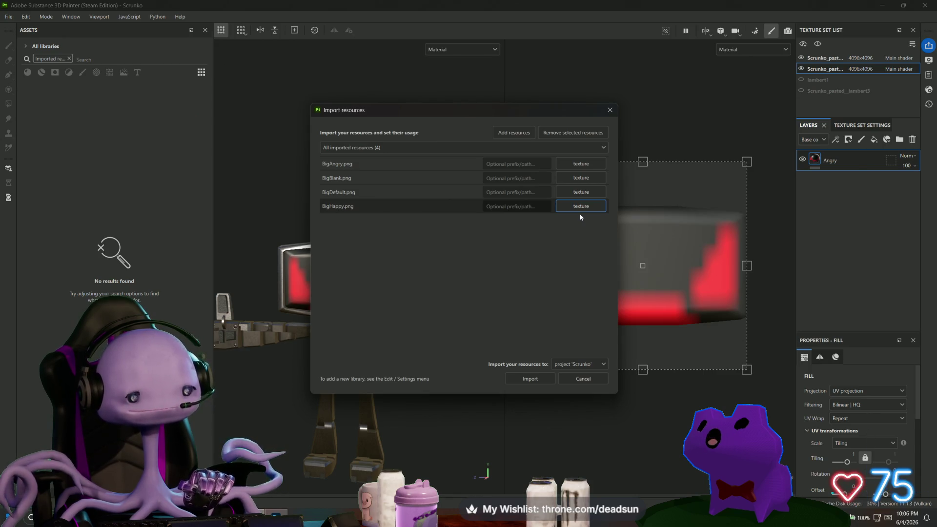
Step: Import the four face textures into the project 'Scrunko'
{"action": "left_click", "coordinate": [510, 316]}
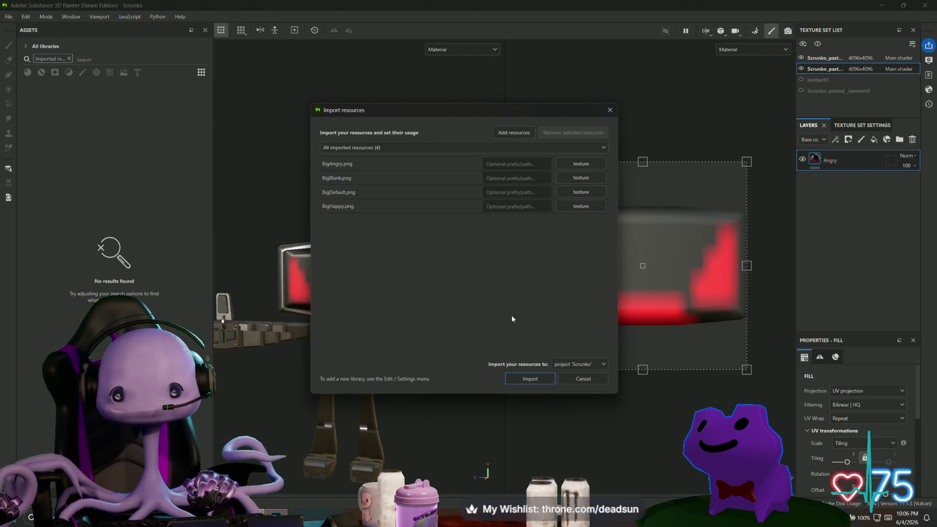
{"action": "left_click", "coordinate": [575, 365]}
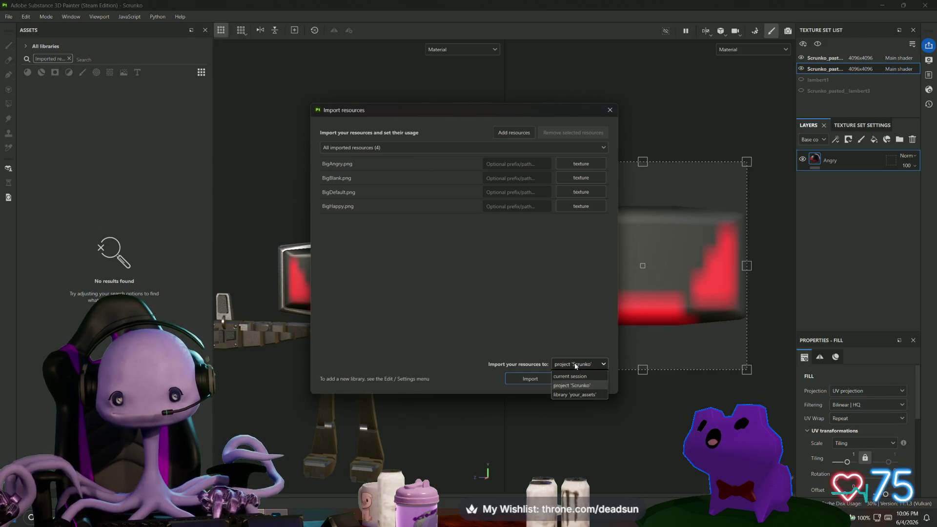
{"action": "left_click", "coordinate": [576, 364]}
{"action": "left_click", "coordinate": [575, 364]}
{"action": "left_click", "coordinate": [572, 386]}
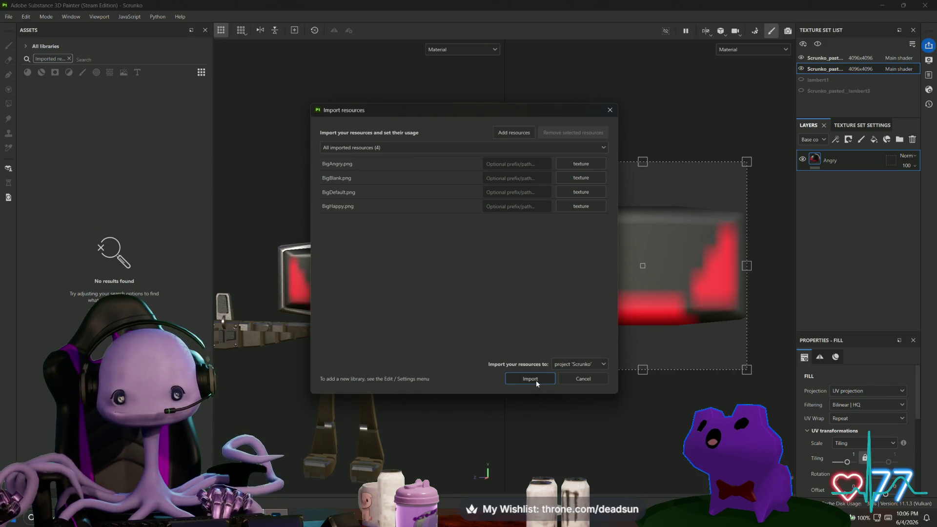
{"action": "left_click", "coordinate": [536, 380]}
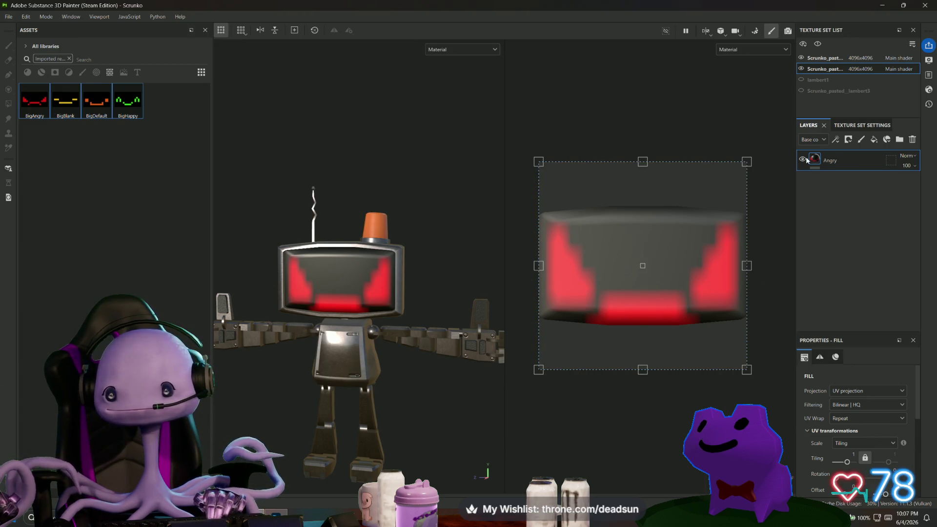
Step: Delete the Angry fill layer and undo a BigDefault drop that came in as a mask
{"action": "key", "text": "Delete"}
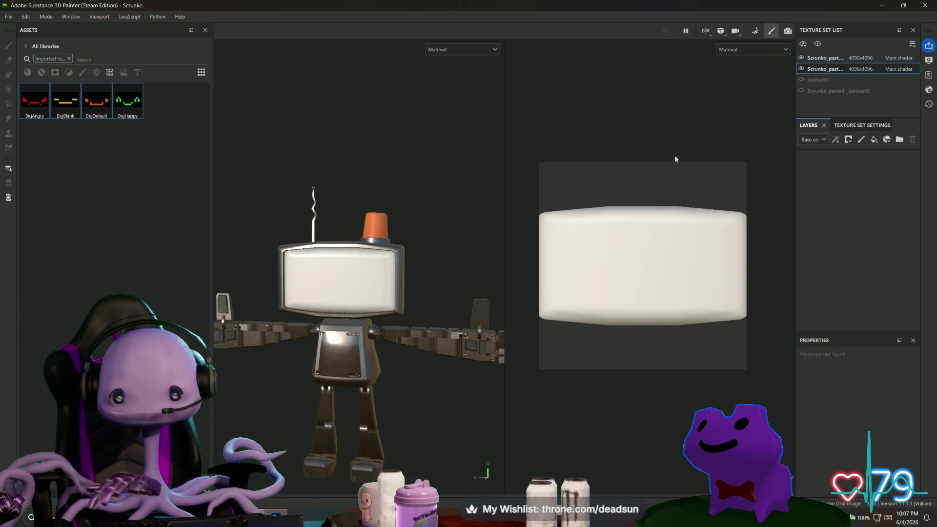
{"action": "mouse_move", "coordinate": [97, 104]}
{"action": "left_mouse_down"}
{"action": "mouse_move", "coordinate": [502, 244]}
{"action": "mouse_move", "coordinate": [638, 265]}
{"action": "mouse_move", "coordinate": [630, 254]}
{"action": "left_mouse_up"}
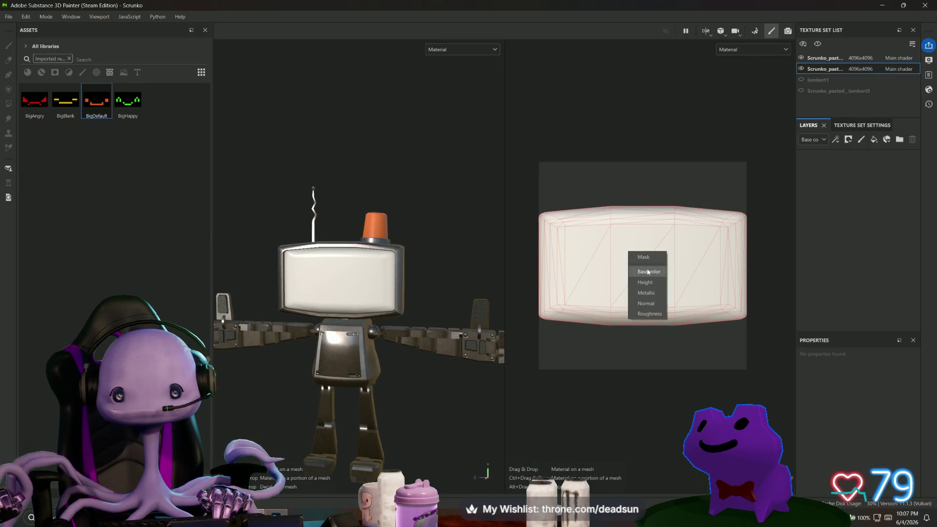
{"action": "key", "text": "Escape"}
{"action": "mouse_move", "coordinate": [96, 104]}
{"action": "left_mouse_down"}
{"action": "mouse_move", "coordinate": [222, 130]}
{"action": "mouse_move", "coordinate": [830, 178]}
{"action": "left_mouse_up"}
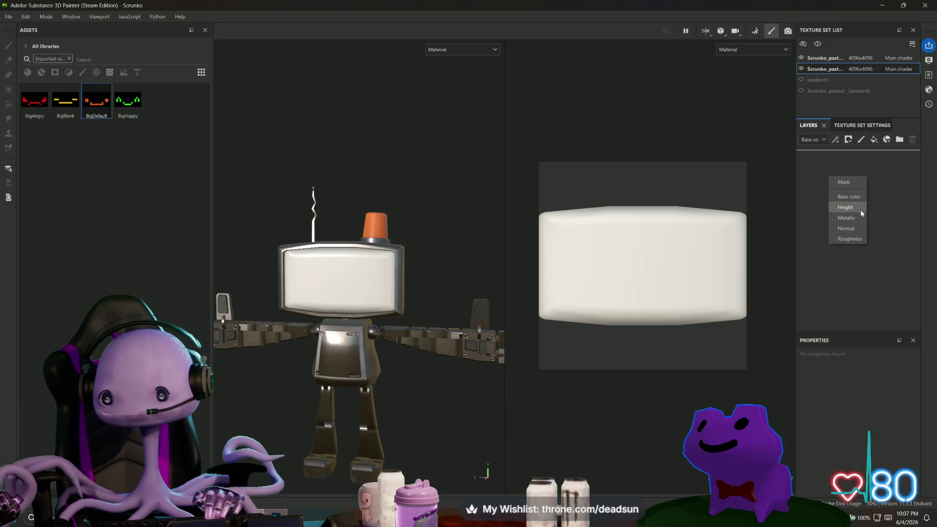
{"action": "left_click", "coordinate": [862, 185]}
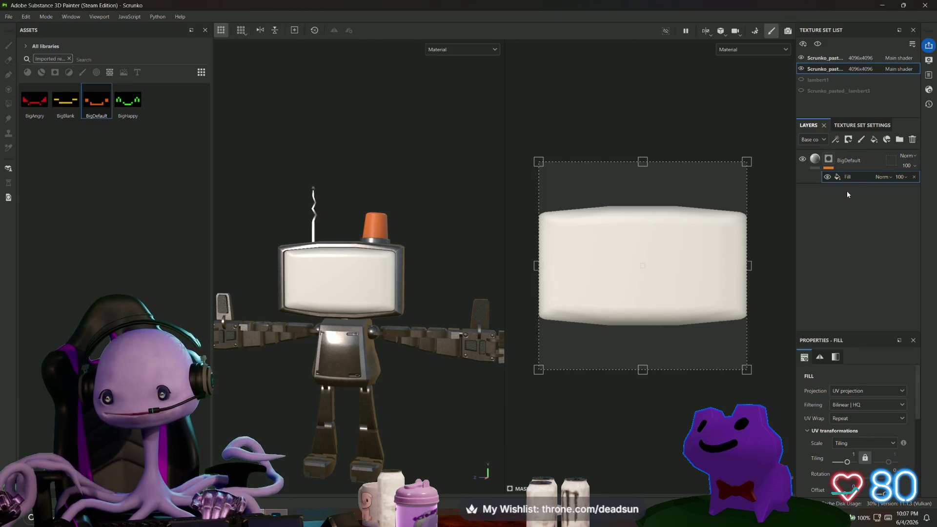
{"action": "key", "text": "ctrl+z"}
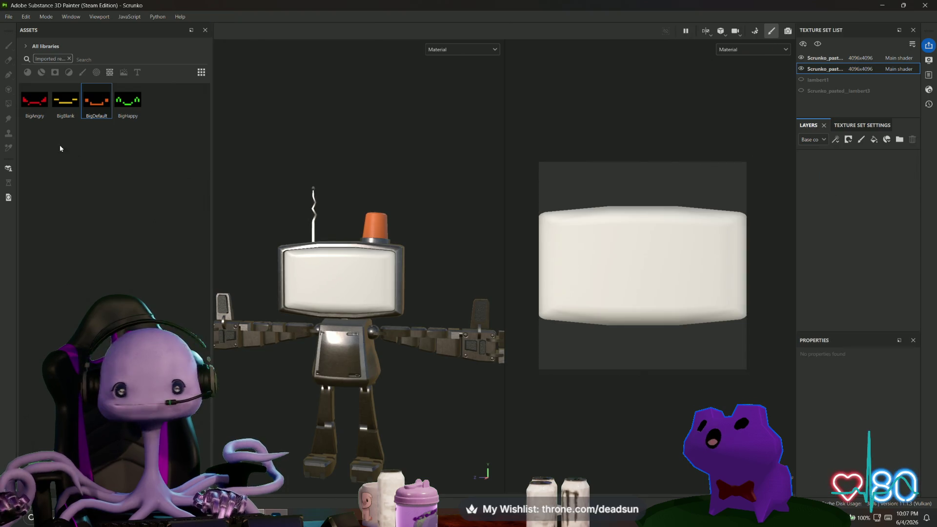
Step: Add BigDefault as a Base color fill and shift its projection up on the screen
{"action": "mouse_move", "coordinate": [97, 102]}
{"action": "left_mouse_down"}
{"action": "mouse_move", "coordinate": [98, 110]}
{"action": "mouse_move", "coordinate": [672, 186]}
{"action": "mouse_move", "coordinate": [817, 166]}
{"action": "left_mouse_up"}
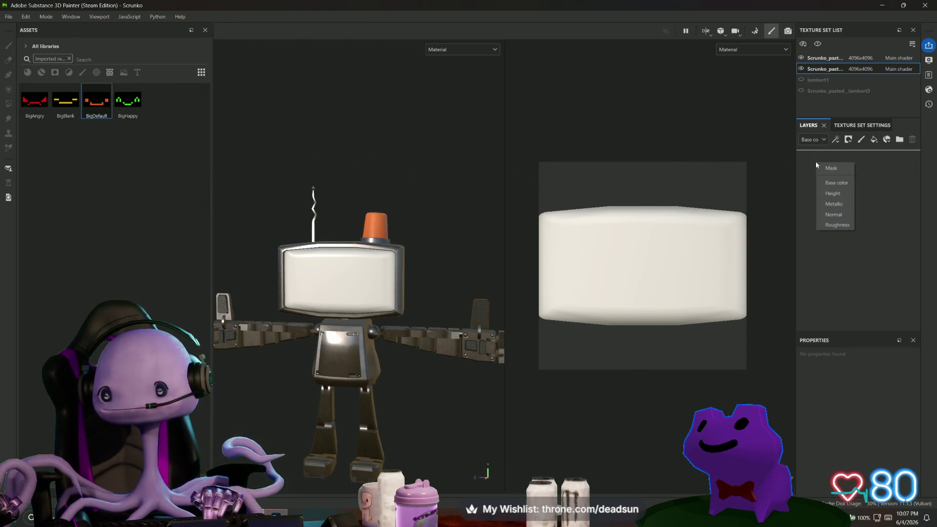
{"action": "left_click", "coordinate": [845, 183]}
{"action": "left_click_drag", "start_coordinate": [649, 219], "coordinate": [647, 184]}
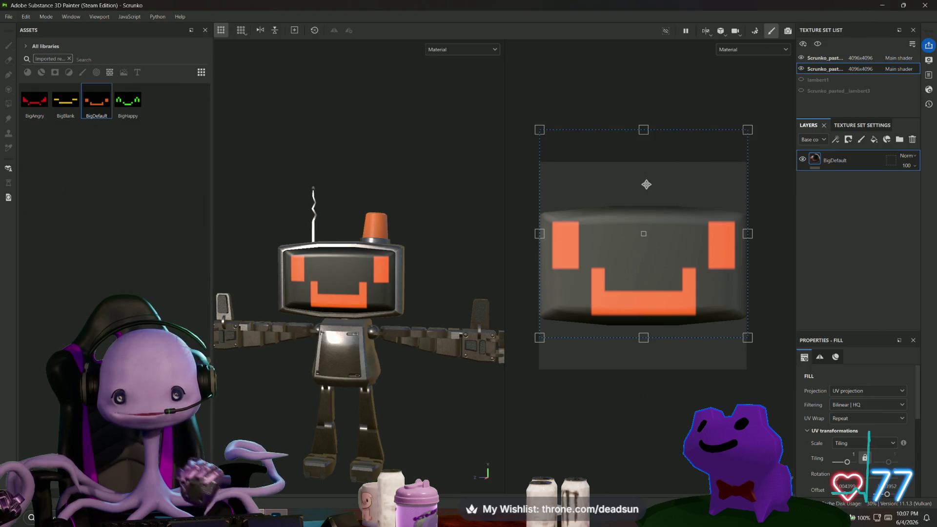
Step: Squash and narrow the BigDefault face projection, nudging it until it fits the screen
{"action": "left_click_drag", "start_coordinate": [646, 130], "coordinate": [644, 234]}
{"action": "left_click_drag", "start_coordinate": [645, 258], "coordinate": [644, 235]}
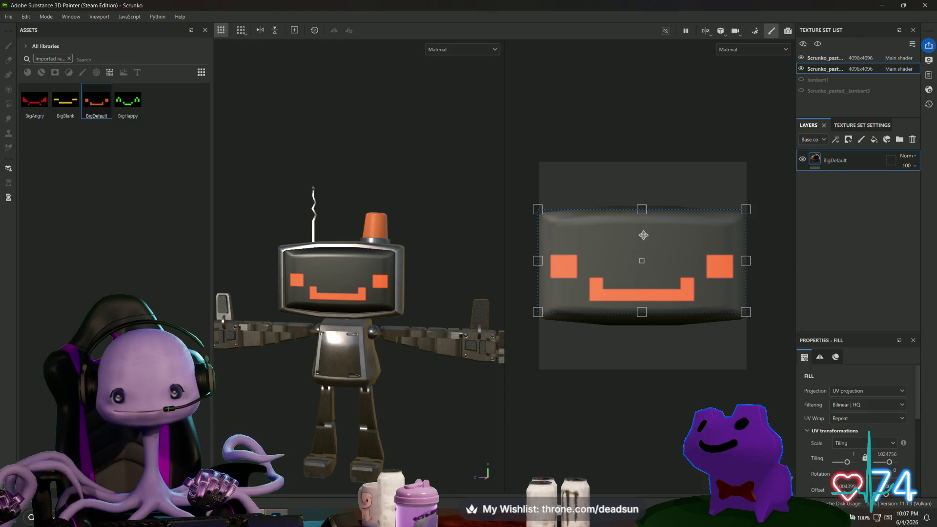
{"action": "left_click_drag", "start_coordinate": [644, 236], "coordinate": [644, 236]}
{"action": "mouse_move", "coordinate": [420, 248]}
{"action": "left_mouse_down", "text": "alt"}
{"action": "mouse_move", "coordinate": [468, 249]}
{"action": "mouse_move", "coordinate": [417, 250]}
{"action": "left_mouse_up", "text": "alt"}
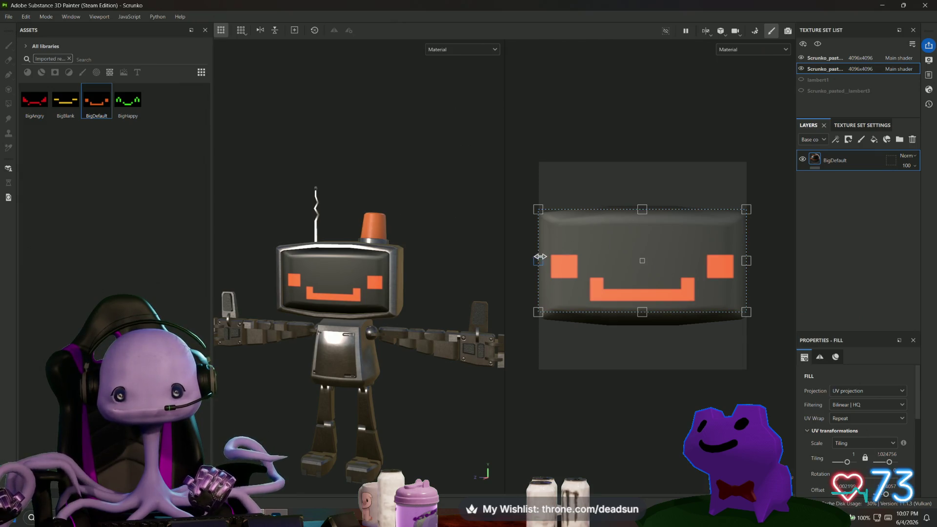
{"action": "mouse_move", "coordinate": [538, 258]}
{"action": "left_mouse_down"}
{"action": "mouse_move", "coordinate": [526, 258]}
{"action": "mouse_move", "coordinate": [537, 256]}
{"action": "left_mouse_up"}
{"action": "mouse_move", "coordinate": [616, 235]}
{"action": "left_mouse_down"}
{"action": "mouse_move", "coordinate": [615, 226]}
{"action": "mouse_move", "coordinate": [615, 245]}
{"action": "mouse_move", "coordinate": [634, 239]}
{"action": "left_mouse_up"}
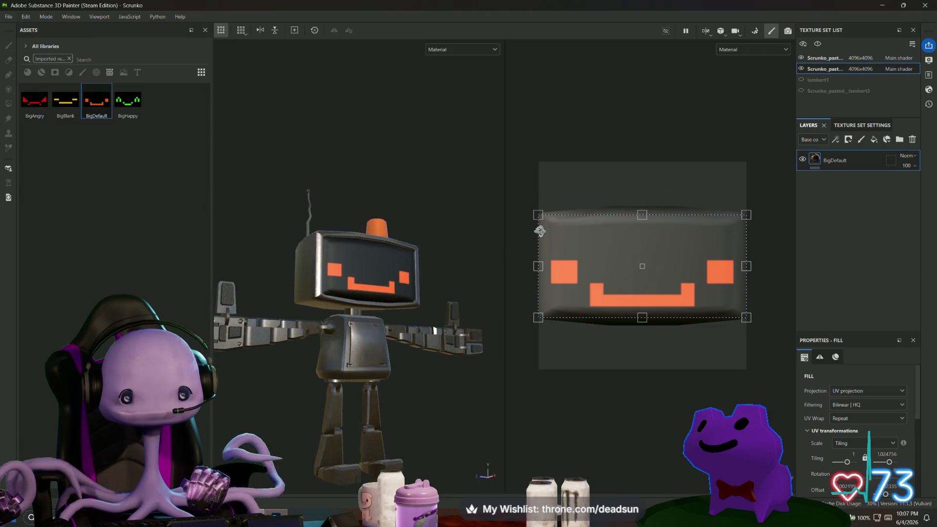
{"action": "left_click_drag", "start_coordinate": [641, 250], "coordinate": [641, 246]}
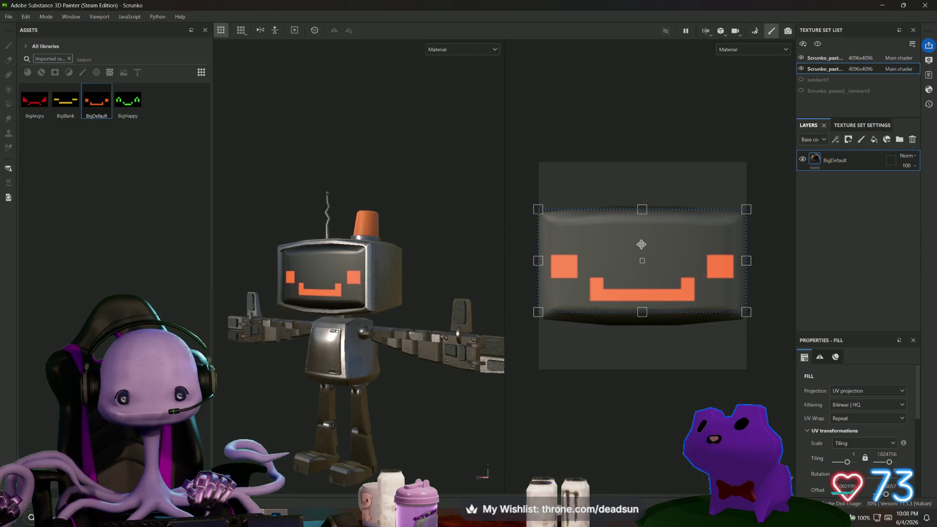
{"action": "mouse_move", "coordinate": [421, 248]}
{"action": "left_mouse_down", "text": "alt"}
{"action": "mouse_move", "coordinate": [480, 252]}
{"action": "mouse_move", "coordinate": [403, 329]}
{"action": "mouse_move", "coordinate": [419, 272]}
{"action": "mouse_move", "coordinate": [433, 264]}
{"action": "mouse_move", "coordinate": [439, 271]}
{"action": "mouse_move", "coordinate": [429, 249]}
{"action": "mouse_move", "coordinate": [423, 272]}
{"action": "mouse_move", "coordinate": [432, 267]}
{"action": "left_mouse_up", "text": "alt"}
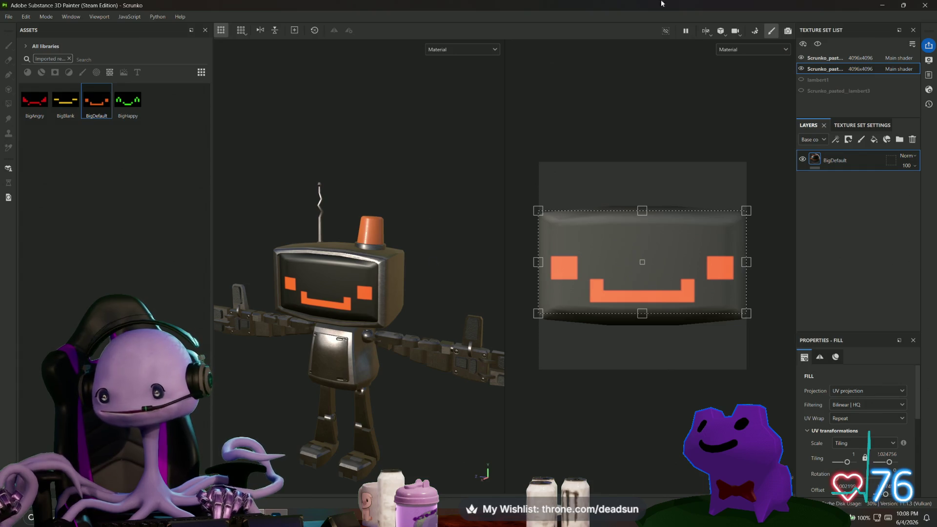
{"action": "left_click", "coordinate": [839, 61]}
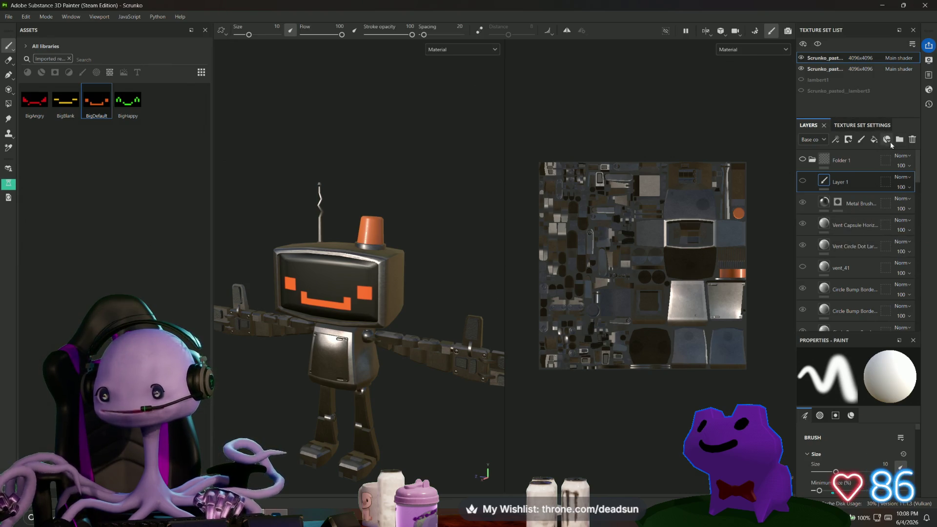
Step: Add an Opacity channel in the body's Texture Set Settings and return to the layer stack
{"action": "left_click", "coordinate": [858, 128]}
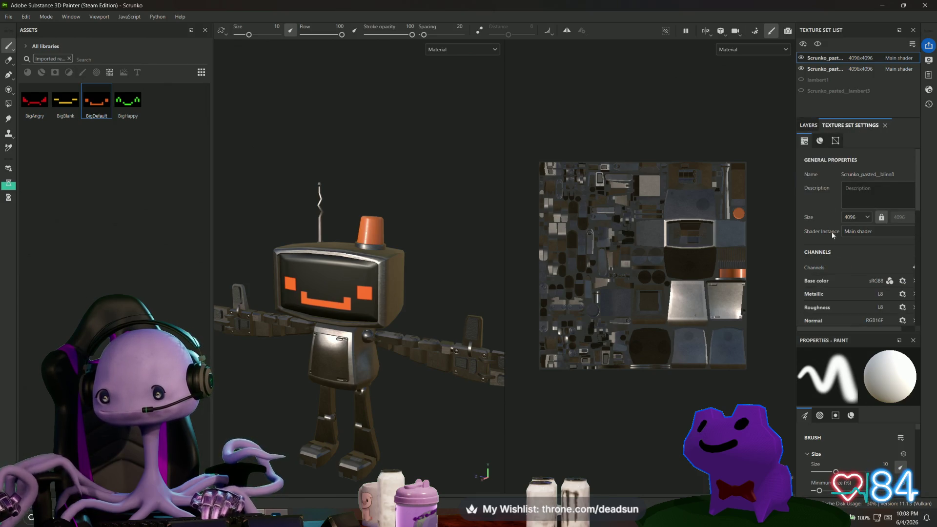
{"action": "scroll", "coordinate": [840, 269], "scroll_direction": "down", "scroll_amount": 2}
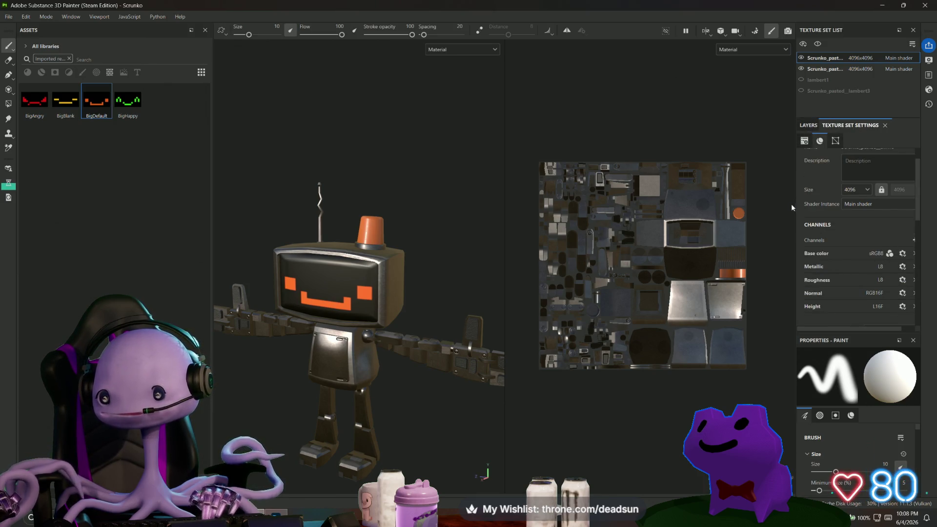
{"action": "left_click_drag", "start_coordinate": [796, 194], "coordinate": [779, 194]}
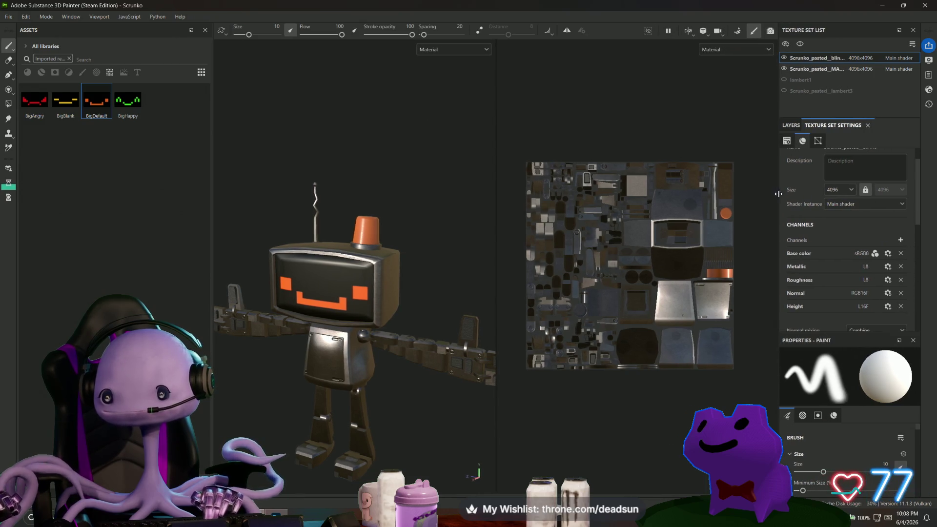
{"action": "left_click", "coordinate": [901, 241]}
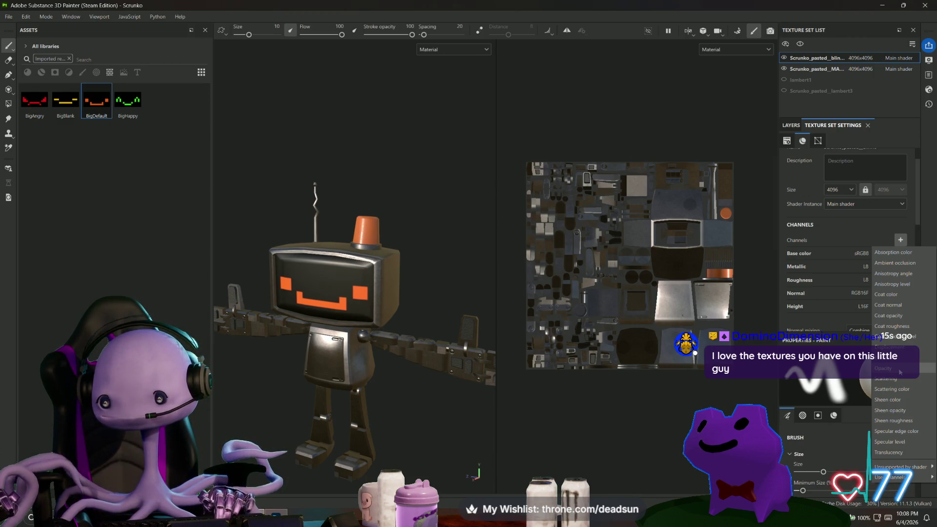
{"action": "left_click", "coordinate": [898, 368]}
{"action": "scroll", "coordinate": [818, 209], "scroll_direction": "up", "scroll_amount": 2}
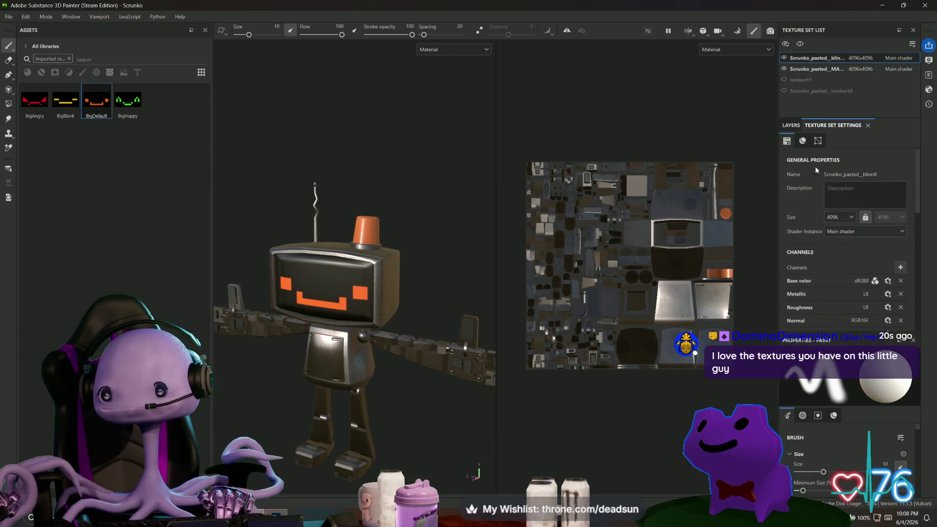
{"action": "scroll", "coordinate": [808, 215], "scroll_direction": "down", "scroll_amount": 4}
{"action": "scroll", "coordinate": [820, 161], "scroll_direction": "up", "scroll_amount": 4}
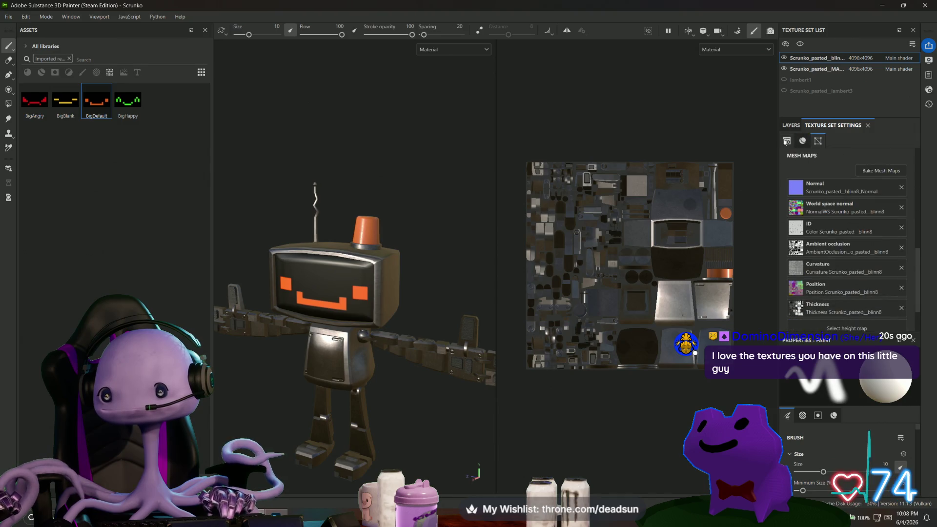
{"action": "left_click", "coordinate": [791, 125]}
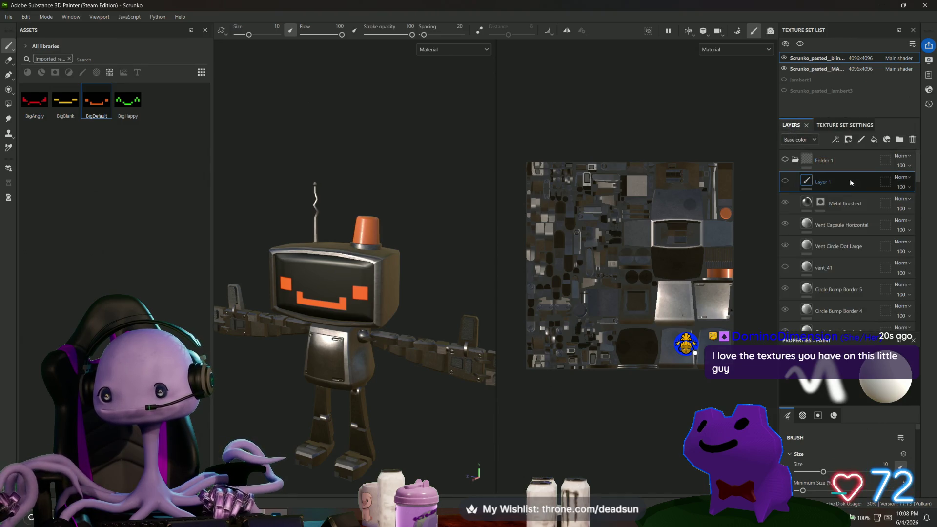
Step: Add paint layer Layer 2 above Folder 1, keeping the Base color channel view
{"action": "left_click", "coordinate": [841, 161]}
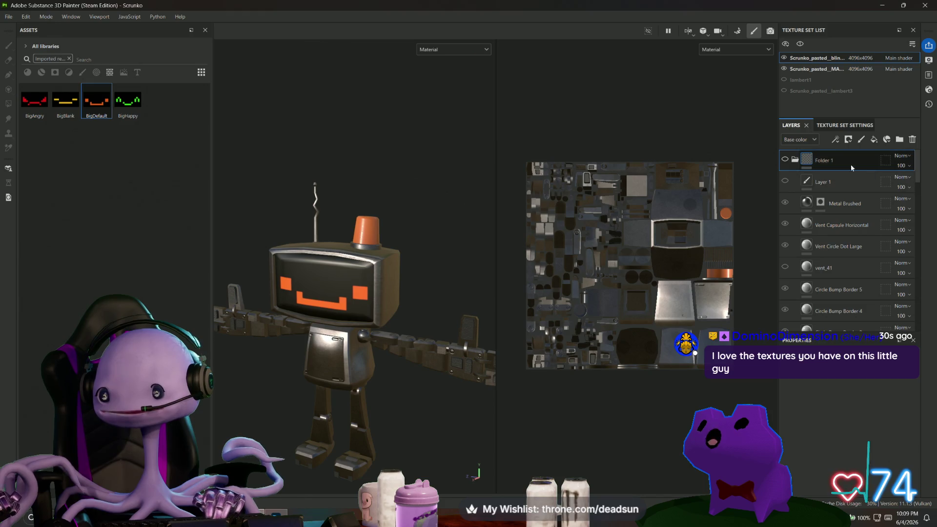
{"action": "left_click", "coordinate": [862, 141]}
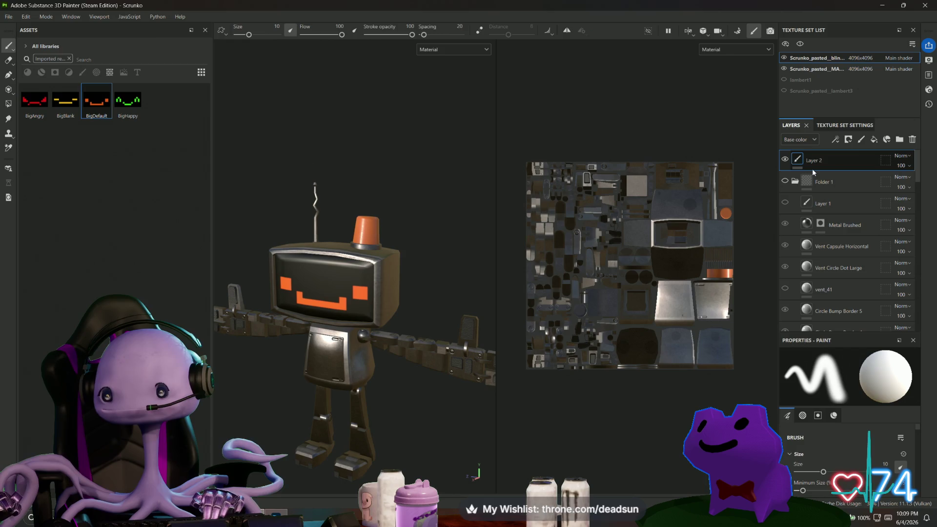
{"action": "left_click", "coordinate": [842, 180]}
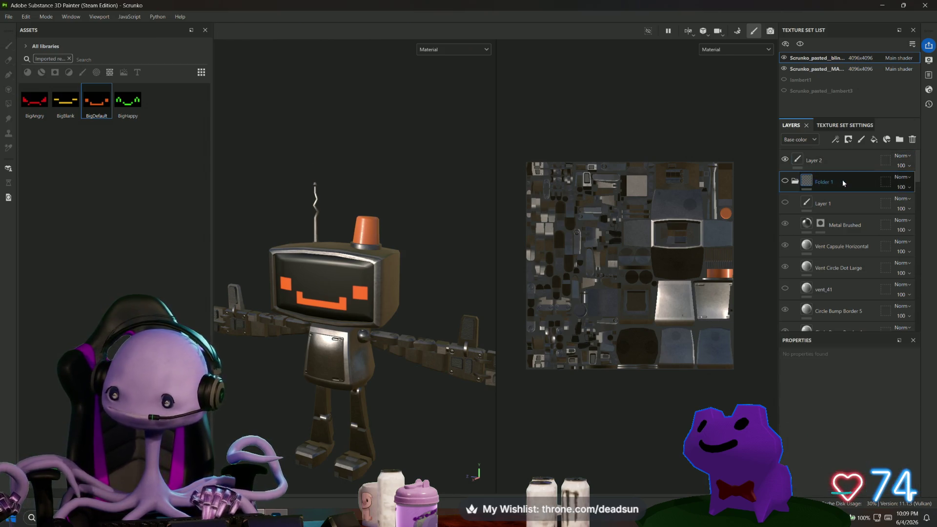
{"action": "left_click", "coordinate": [808, 139]}
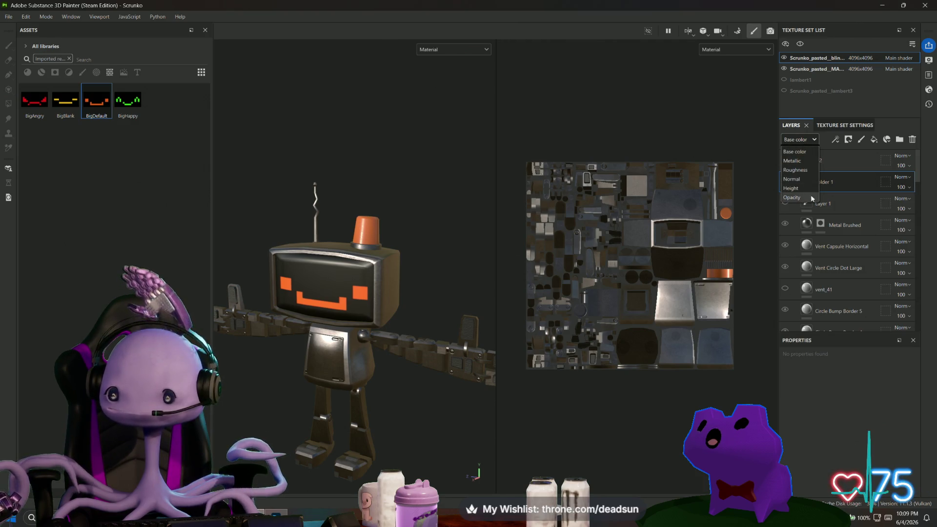
{"action": "left_click", "coordinate": [856, 181]}
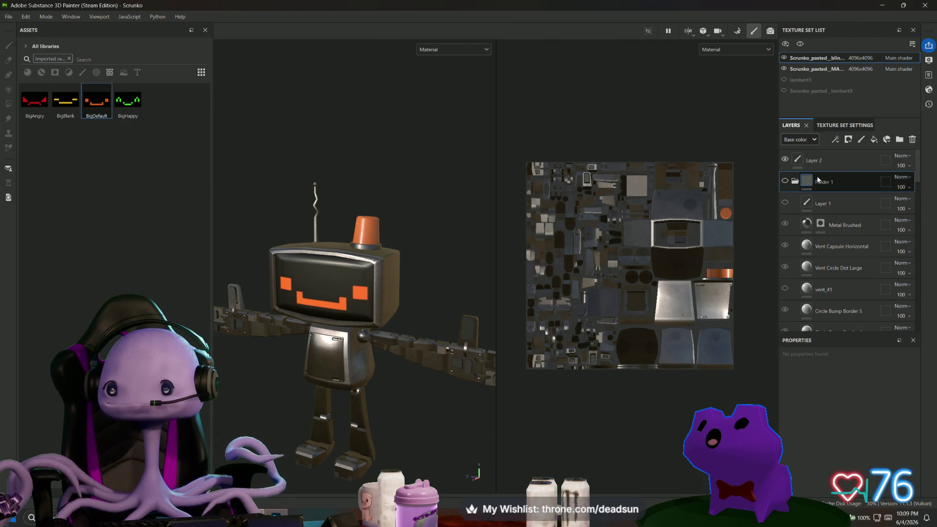
{"action": "scroll", "coordinate": [839, 176], "scroll_direction": "down", "scroll_amount": 4}
{"action": "scroll", "coordinate": [812, 233], "scroll_direction": "down", "scroll_amount": 10}
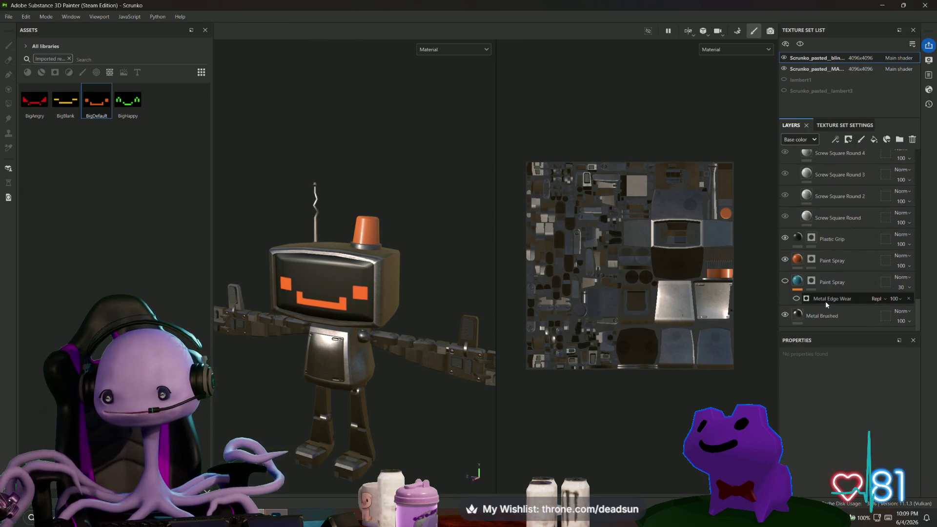
Step: Delete the 30% Paint Spray layer and switch the Layers view to the Opacity channel
{"action": "left_click", "coordinate": [858, 286]}
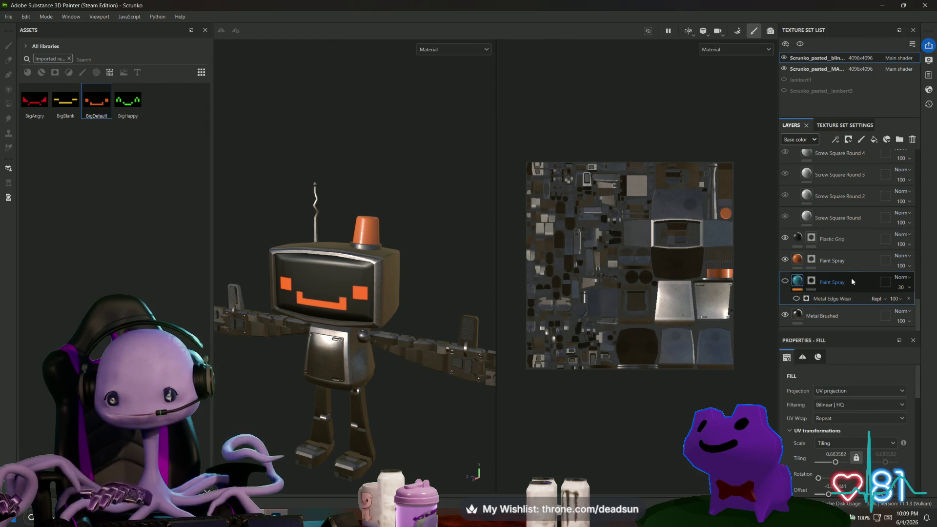
{"action": "key", "text": "Delete"}
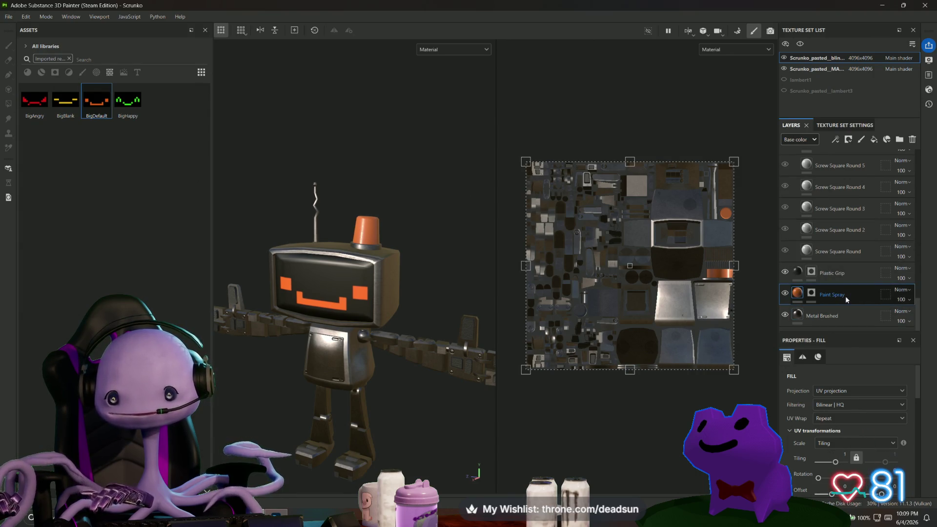
{"action": "left_click", "coordinate": [846, 296]}
{"action": "left_click", "coordinate": [835, 316]}
{"action": "left_click", "coordinate": [811, 140]}
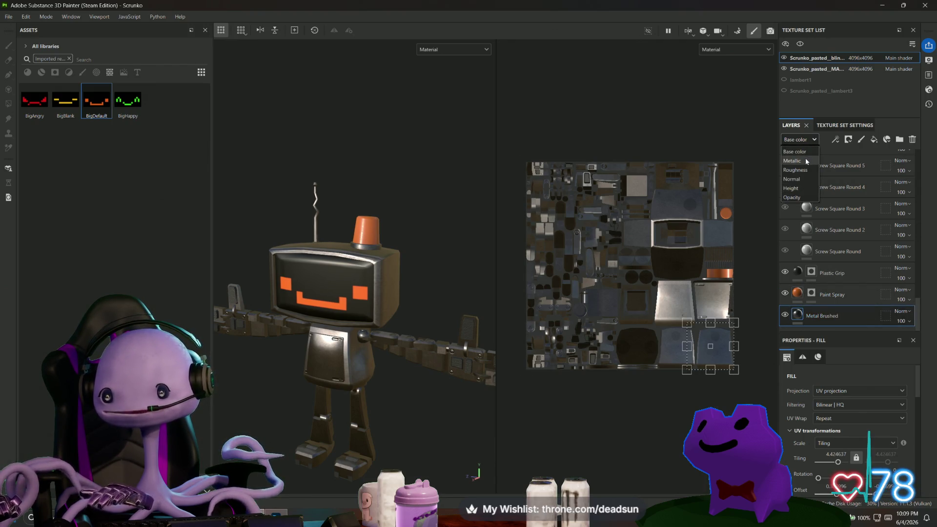
{"action": "left_click", "coordinate": [800, 198]}
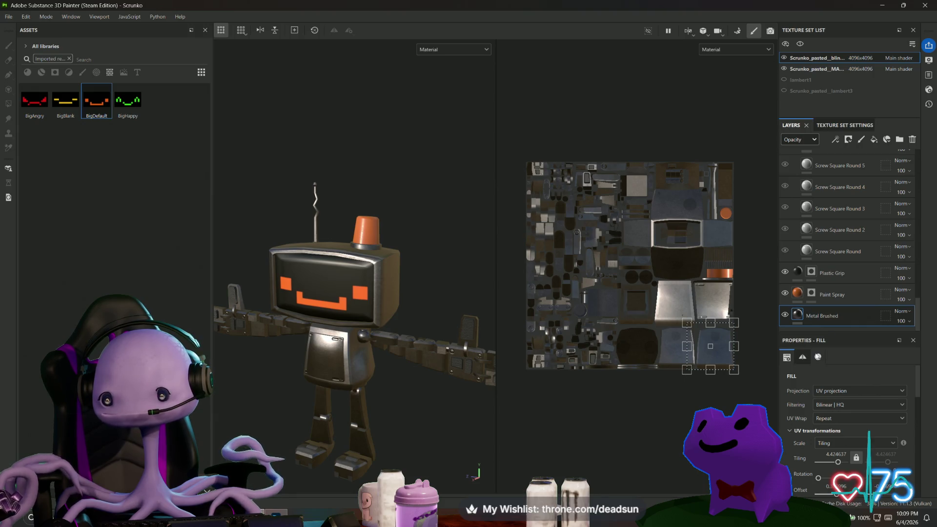
{"action": "scroll", "coordinate": [851, 364], "scroll_direction": "down", "scroll_amount": 2}
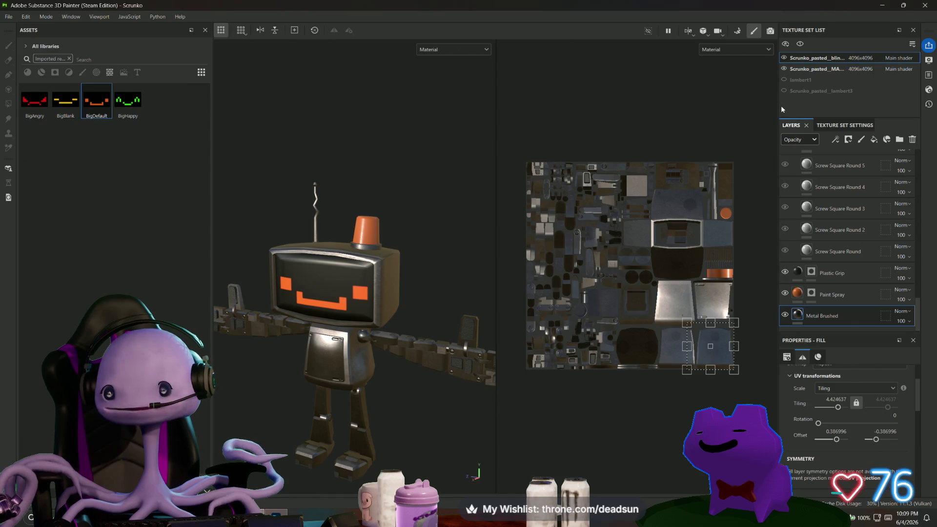
Step: Widen the layer stack, adjust Metal Brushed opacity, and narrow the asset library
{"action": "left_click_drag", "start_coordinate": [776, 105], "coordinate": [762, 106]}
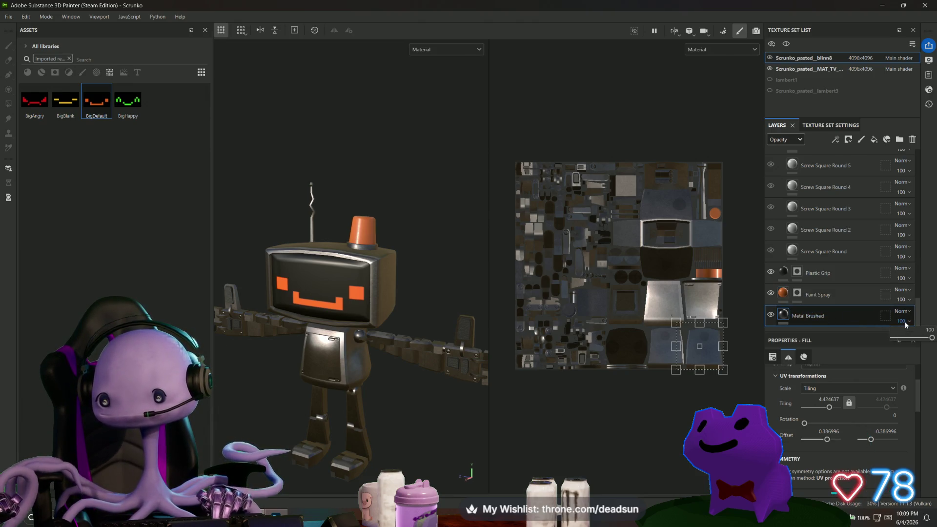
{"action": "mouse_move", "coordinate": [932, 338]}
{"action": "left_mouse_down"}
{"action": "mouse_move", "coordinate": [914, 338]}
{"action": "mouse_move", "coordinate": [932, 338]}
{"action": "left_mouse_up"}
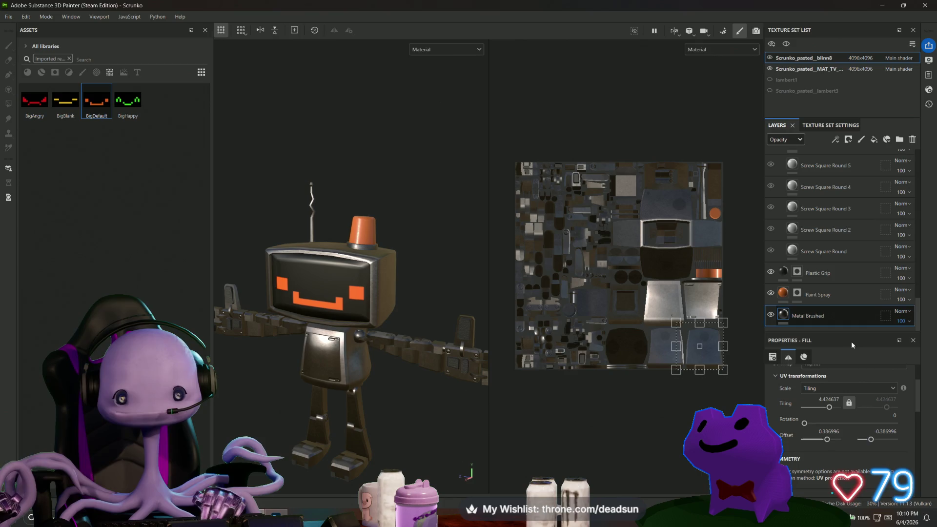
{"action": "scroll", "coordinate": [301, 359], "scroll_direction": "up", "scroll_amount": 3}
{"action": "mouse_move", "coordinate": [212, 273]}
{"action": "left_mouse_down"}
{"action": "mouse_move", "coordinate": [105, 275]}
{"action": "mouse_move", "coordinate": [149, 276]}
{"action": "mouse_move", "coordinate": [220, 366]}
{"action": "mouse_move", "coordinate": [351, 385]}
{"action": "mouse_move", "coordinate": [387, 321]}
{"action": "left_mouse_up"}
Step: Zoom and orbit to inspect the robot's arm and the back of its head
{"action": "scroll", "coordinate": [391, 342], "scroll_direction": "up", "scroll_amount": 5}
{"action": "mouse_move", "coordinate": [404, 396]}
{"action": "left_mouse_down", "text": "alt"}
{"action": "mouse_move", "coordinate": [286, 400]}
{"action": "mouse_move", "coordinate": [291, 418]}
{"action": "mouse_move", "coordinate": [309, 335]}
{"action": "mouse_move", "coordinate": [282, 347]}
{"action": "mouse_move", "coordinate": [410, 403]}
{"action": "mouse_move", "coordinate": [387, 398]}
{"action": "left_mouse_up", "text": "alt"}
{"action": "scroll", "coordinate": [304, 354], "scroll_direction": "up", "scroll_amount": 5}
{"action": "mouse_move", "coordinate": [304, 354]}
{"action": "left_mouse_down", "text": "alt"}
{"action": "mouse_move", "coordinate": [323, 380]}
{"action": "mouse_move", "coordinate": [308, 339]}
{"action": "mouse_move", "coordinate": [169, 292]}
{"action": "mouse_move", "coordinate": [383, 366]}
{"action": "mouse_move", "coordinate": [344, 325]}
{"action": "mouse_move", "coordinate": [339, 366]}
{"action": "mouse_move", "coordinate": [414, 176]}
{"action": "mouse_move", "coordinate": [327, 240]}
{"action": "mouse_move", "coordinate": [294, 180]}
{"action": "left_mouse_up", "text": "alt"}
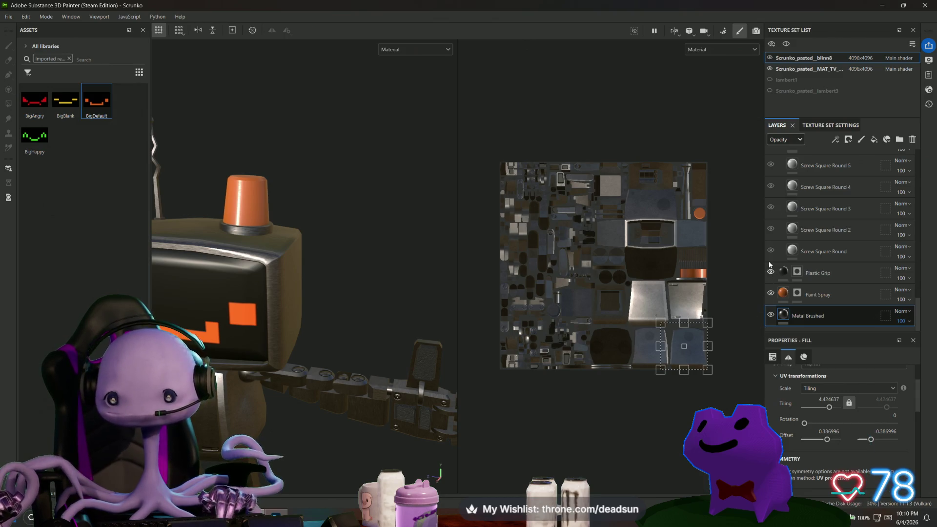
{"action": "scroll", "coordinate": [777, 247], "scroll_direction": "up", "scroll_amount": 10}
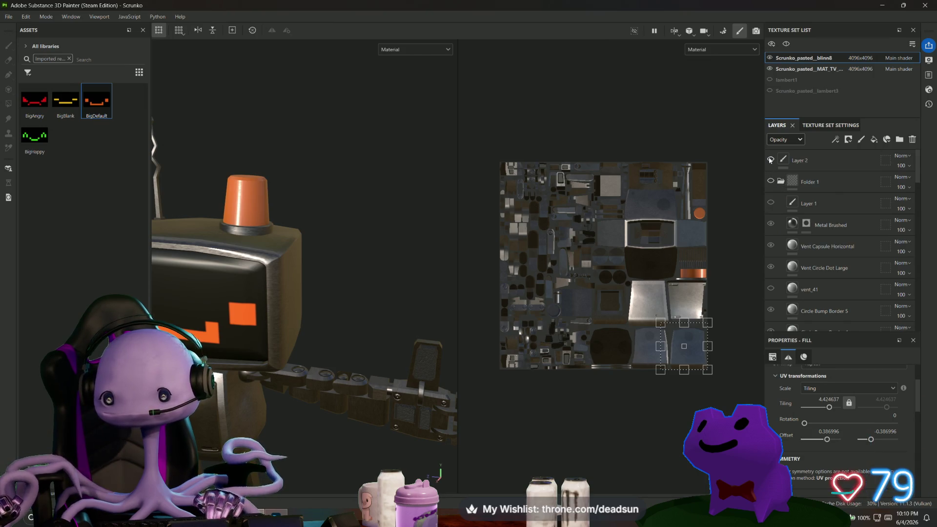
Step: Hide the Paint Spray layer and toggle Metal Brushed visibility off and on to compare
{"action": "scroll", "coordinate": [771, 216], "scroll_direction": "down", "scroll_amount": 10}
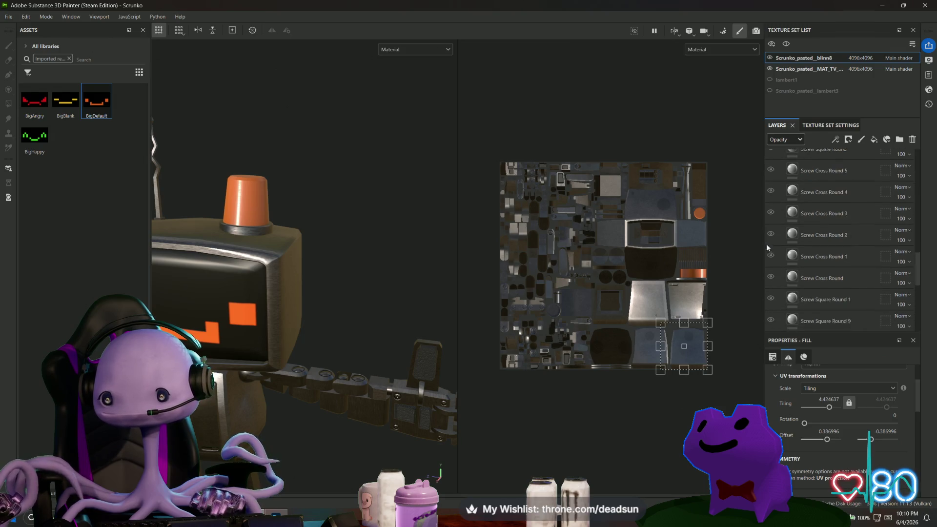
{"action": "scroll", "coordinate": [769, 263], "scroll_direction": "down", "scroll_amount": 3}
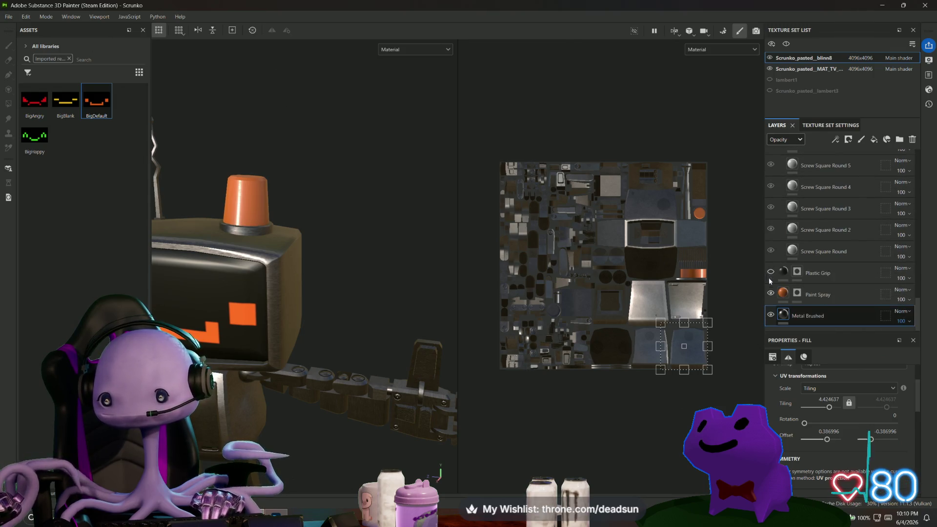
{"action": "left_click", "coordinate": [771, 295]}
{"action": "left_click", "coordinate": [771, 315]}
{"action": "left_click", "coordinate": [772, 316]}
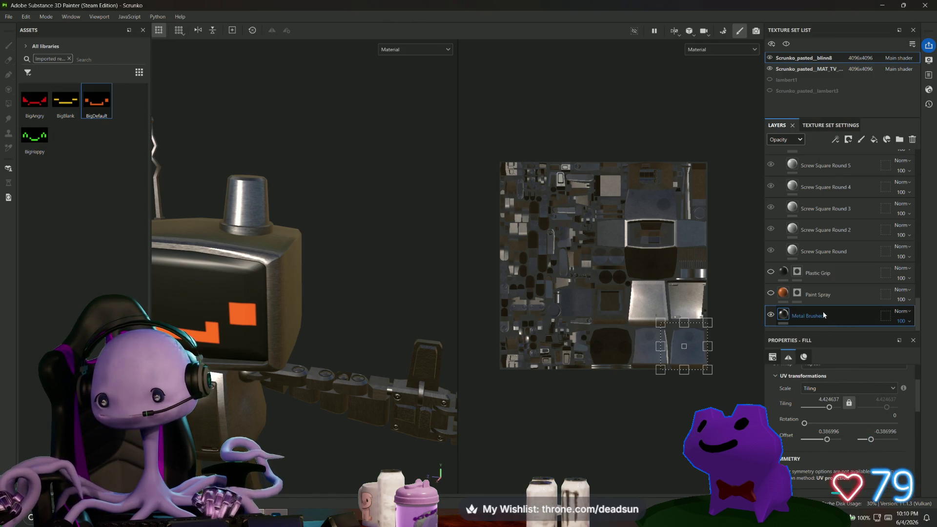
Step: Lower Metal Brushed opacity to about 31, then restore it to 100
{"action": "left_click", "coordinate": [909, 322]}
{"action": "mouse_move", "coordinate": [935, 338]}
{"action": "left_mouse_down"}
{"action": "mouse_move", "coordinate": [906, 341]}
{"action": "mouse_move", "coordinate": [931, 338]}
{"action": "mouse_move", "coordinate": [921, 342]}
{"action": "left_mouse_up"}
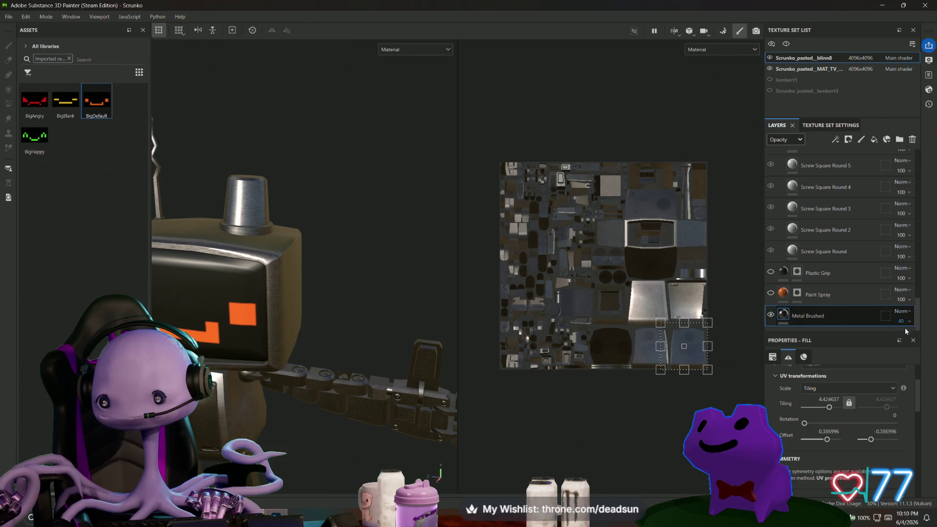
{"action": "left_click_drag", "start_coordinate": [913, 339], "coordinate": [932, 339]}
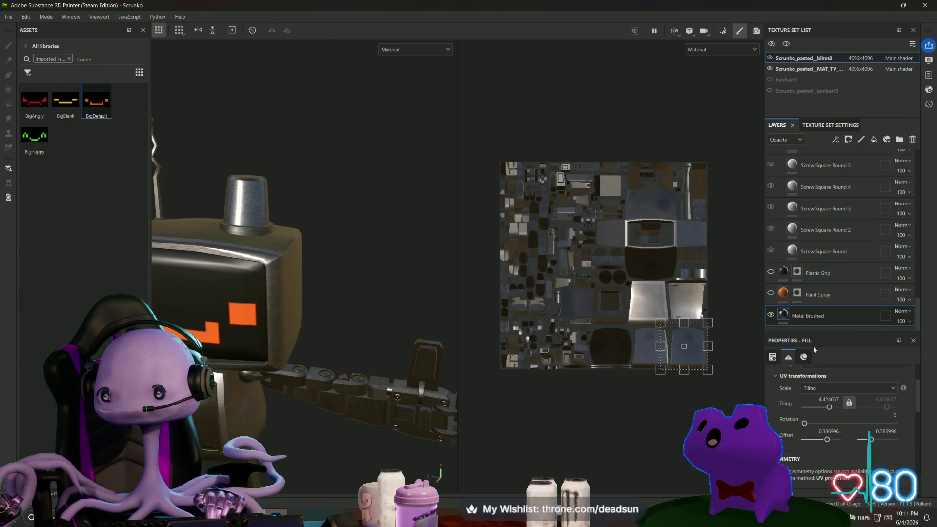
{"action": "left_click", "coordinate": [800, 141]}
{"action": "left_click", "coordinate": [800, 141]}
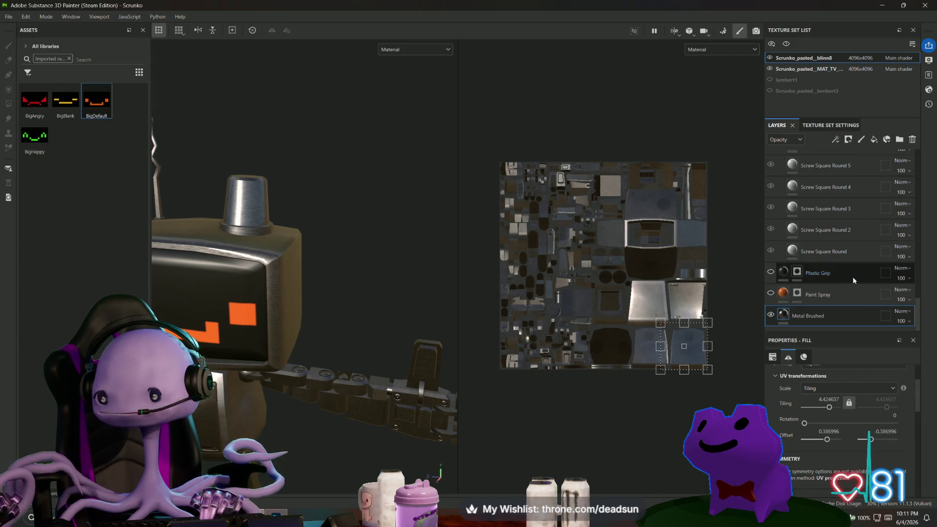
{"action": "scroll", "coordinate": [869, 374], "scroll_direction": "down", "scroll_amount": 5}
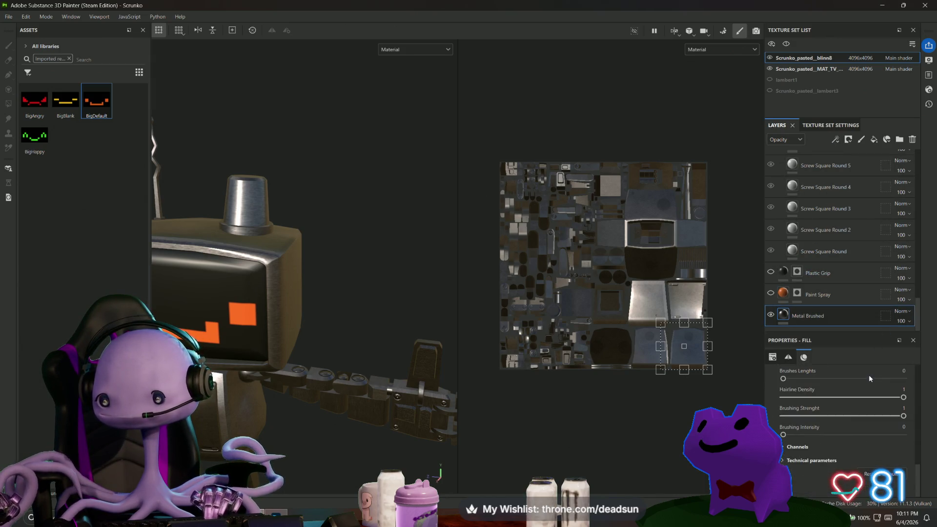
{"action": "scroll", "coordinate": [869, 363], "scroll_direction": "up", "scroll_amount": 5}
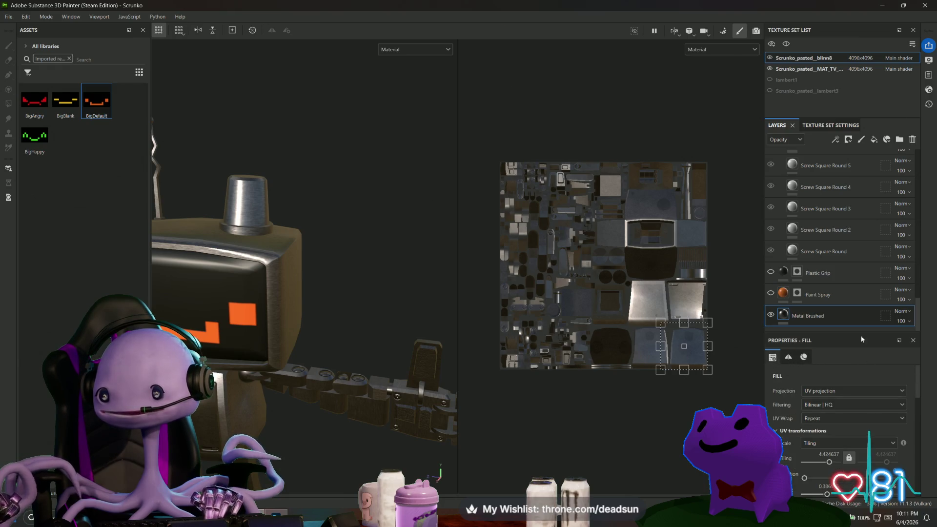
{"action": "scroll", "coordinate": [862, 288], "scroll_direction": "up", "scroll_amount": 10}
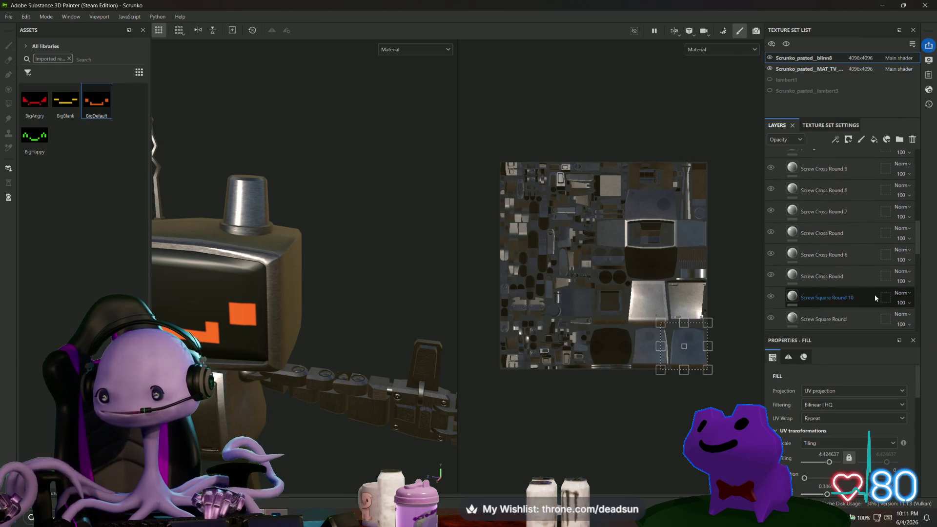
{"action": "scroll", "coordinate": [875, 298], "scroll_direction": "down", "scroll_amount": 10}
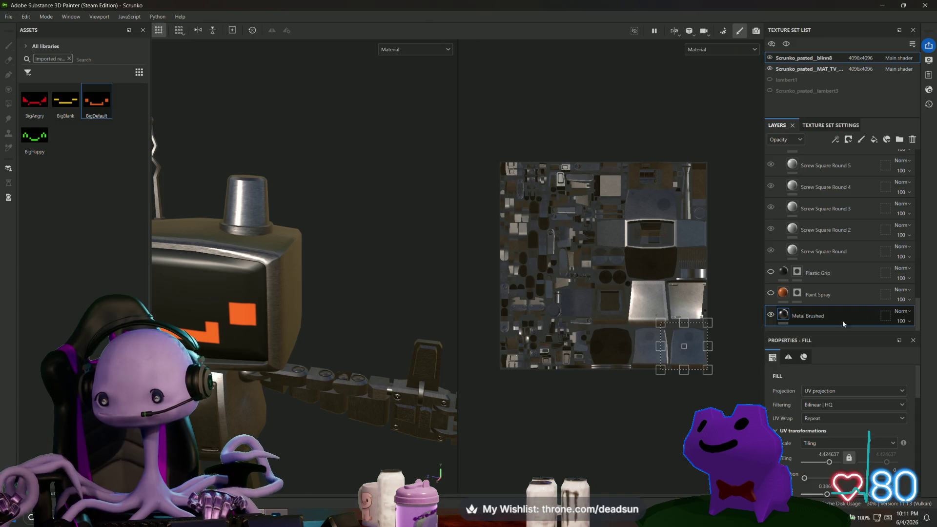
{"action": "left_click", "coordinate": [773, 316]}
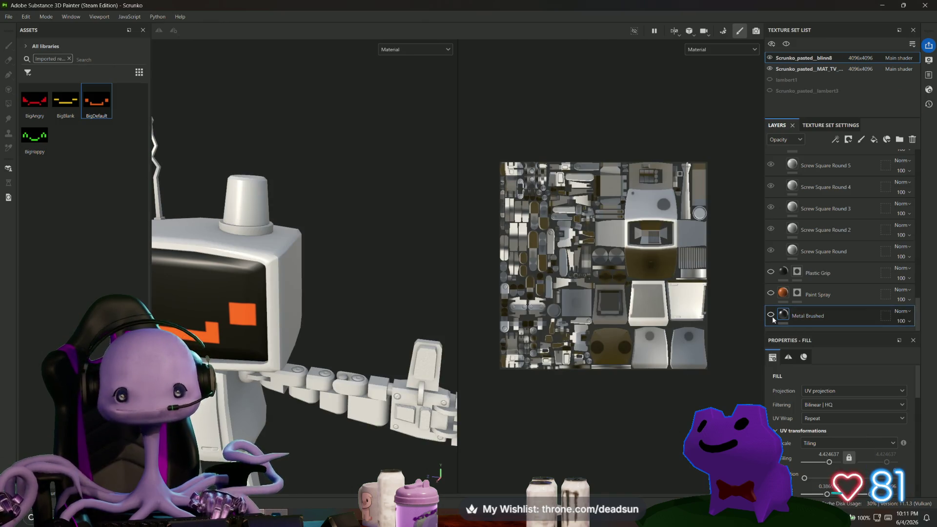
{"action": "left_click", "coordinate": [772, 316]}
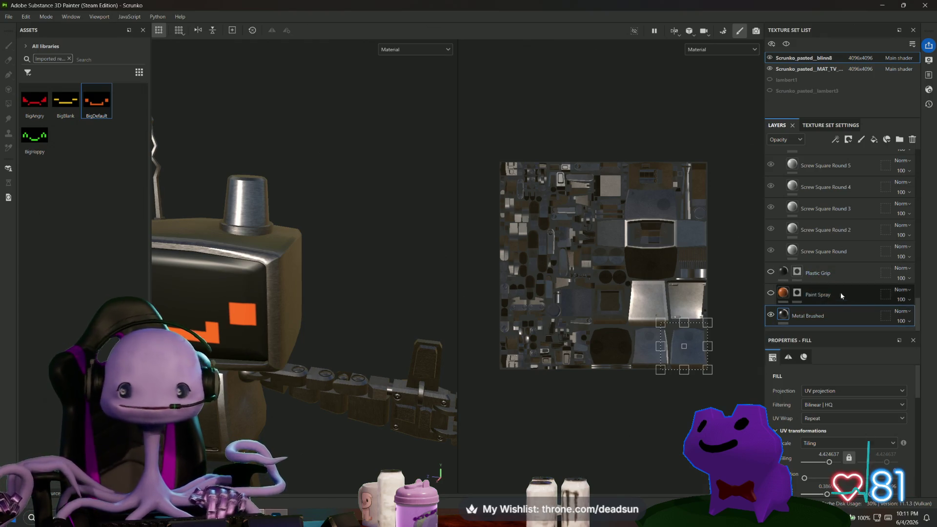
Step: Clear the Assets filter, widen the library panel and show the textures and maps category
{"action": "left_click", "coordinate": [70, 59]}
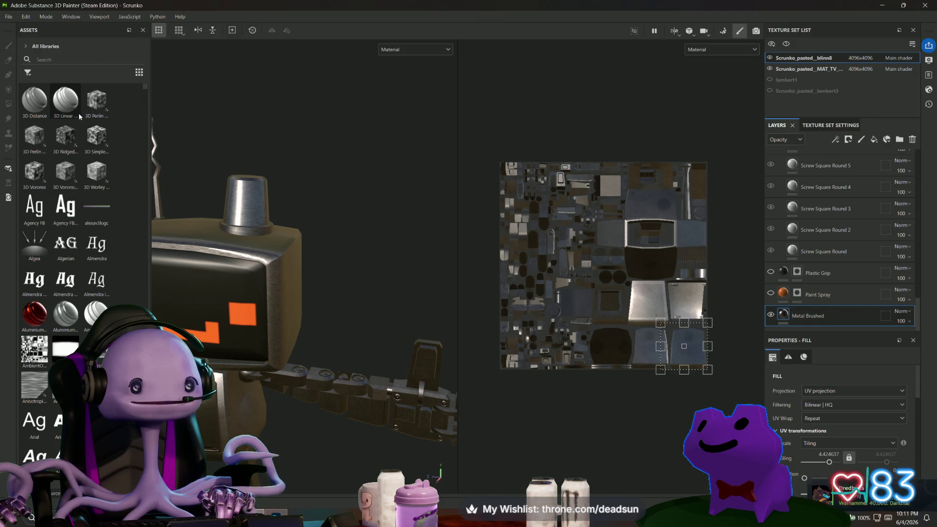
{"action": "mouse_move", "coordinate": [151, 99]}
{"action": "left_mouse_down"}
{"action": "mouse_move", "coordinate": [189, 99]}
{"action": "mouse_move", "coordinate": [139, 100]}
{"action": "mouse_move", "coordinate": [163, 104]}
{"action": "left_mouse_up"}
{"action": "left_click", "coordinate": [123, 73]}
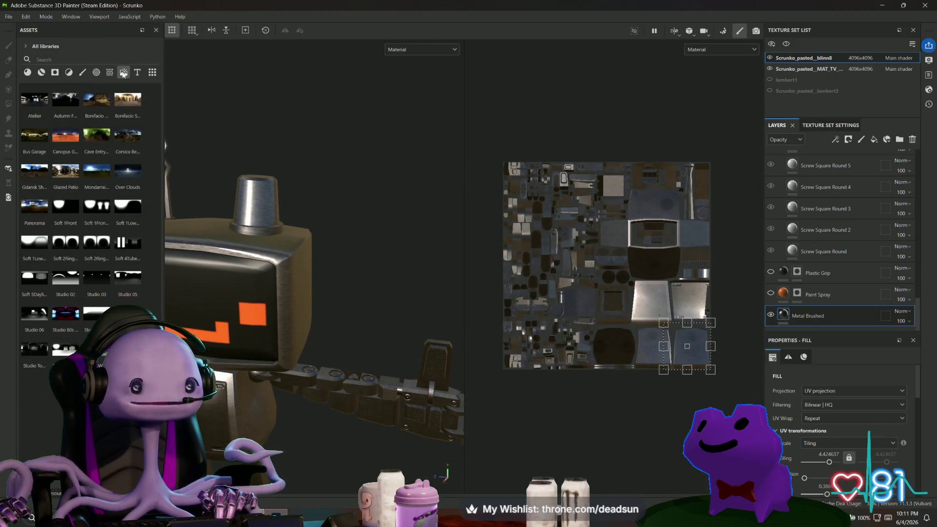
{"action": "left_click", "coordinate": [110, 73]}
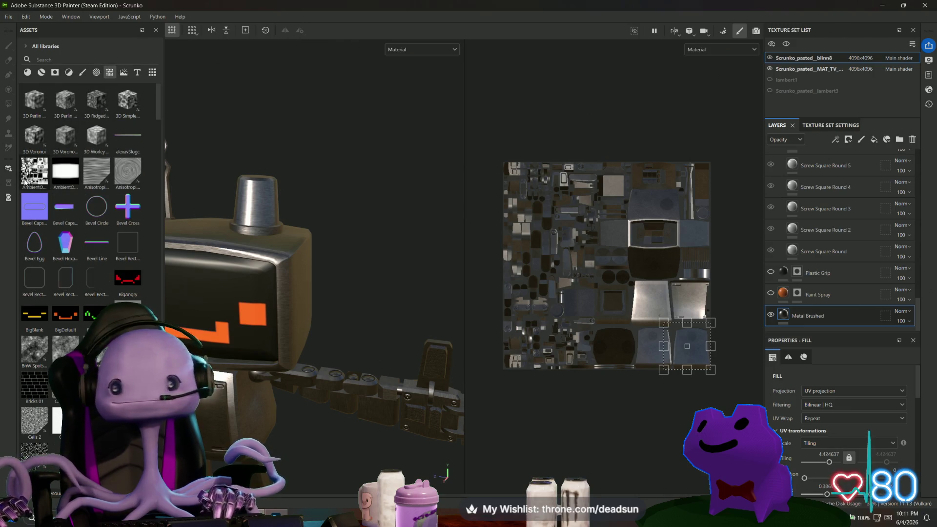
Step: Drag AmbientOcclusion into the layer stack, set its blend to Multiply, and place it above Plastic Grip
{"action": "mouse_move", "coordinate": [25, 181]}
{"action": "left_mouse_down"}
{"action": "mouse_move", "coordinate": [752, 309]}
{"action": "mouse_move", "coordinate": [839, 303]}
{"action": "mouse_move", "coordinate": [867, 325]}
{"action": "left_mouse_up"}
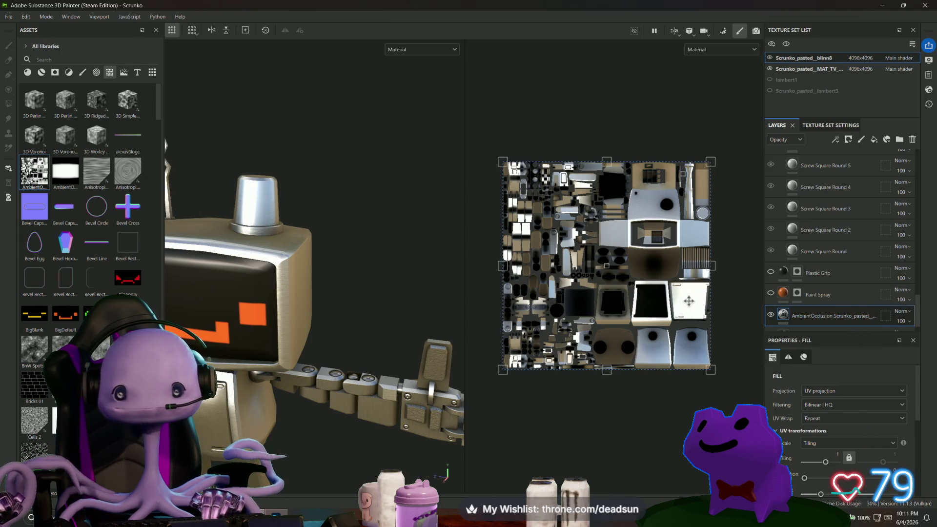
{"action": "scroll", "coordinate": [870, 298], "scroll_direction": "down", "scroll_amount": 1}
{"action": "left_click_drag", "start_coordinate": [837, 297], "coordinate": [842, 322]}
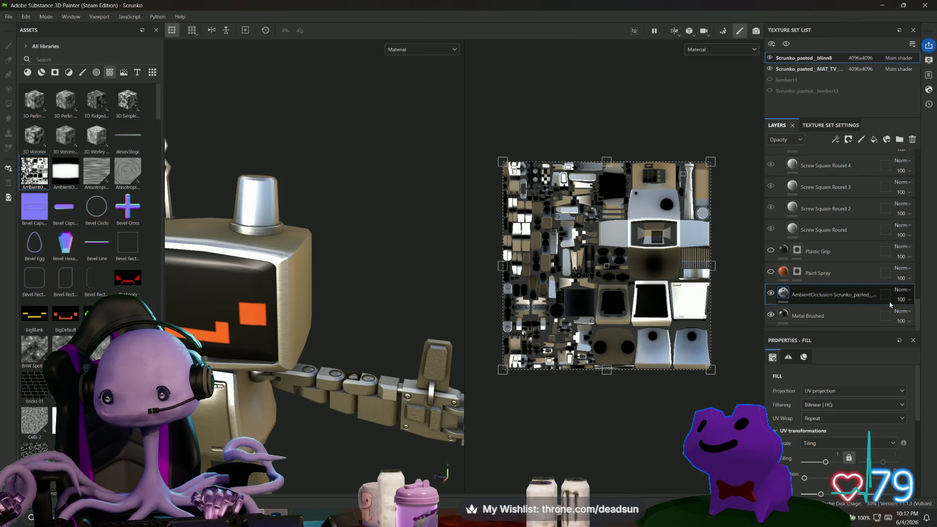
{"action": "left_click", "coordinate": [906, 292]}
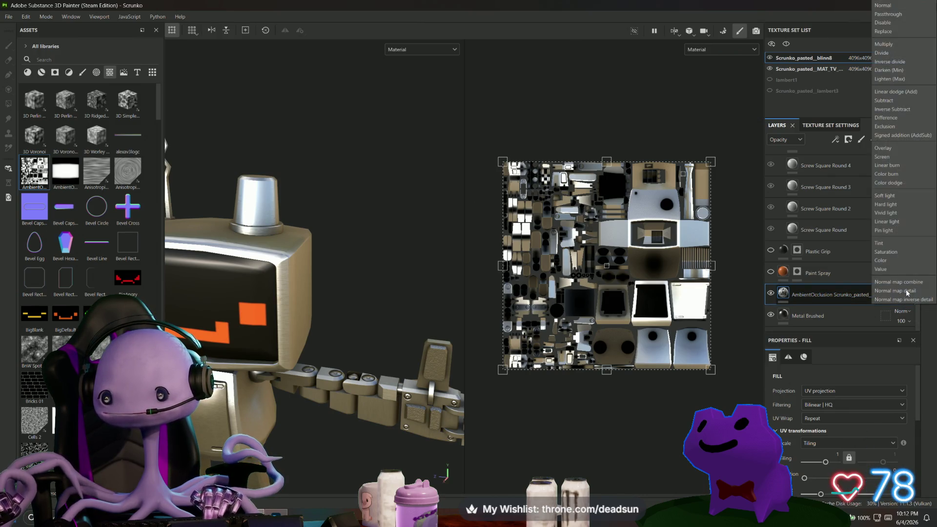
{"action": "left_click", "coordinate": [897, 44]}
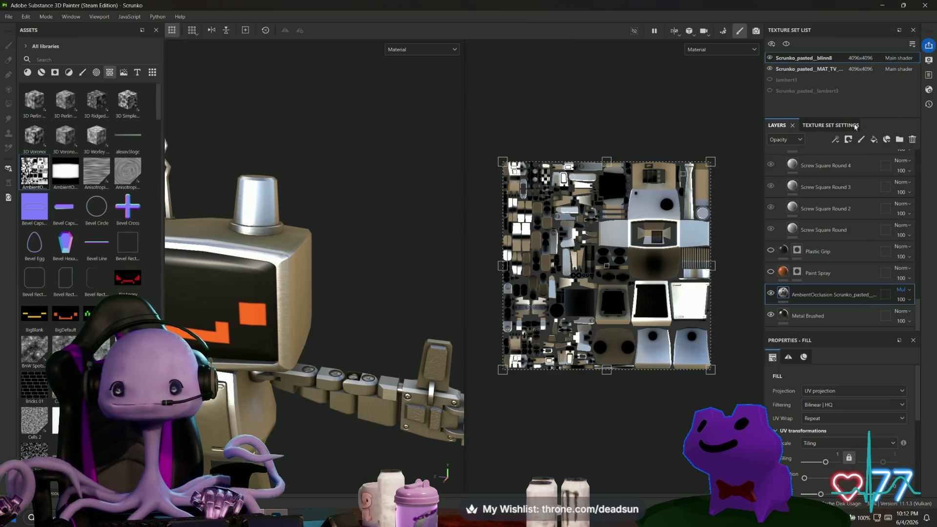
{"action": "left_click_drag", "start_coordinate": [820, 293], "coordinate": [824, 239]}
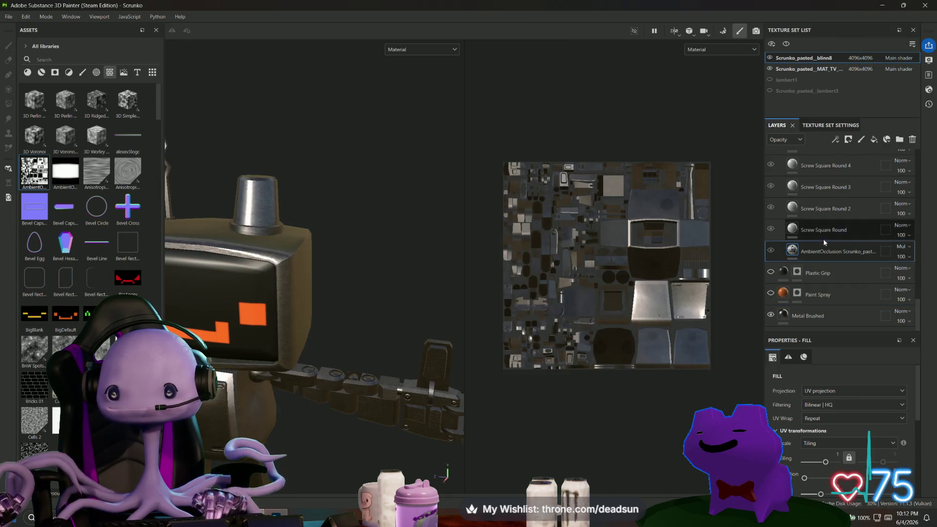
{"action": "mouse_move", "coordinate": [391, 306]}
{"action": "left_mouse_down", "text": "alt"}
{"action": "mouse_move", "coordinate": [330, 218]}
{"action": "mouse_move", "coordinate": [373, 248]}
{"action": "mouse_move", "coordinate": [366, 264]}
{"action": "mouse_move", "coordinate": [364, 251]}
{"action": "mouse_move", "coordinate": [417, 281]}
{"action": "mouse_move", "coordinate": [320, 268]}
{"action": "mouse_move", "coordinate": [408, 311]}
{"action": "mouse_move", "coordinate": [393, 159]}
{"action": "mouse_move", "coordinate": [383, 220]}
{"action": "mouse_move", "coordinate": [342, 222]}
{"action": "mouse_move", "coordinate": [383, 230]}
{"action": "mouse_move", "coordinate": [348, 241]}
{"action": "mouse_move", "coordinate": [366, 232]}
{"action": "mouse_move", "coordinate": [387, 259]}
{"action": "left_mouse_up", "text": "alt"}
Step: Resize the asset, 3D and UV panels and orbit to a three-quarter view of the robot
{"action": "left_click_drag", "start_coordinate": [164, 257], "coordinate": [131, 258]}
{"action": "mouse_move", "coordinate": [370, 213]}
{"action": "left_mouse_down", "text": "alt"}
{"action": "mouse_move", "coordinate": [387, 195]}
{"action": "mouse_move", "coordinate": [305, 220]}
{"action": "left_mouse_up", "text": "alt"}
{"action": "left_click_drag", "start_coordinate": [131, 231], "coordinate": [190, 230]}
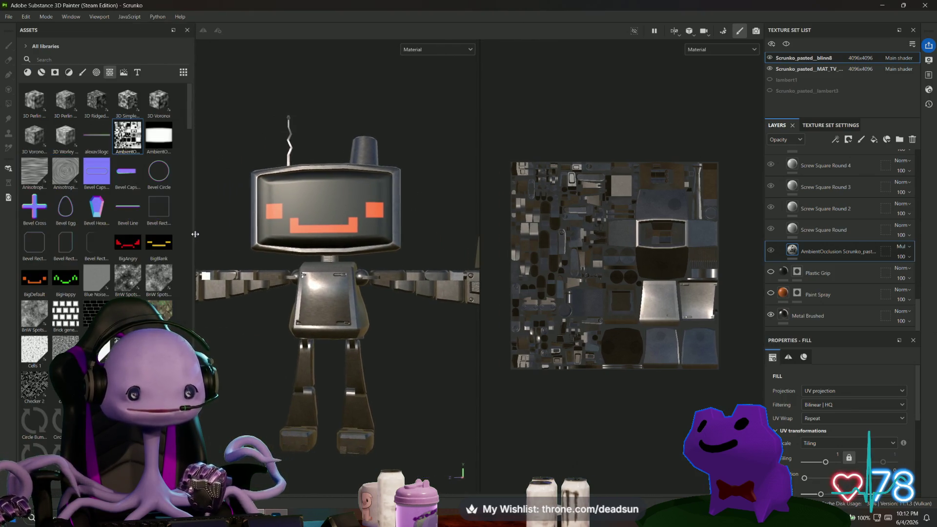
{"action": "left_click_drag", "start_coordinate": [478, 230], "coordinate": [587, 222]}
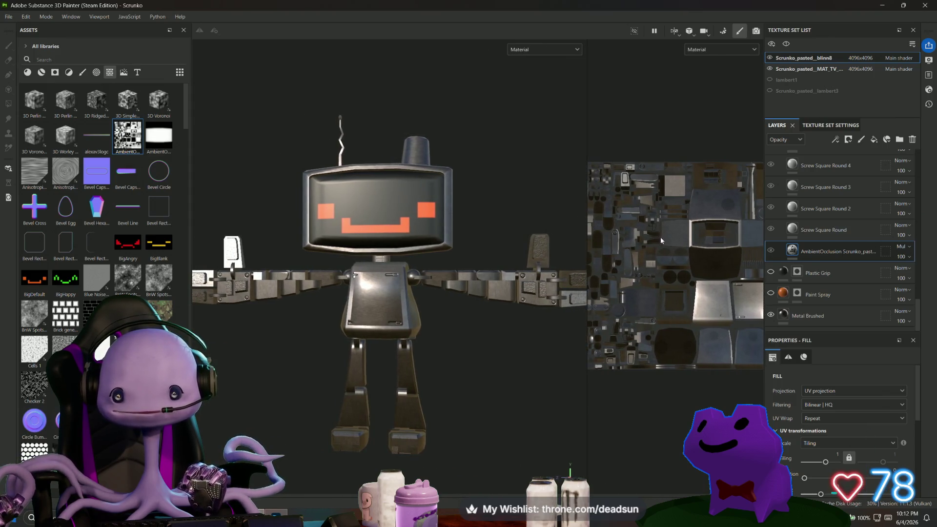
{"action": "left_click_drag", "start_coordinate": [453, 306], "coordinate": [426, 370], "text": "alt"}
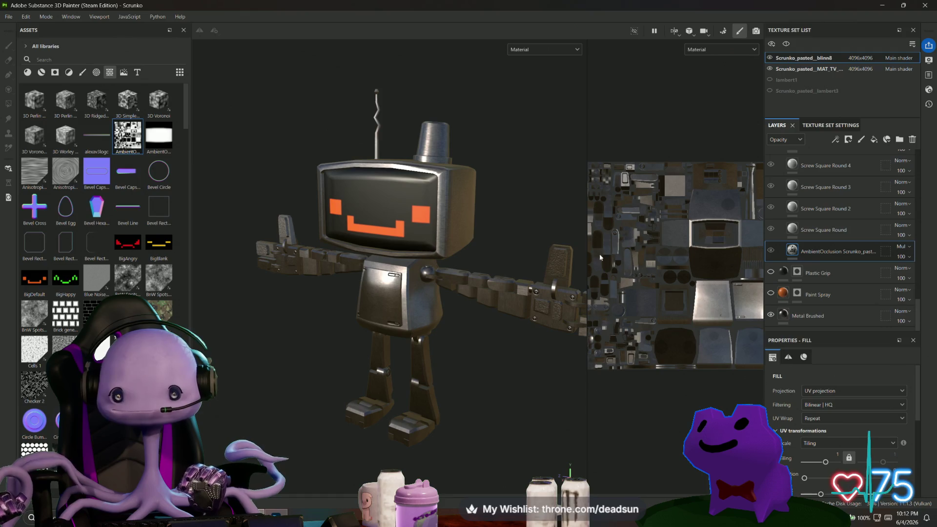
{"action": "left_click_drag", "start_coordinate": [587, 236], "coordinate": [537, 237]}
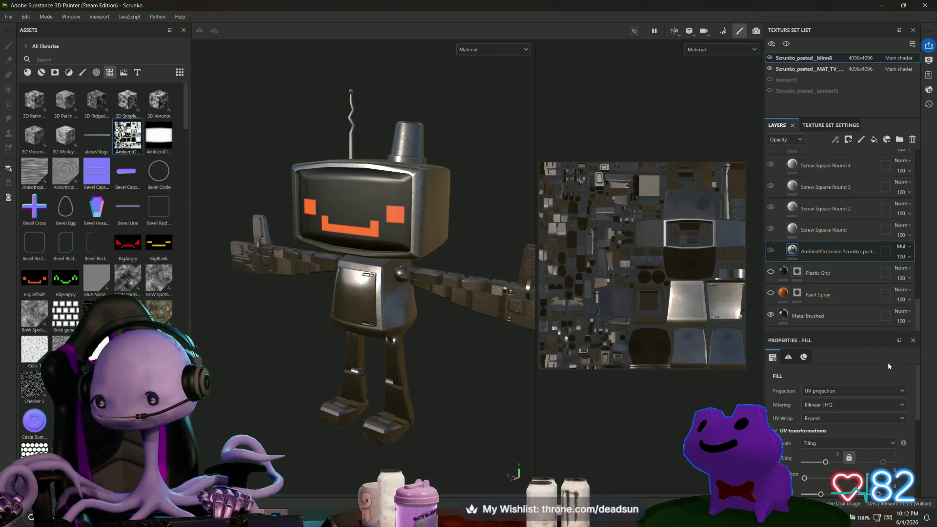
{"action": "scroll", "coordinate": [805, 362], "scroll_direction": "down", "scroll_amount": 5}
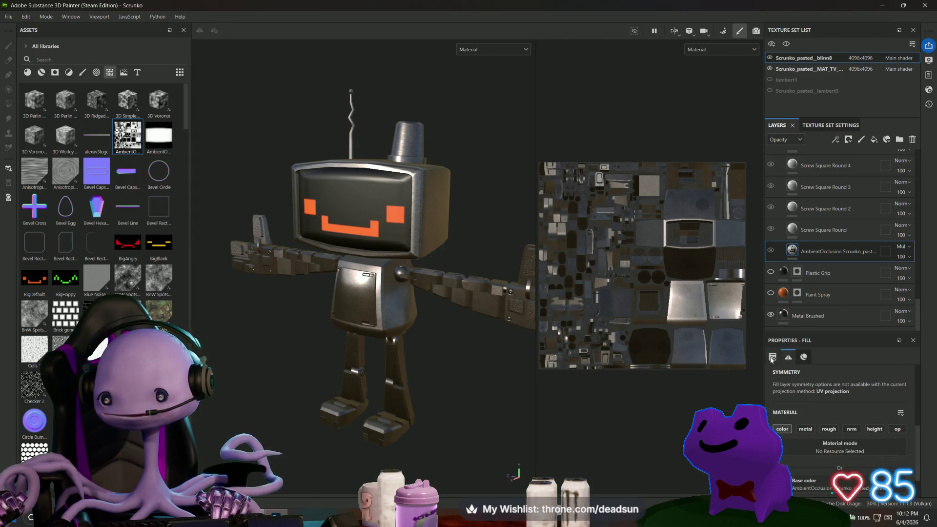
Step: Add a Translucency channel in the Texture Set Settings
{"action": "left_click", "coordinate": [830, 125]}
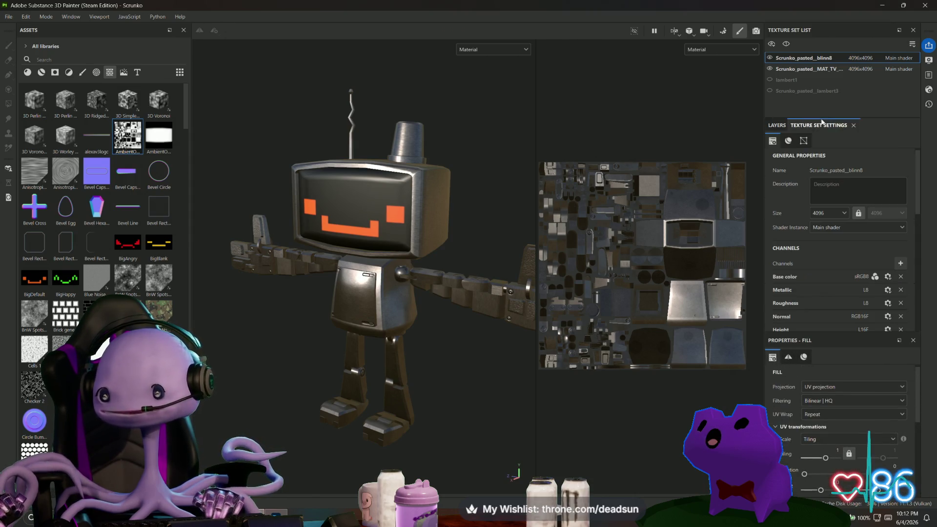
{"action": "left_click", "coordinate": [902, 264]}
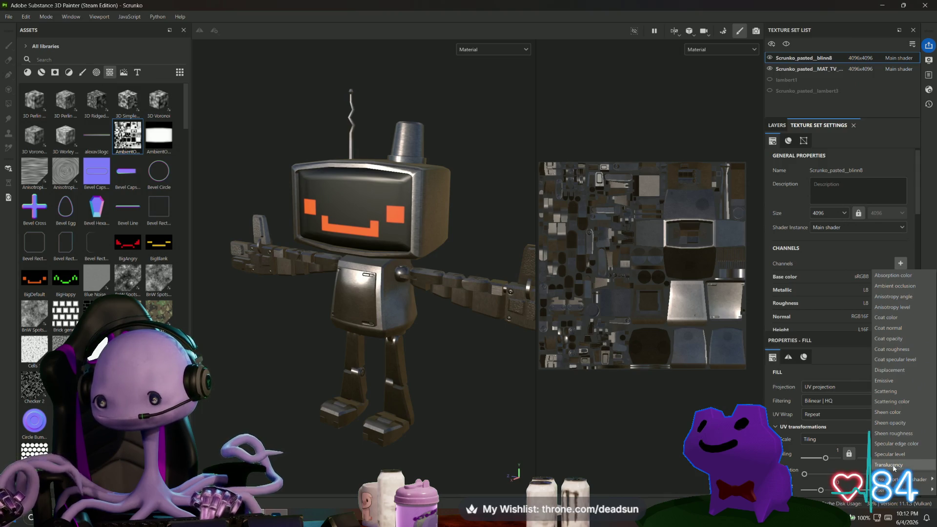
{"action": "left_click", "coordinate": [894, 467]}
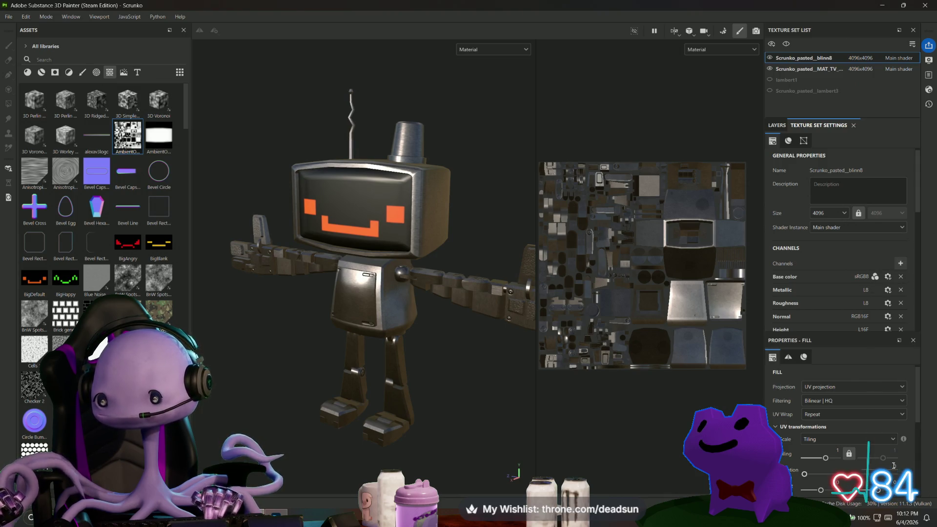
Step: Show Translucency values in the layer stack and lower Metal Brushed translucency to 61
{"action": "left_click", "coordinate": [782, 128]}
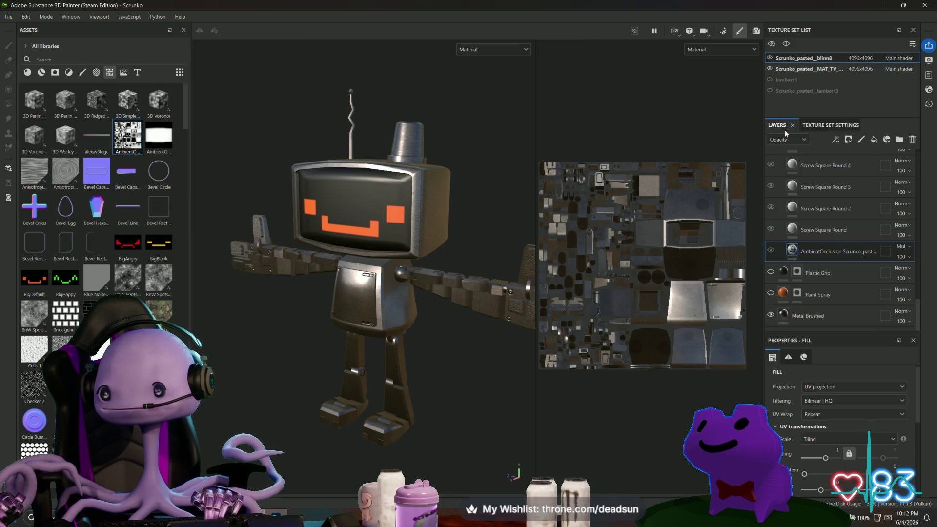
{"action": "left_click", "coordinate": [814, 313]}
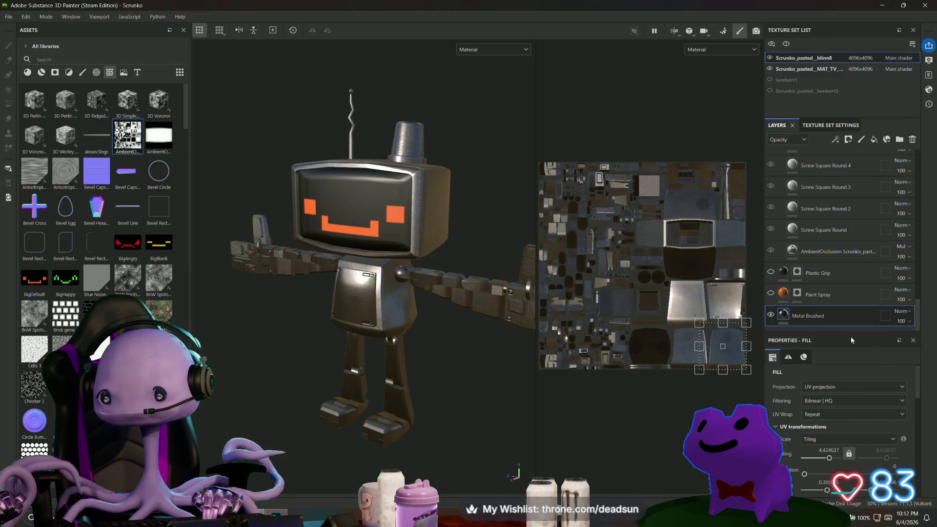
{"action": "left_click", "coordinate": [805, 356]}
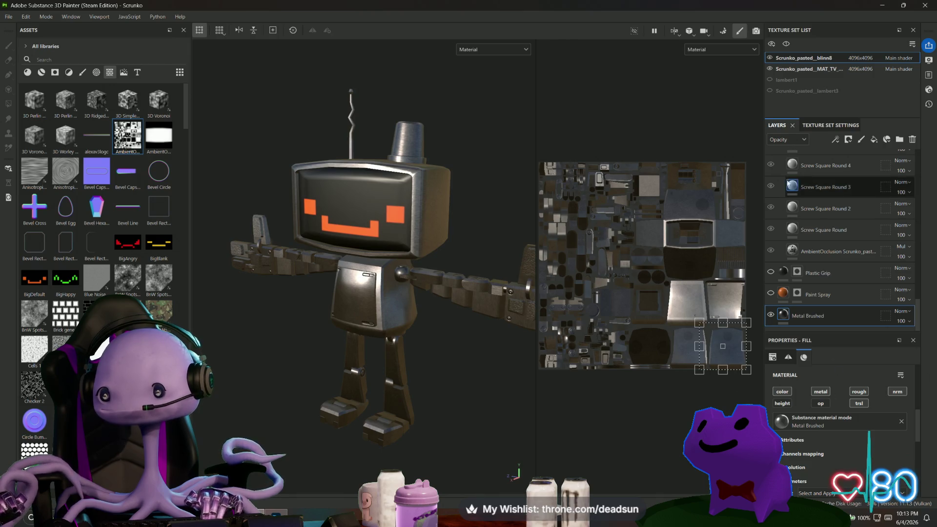
{"action": "left_click", "coordinate": [796, 139]}
{"action": "left_click", "coordinate": [787, 206]}
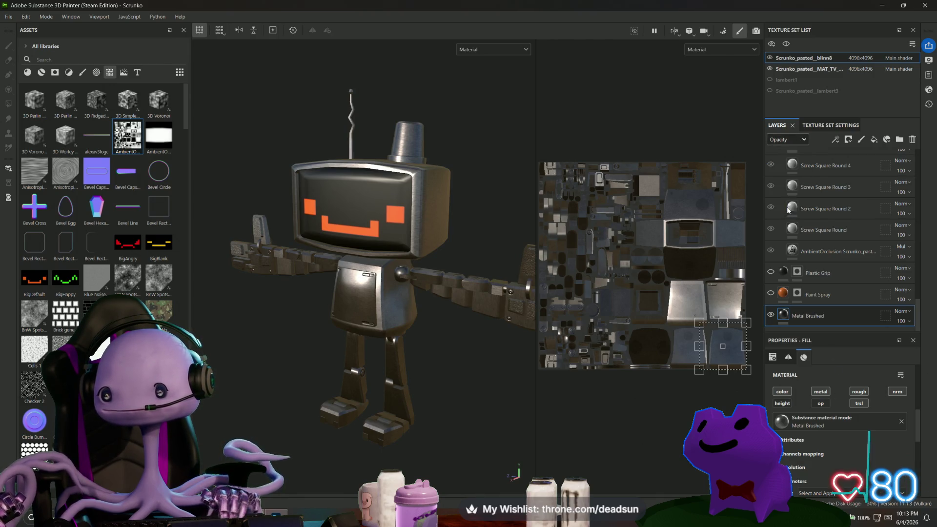
{"action": "left_click", "coordinate": [904, 321]}
{"action": "left_click_drag", "start_coordinate": [931, 338], "coordinate": [918, 338]}
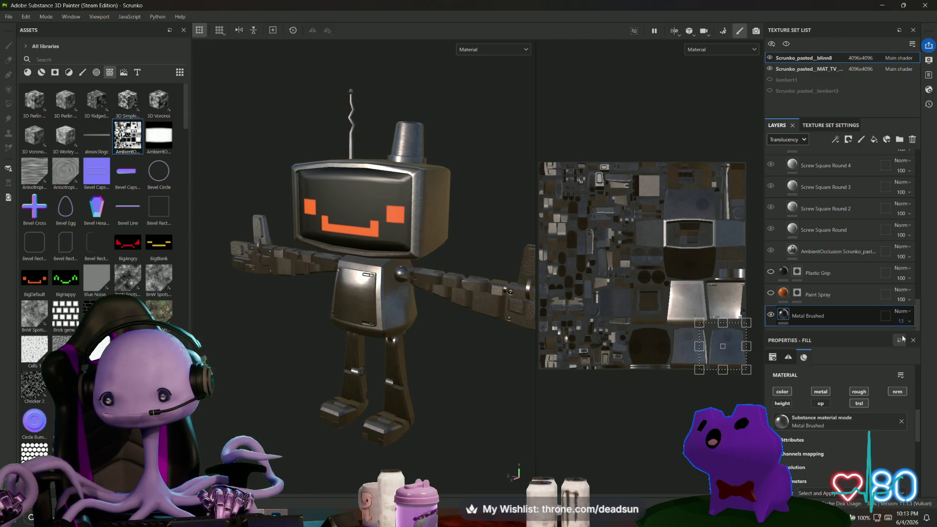
Step: Revert Metal Brushed translucency to 100, then make the Paint Spray layer visible and select it
{"action": "key", "text": "Escape"}
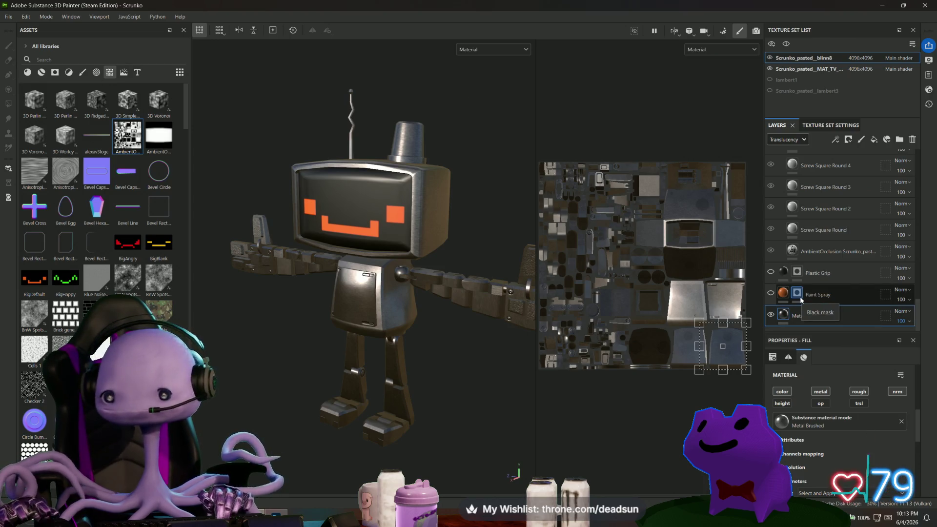
{"action": "left_click", "coordinate": [771, 294]}
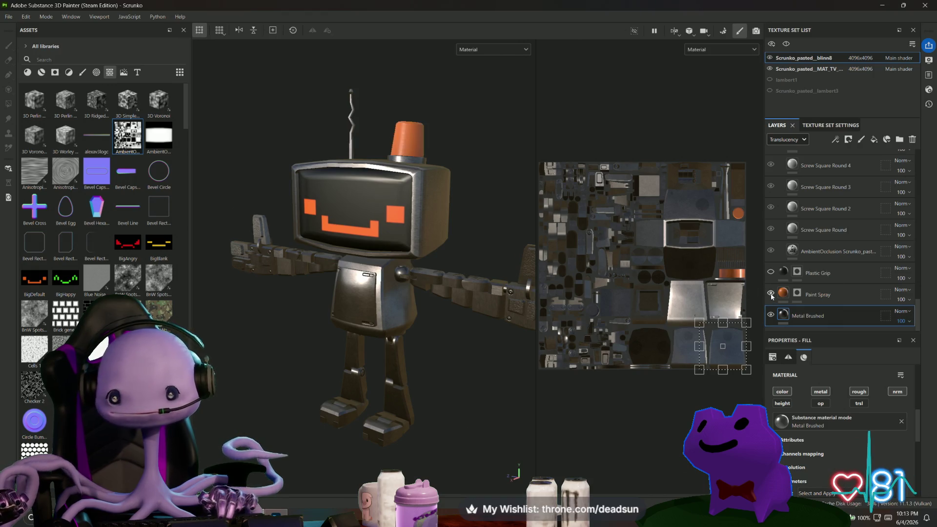
{"action": "left_click", "coordinate": [842, 294]}
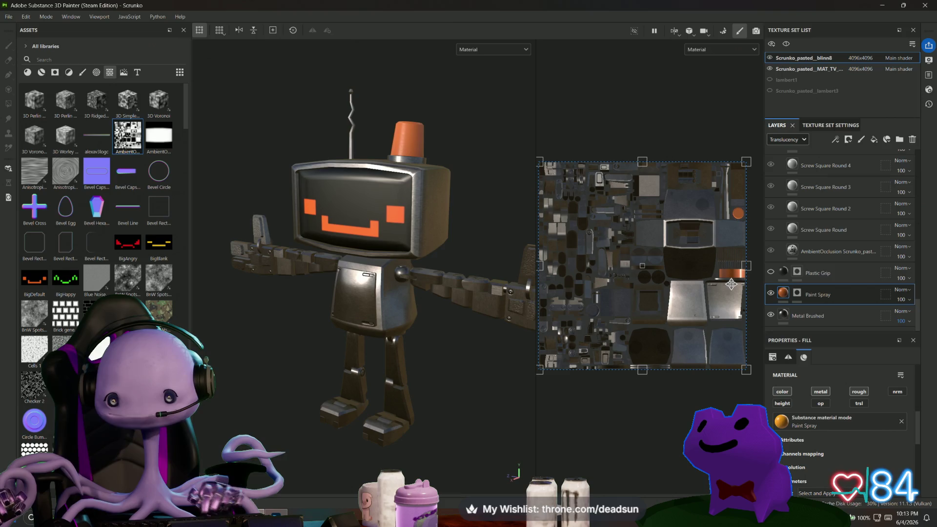
{"action": "scroll", "coordinate": [731, 284], "scroll_direction": "up", "scroll_amount": 5}
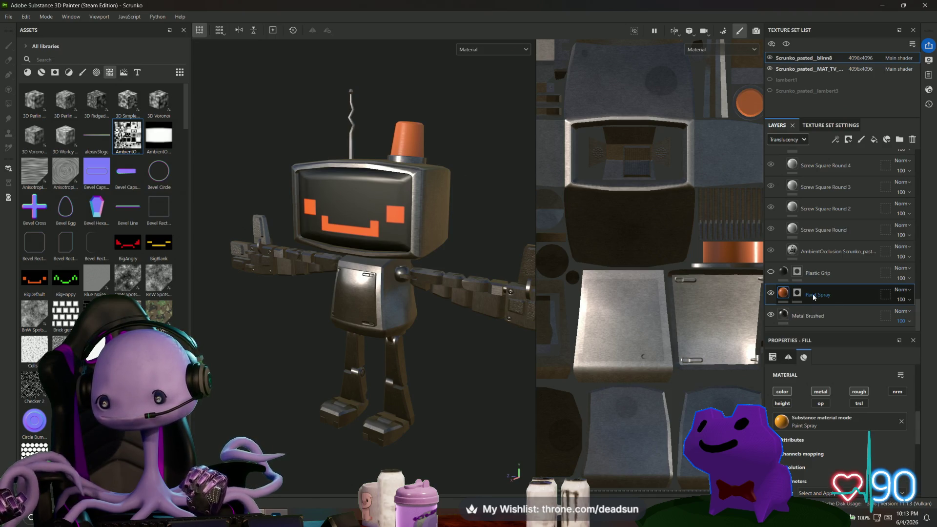
{"action": "right_click", "coordinate": [804, 294]}
Step: Add a Generator effect to Paint Spray from its right-click menu, leaving no generator chosen
{"action": "key", "text": "Escape"}
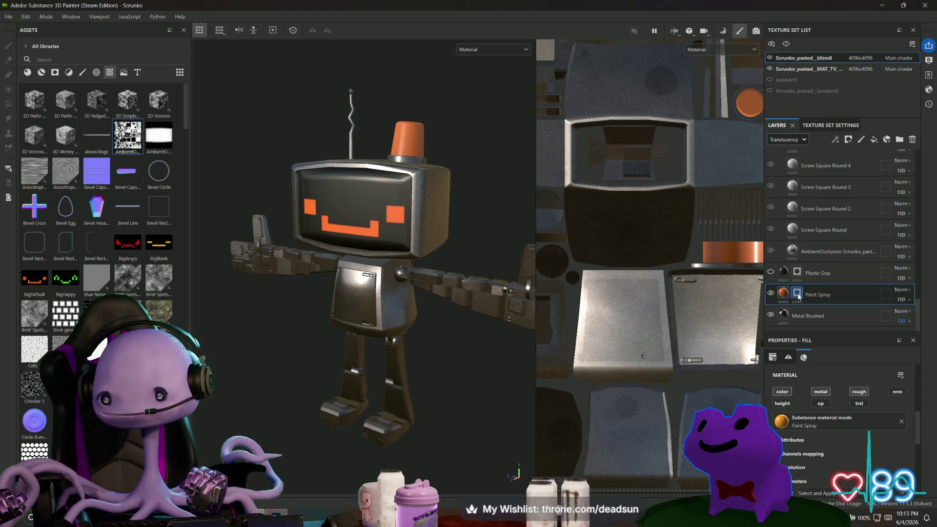
{"action": "right_click", "coordinate": [800, 299]}
{"action": "mouse_move", "coordinate": [812, 293]}
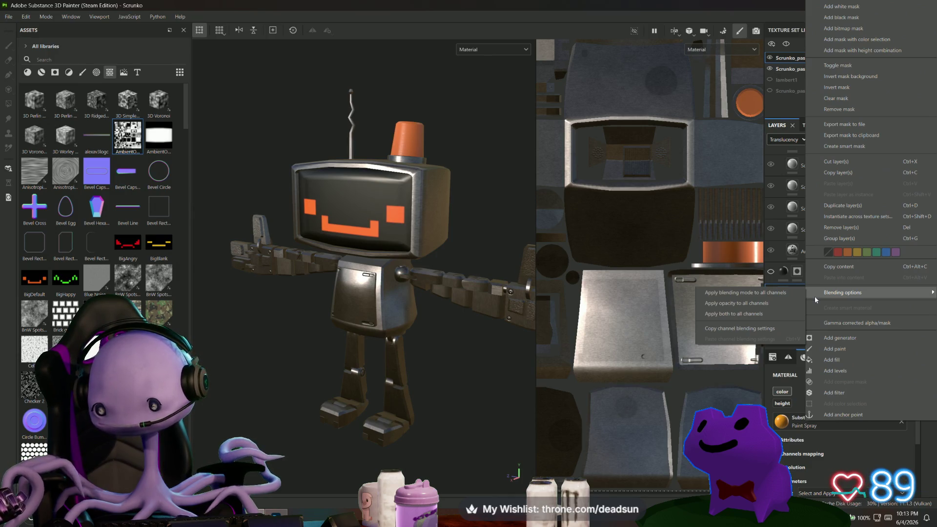
{"action": "left_click", "coordinate": [836, 337]}
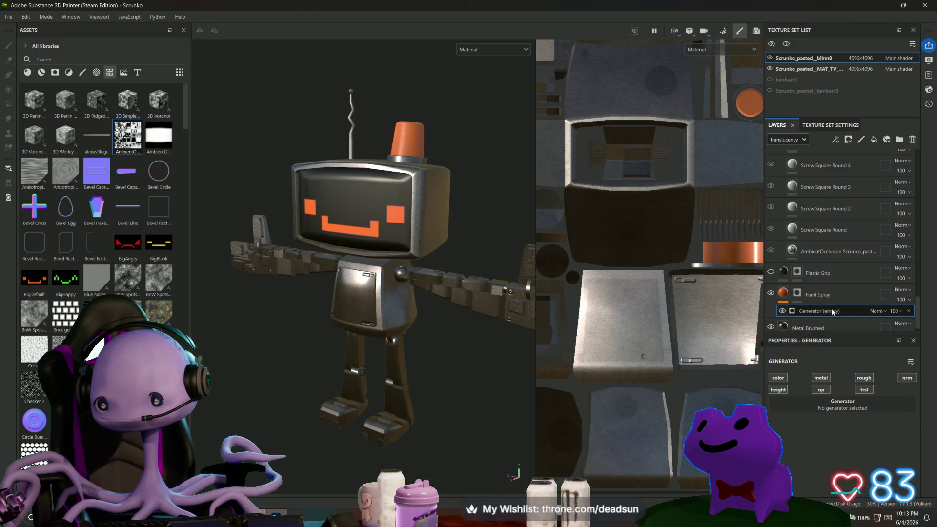
{"action": "left_click", "coordinate": [831, 404]}
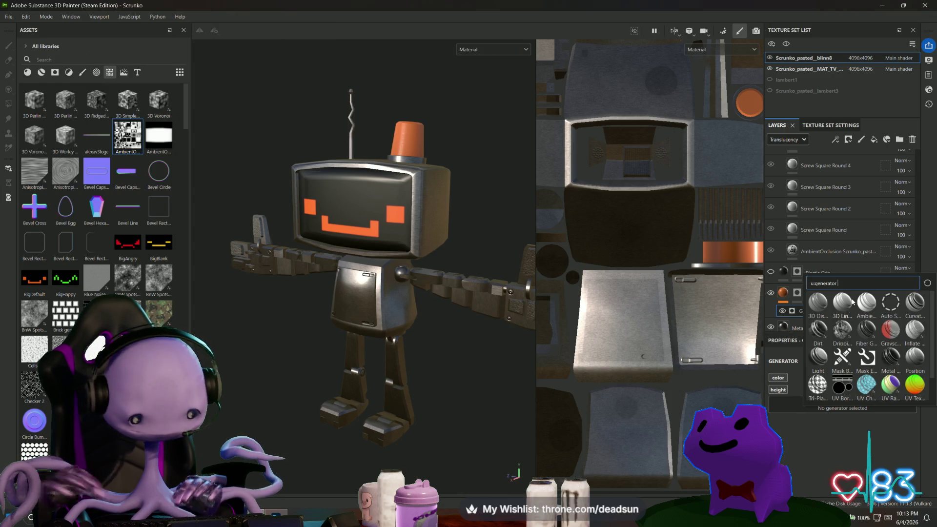
{"action": "mouse_move", "coordinate": [852, 301]}
{"action": "type", "text": "tran"}
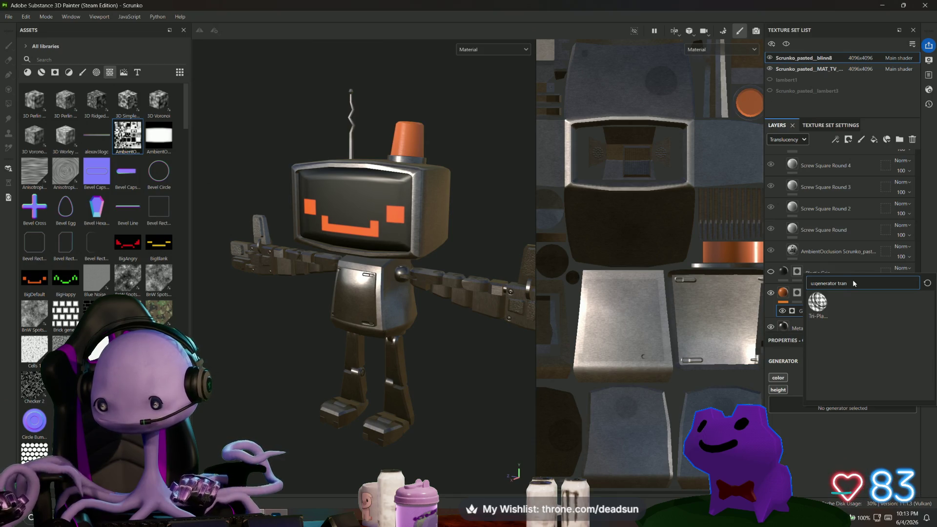
{"action": "key", "text": "BackSpace"}
{"action": "key", "text": "BackSpace"}
{"action": "key", "text": "BackSpace"}
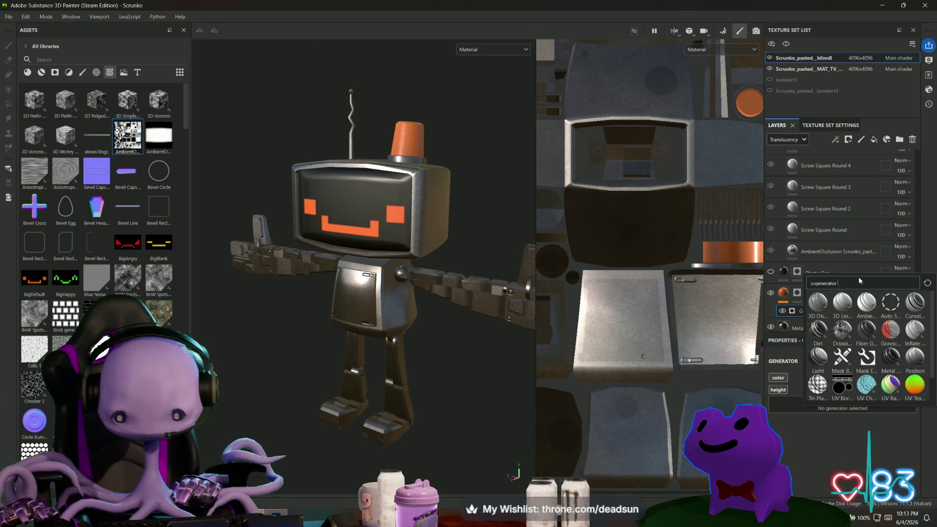
{"action": "type", "text": "op"}
{"action": "key", "text": "ctrl+a"}
{"action": "type", "text": "o"}
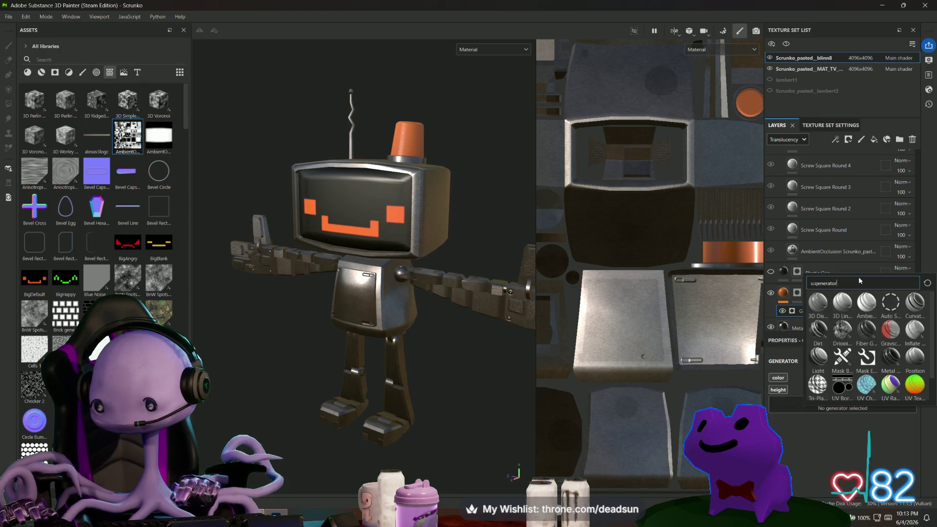
{"action": "type", "text": "p"}
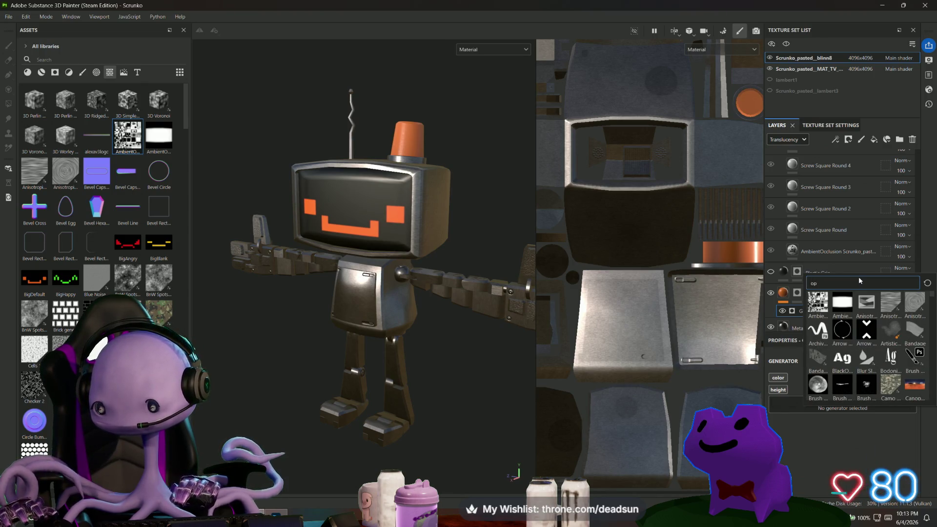
{"action": "type", "text": "p"}
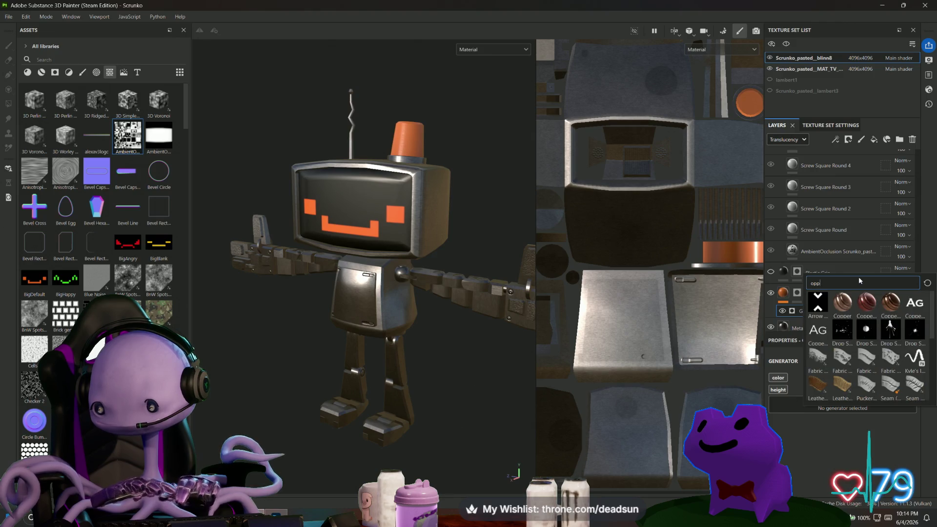
{"action": "key", "text": "BackSpace"}
{"action": "key", "text": "BackSpace"}
{"action": "key", "text": "BackSpace"}
{"action": "type", "text": "trans"}
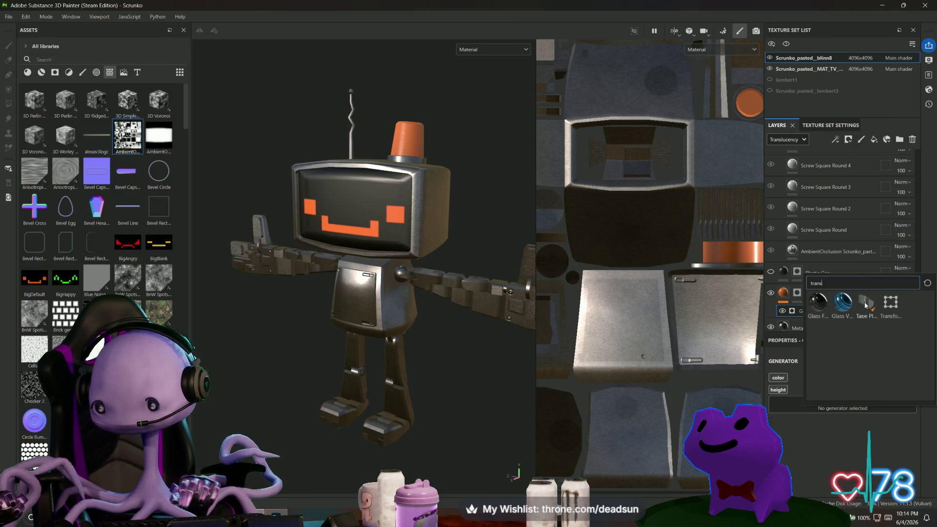
{"action": "key", "text": "BackSpace"}
{"action": "key", "text": "BackSpace"}
{"action": "key", "text": "BackSpace"}
{"action": "type", "text": "lass"}
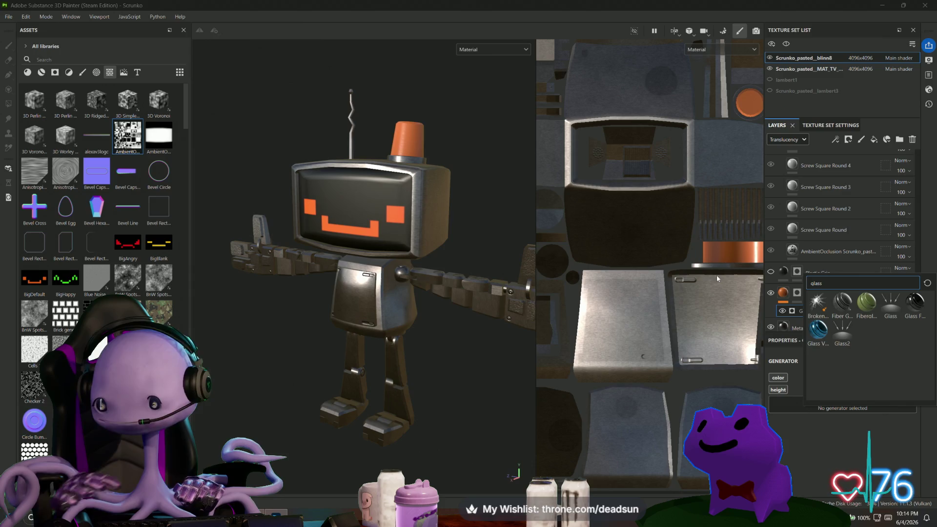
{"action": "mouse_move", "coordinate": [848, 330]}
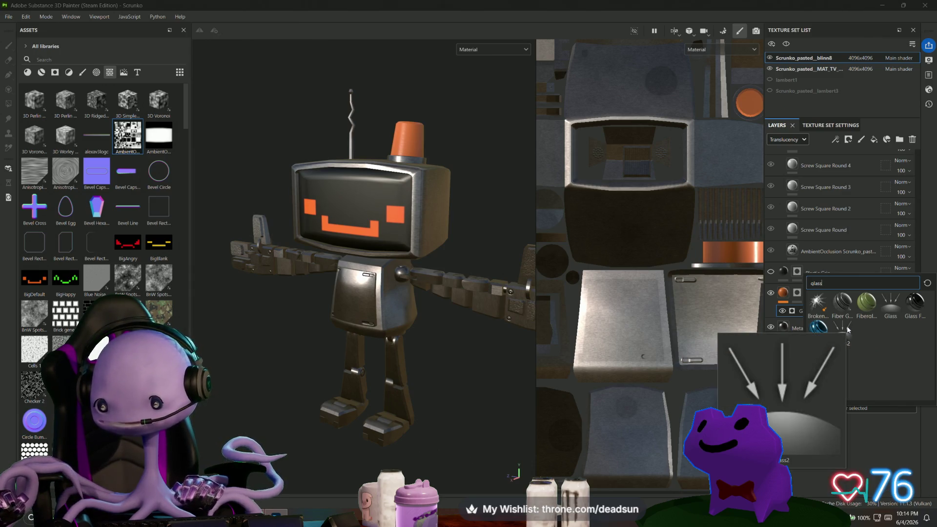
{"action": "mouse_move", "coordinate": [813, 332]}
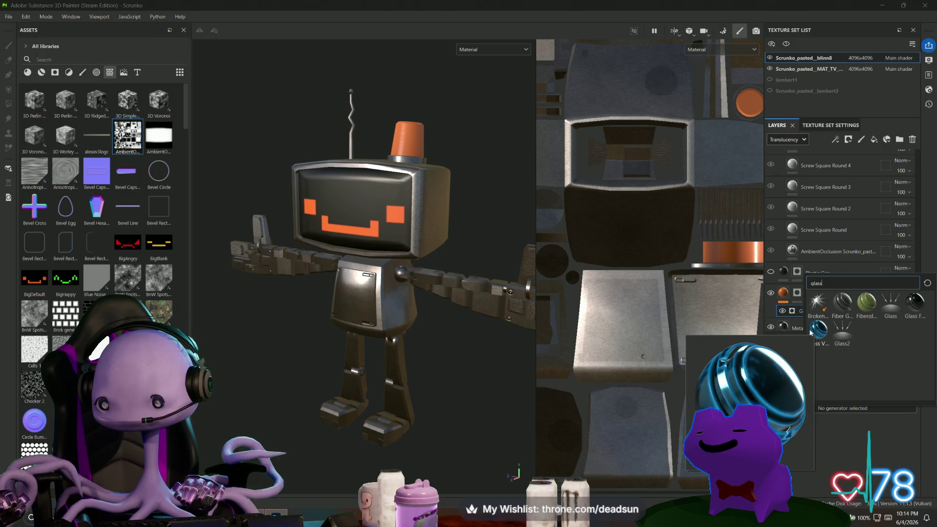
{"action": "mouse_move", "coordinate": [889, 313]}
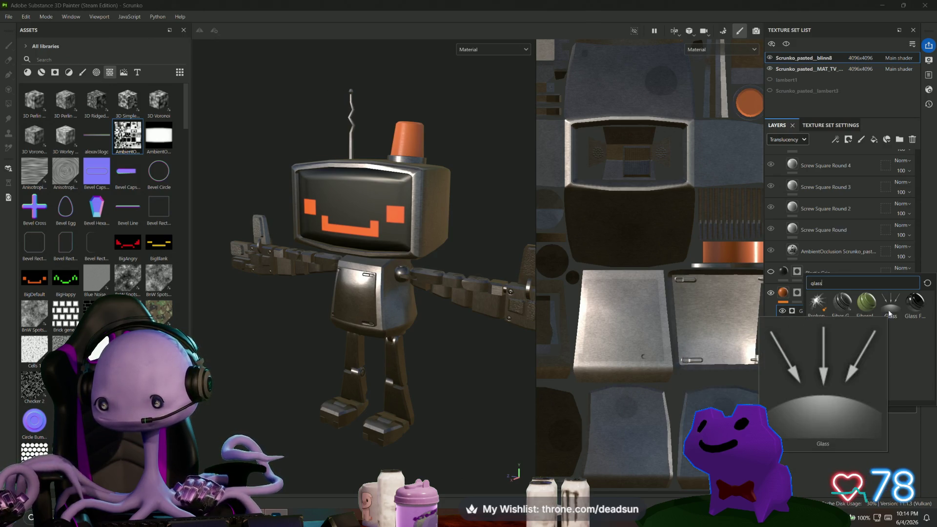
{"action": "mouse_move", "coordinate": [925, 307]}
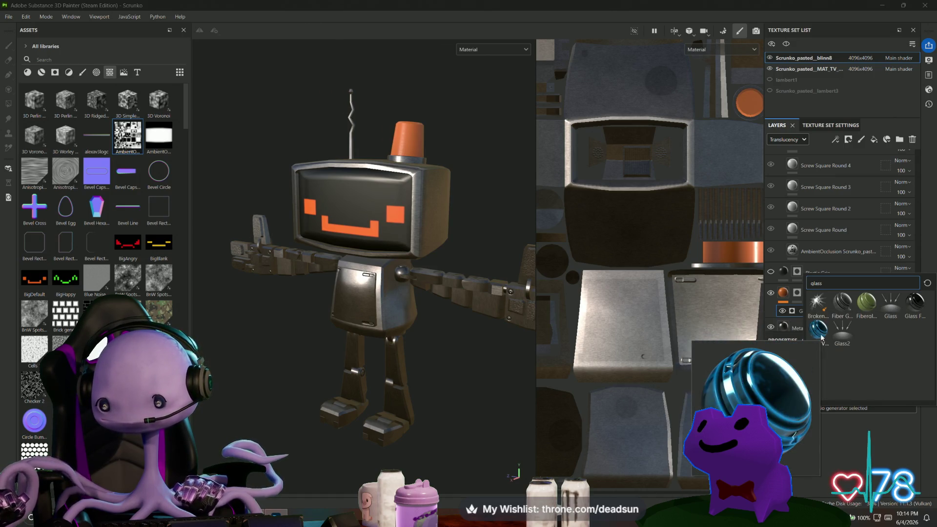
{"action": "key", "text": "Escape"}
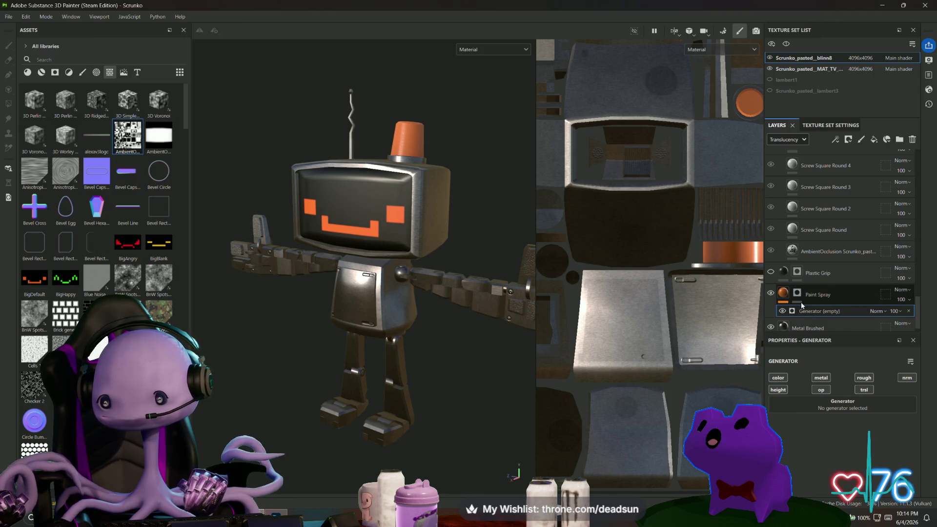
{"action": "mouse_move", "coordinate": [477, 230]}
{"action": "left_mouse_down", "text": "alt"}
{"action": "mouse_move", "coordinate": [348, 259]}
{"action": "mouse_move", "coordinate": [494, 226]}
{"action": "mouse_move", "coordinate": [483, 224]}
{"action": "mouse_move", "coordinate": [479, 360]}
{"action": "mouse_move", "coordinate": [451, 297]}
{"action": "mouse_move", "coordinate": [500, 218]}
{"action": "mouse_move", "coordinate": [498, 195]}
{"action": "mouse_move", "coordinate": [498, 205]}
{"action": "left_mouse_up", "text": "alt"}
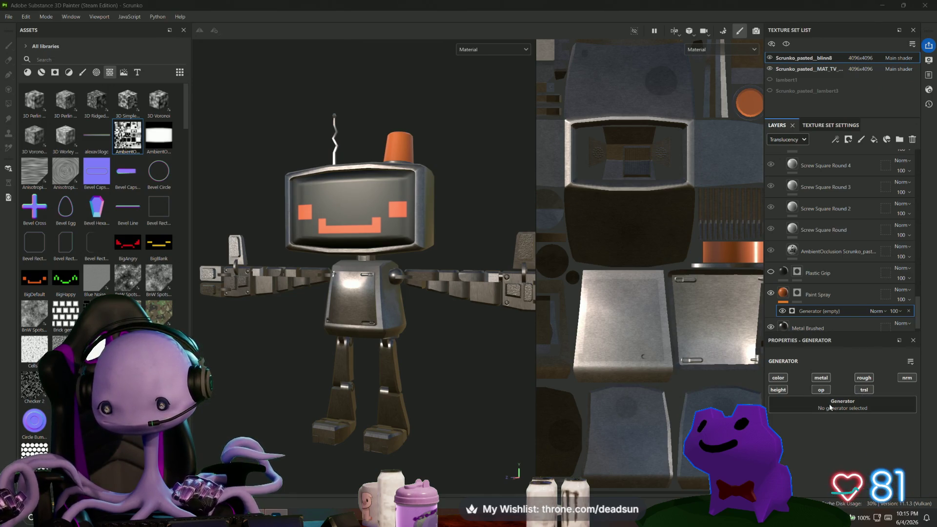
Step: Enable the opacity channel on Paint Spray and lower its opacity to 96
{"action": "left_click", "coordinate": [817, 293]}
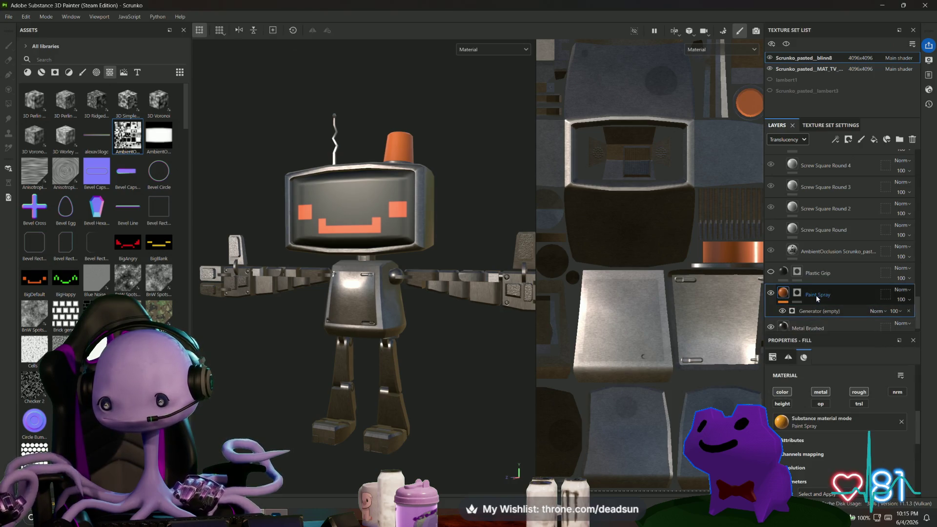
{"action": "left_click", "coordinate": [822, 404]}
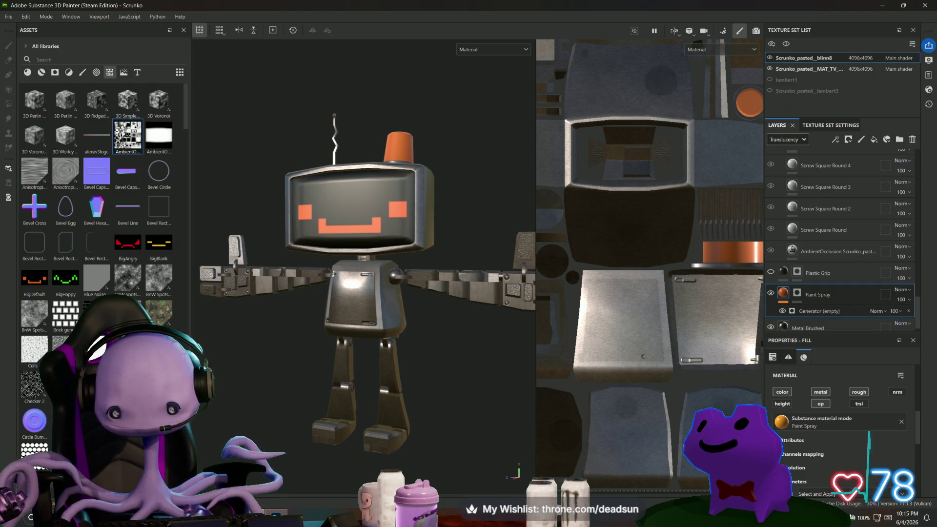
{"action": "left_click", "coordinate": [896, 311]}
{"action": "mouse_move", "coordinate": [933, 318]}
{"action": "left_mouse_down"}
{"action": "mouse_move", "coordinate": [901, 317]}
{"action": "mouse_move", "coordinate": [932, 318]}
{"action": "left_mouse_up"}
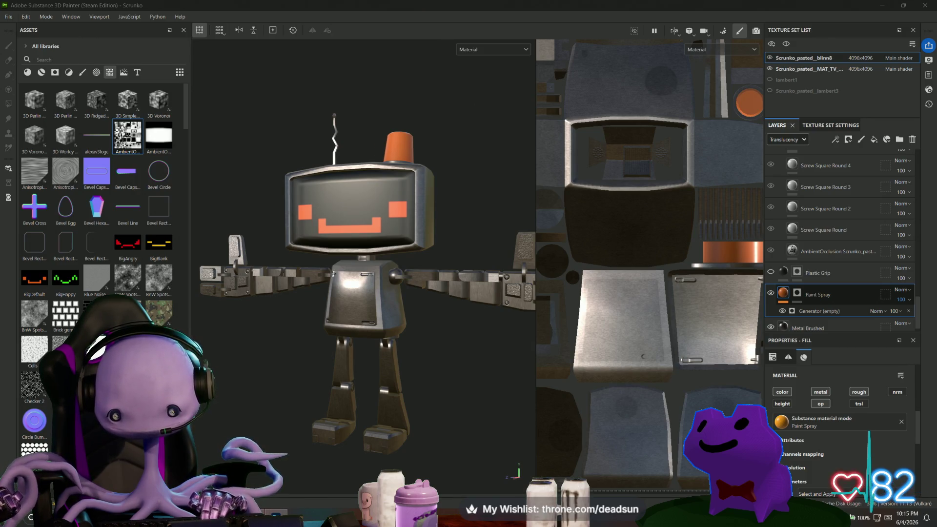
{"action": "left_click", "coordinate": [65, 59]}
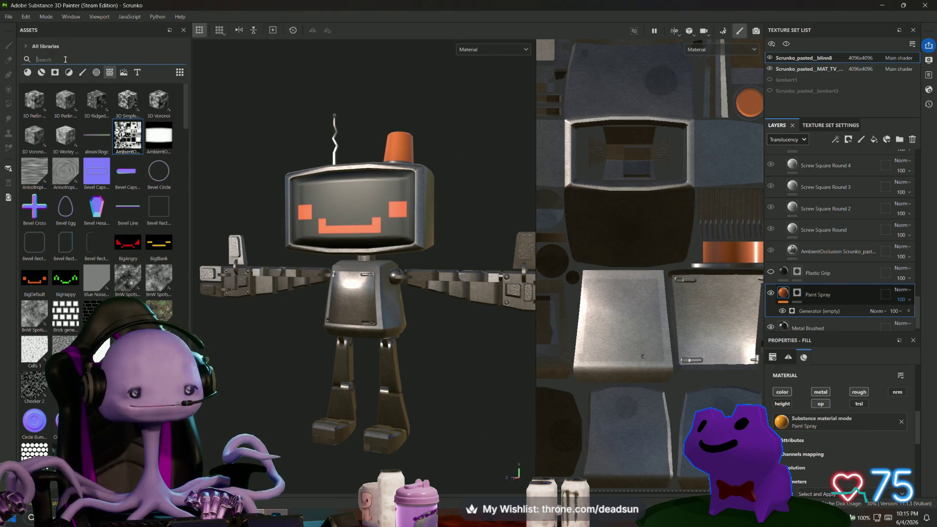
{"action": "type", "text": "alpha"}
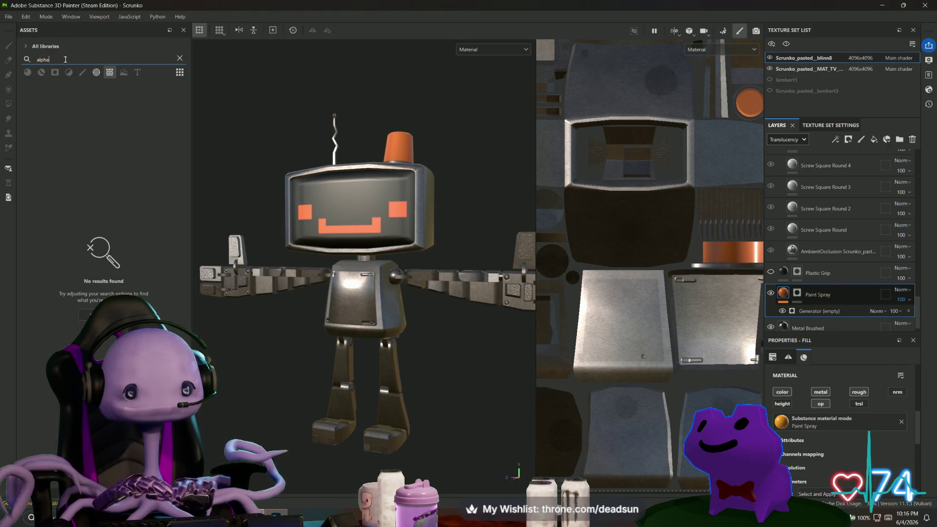
{"action": "key", "text": "BackSpace"}
{"action": "key", "text": "BackSpace"}
{"action": "key", "text": "BackSpace"}
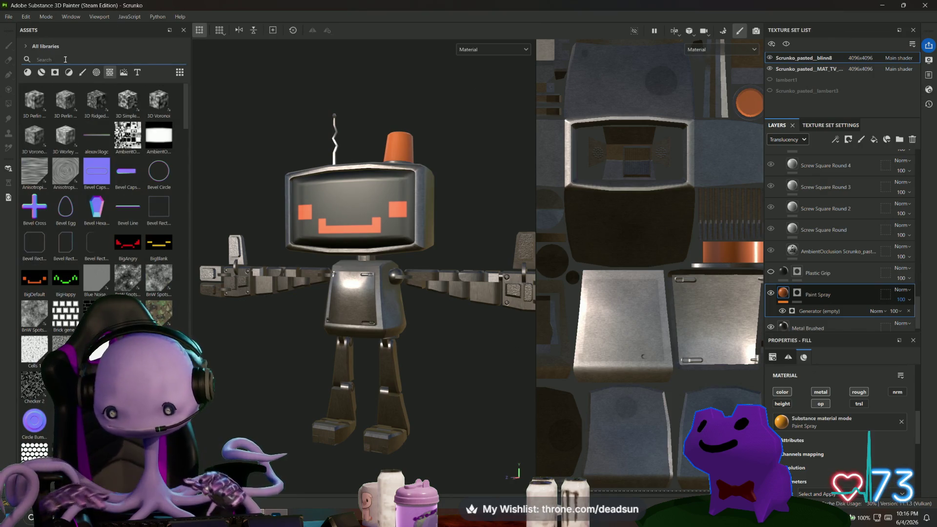
{"action": "left_click", "coordinate": [497, 51]}
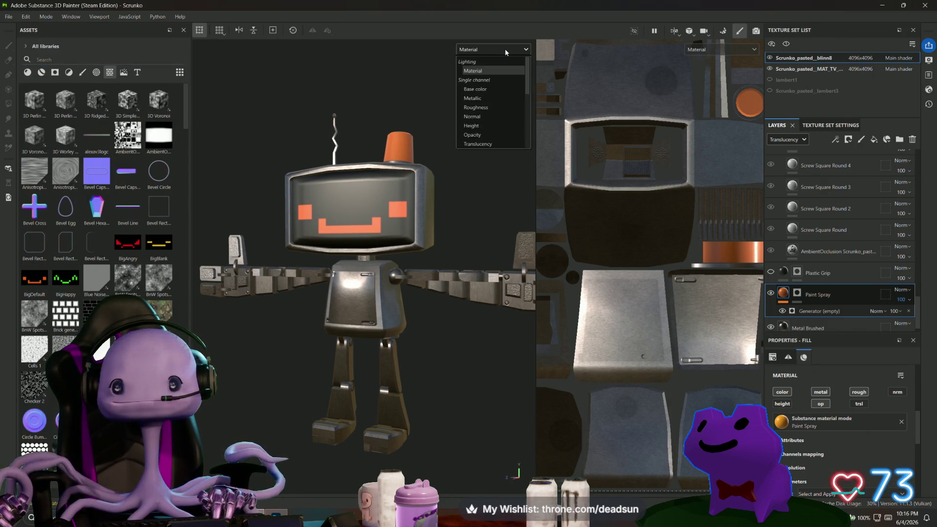
{"action": "left_click", "coordinate": [505, 48]}
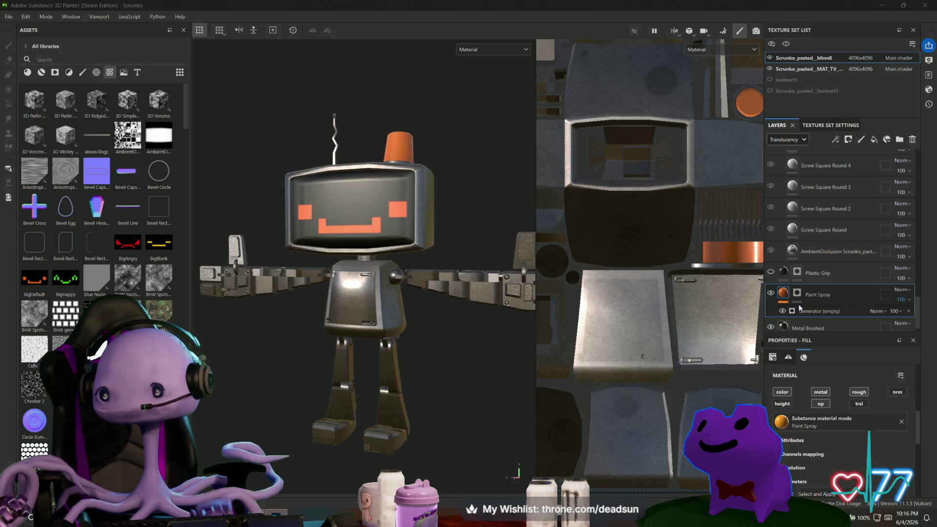
{"action": "left_click", "coordinate": [783, 295]}
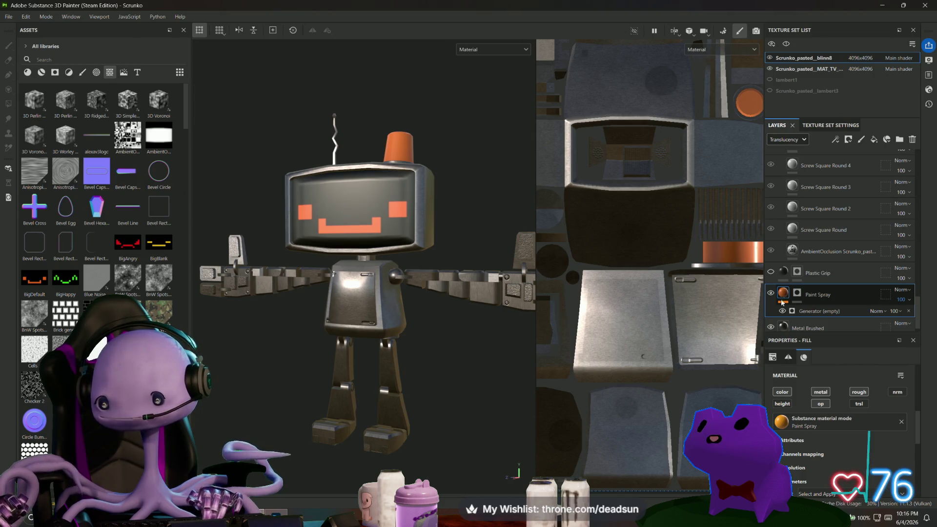
Step: Browse 'metal' materials in Paint Spray's material picker, cancel unchanged, and switch to the browser
{"action": "left_click", "coordinate": [868, 422]}
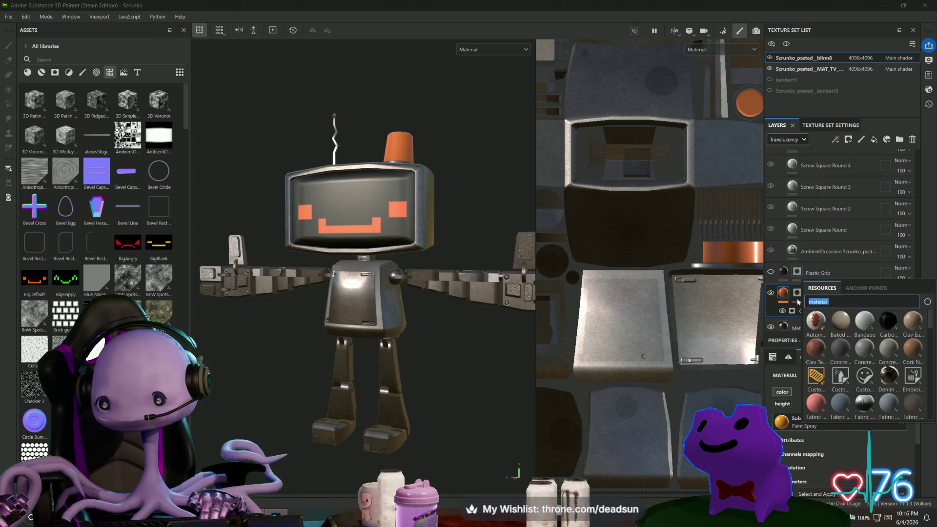
{"action": "type", "text": "alpha"}
{"action": "key", "text": "BackSpace"}
{"action": "key", "text": "BackSpace"}
{"action": "key", "text": "BackSpace"}
{"action": "type", "text": "metal"}
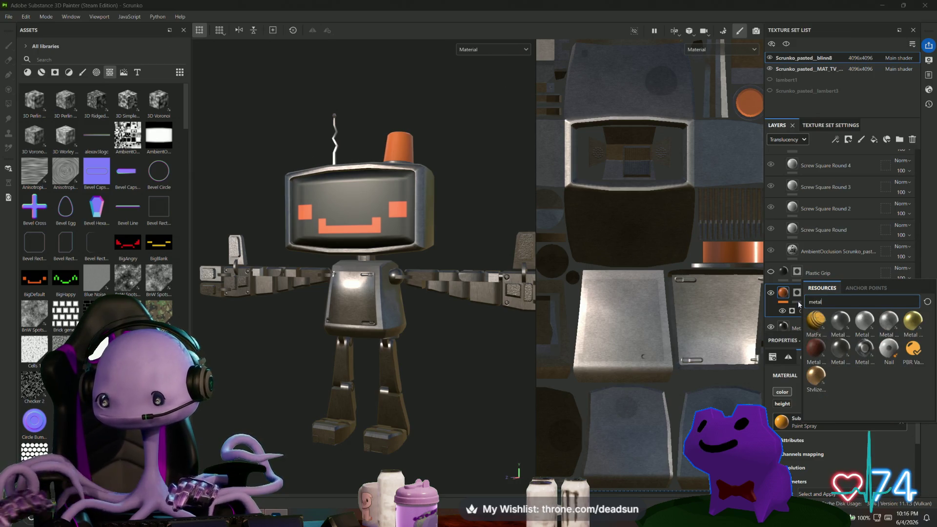
{"action": "mouse_move", "coordinate": [888, 321]}
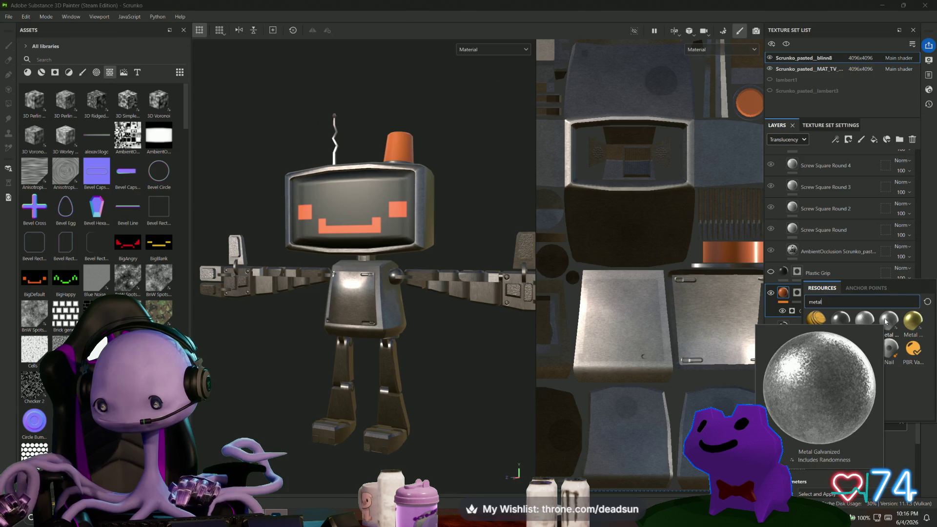
{"action": "mouse_move", "coordinate": [914, 358]}
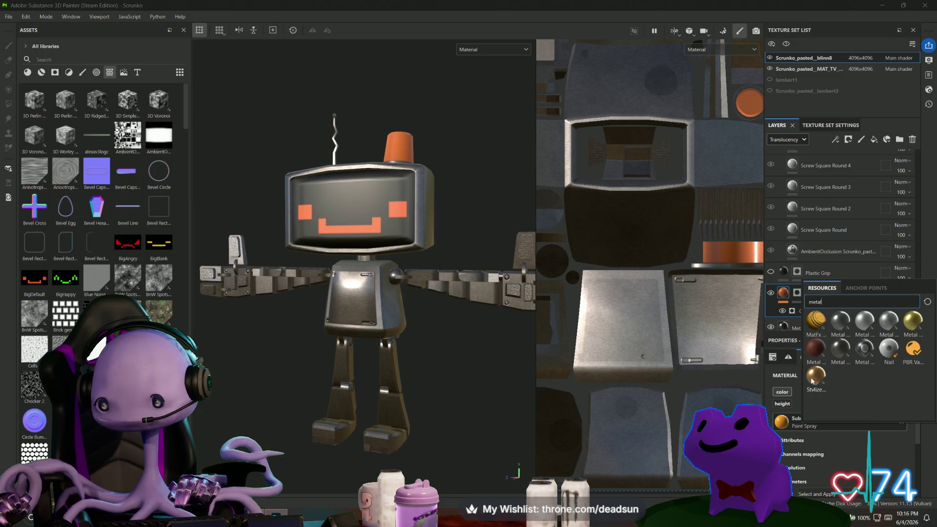
{"action": "mouse_move", "coordinate": [814, 380]}
{"action": "mouse_move", "coordinate": [814, 331]}
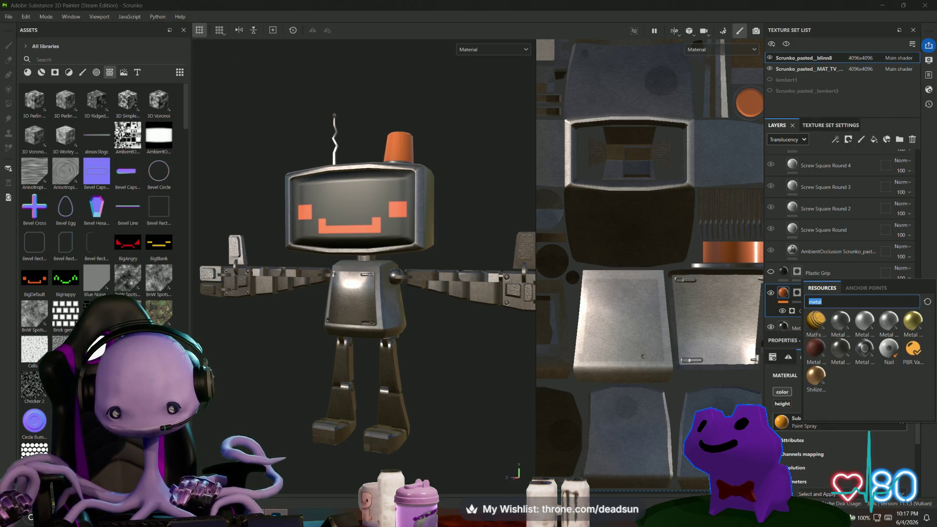
{"action": "key", "text": "Escape"}
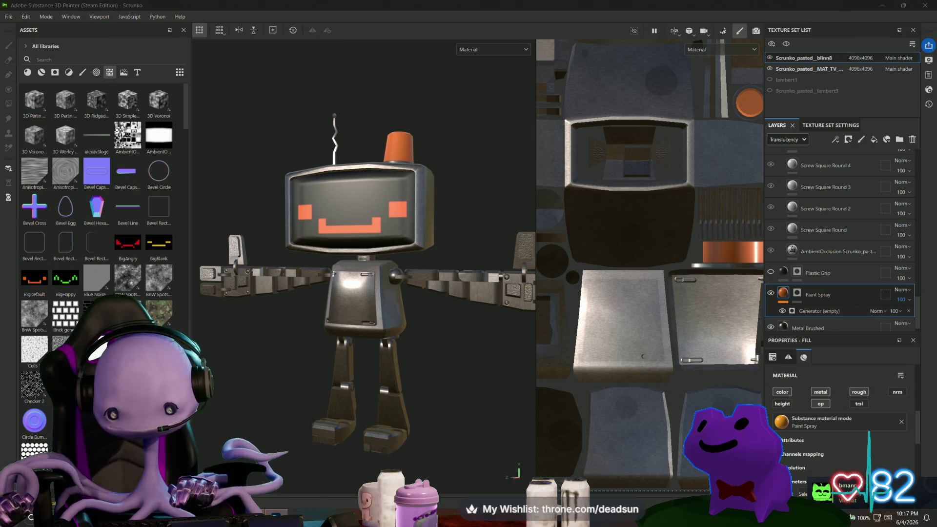
{"action": "key", "text": "alt+Tab"}
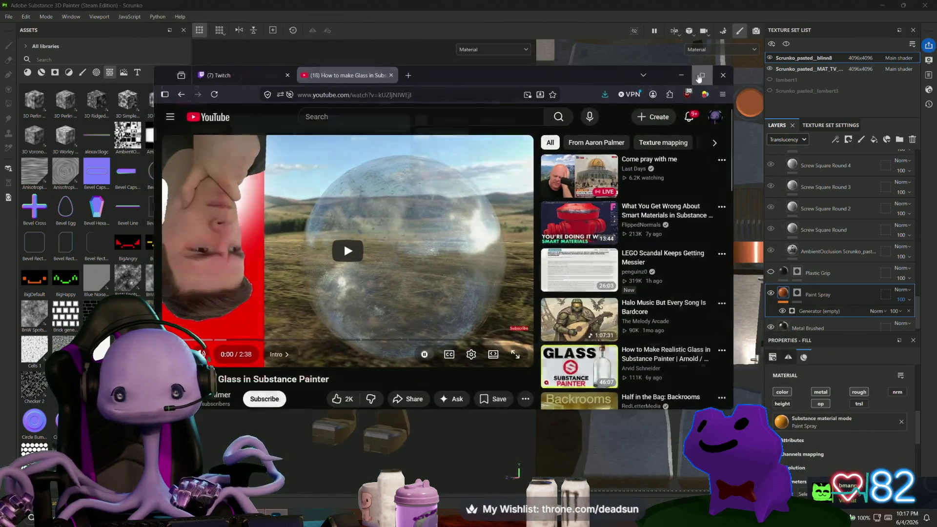
Step: Maximize the browser, play the glass tutorial until its shader settings, pause, and return to Substance Painter
{"action": "left_click", "coordinate": [701, 76]}
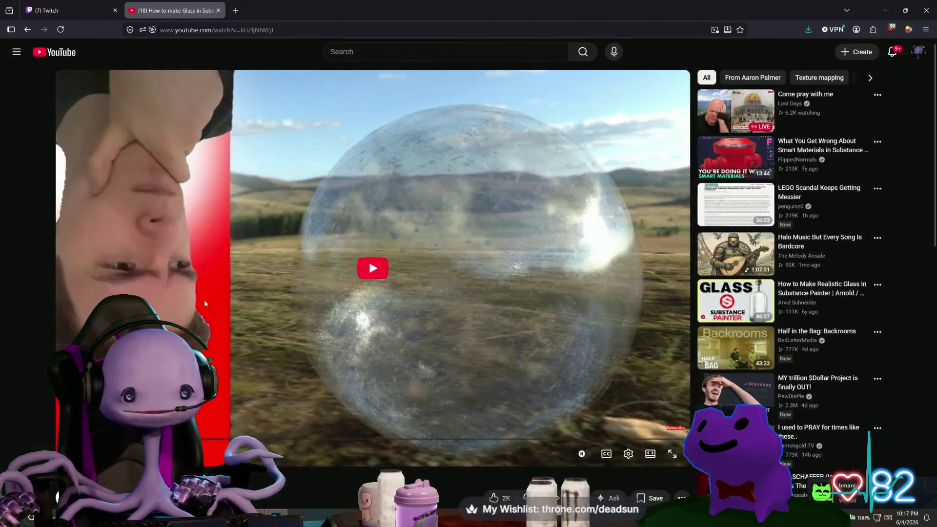
{"action": "left_click", "coordinate": [364, 287]}
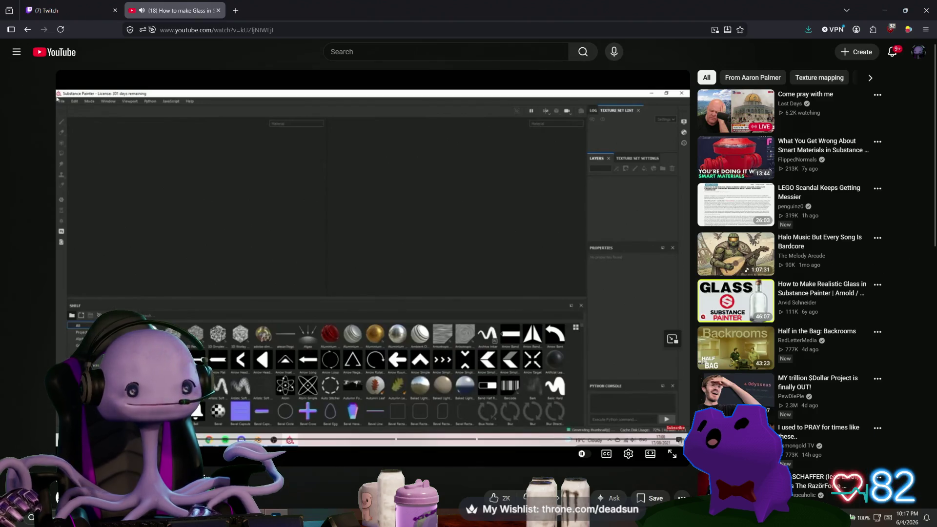
{"action": "scroll", "coordinate": [371, 293], "scroll_direction": "down", "scroll_amount": 2}
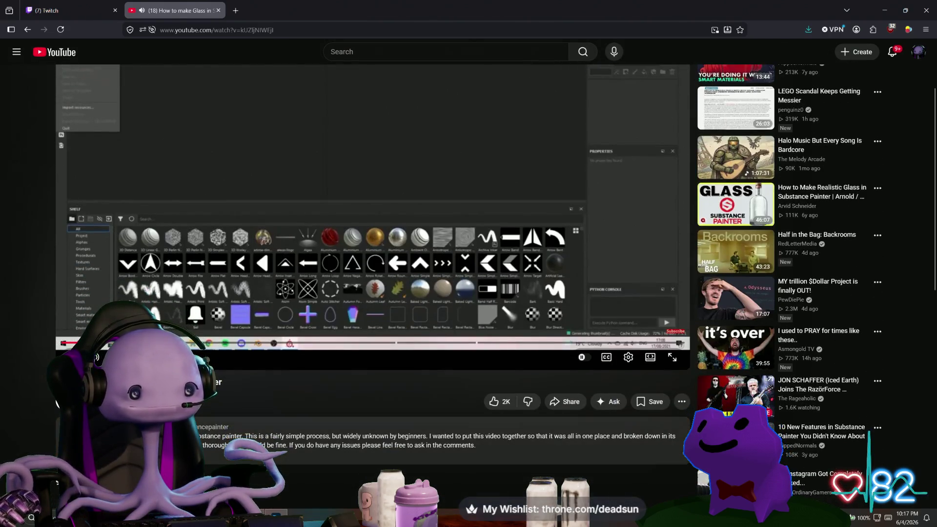
{"action": "scroll", "coordinate": [272, 396], "scroll_direction": "up", "scroll_amount": 2}
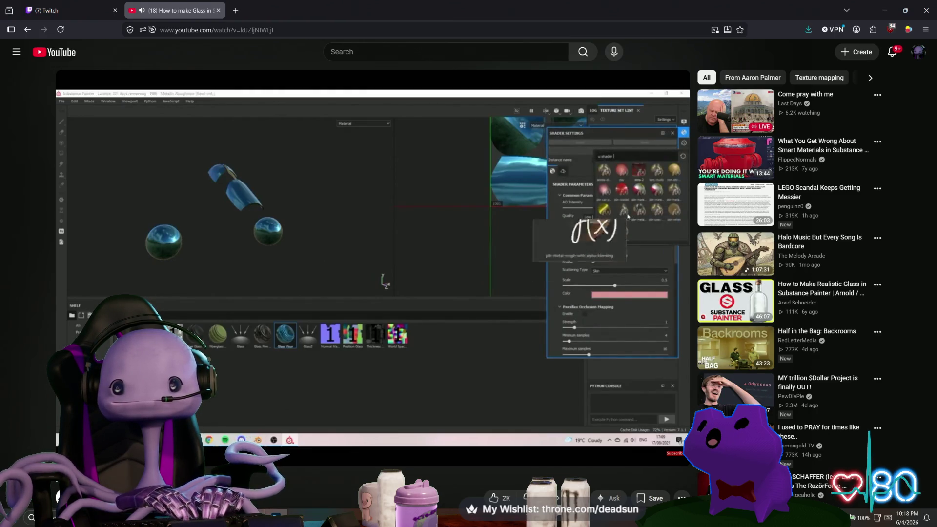
{"action": "left_click", "coordinate": [278, 365]}
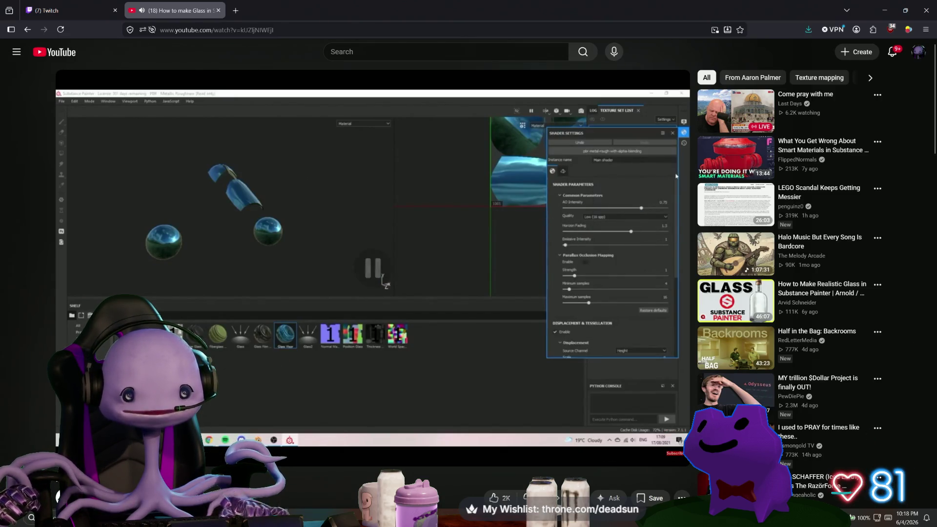
{"action": "key", "text": "alt+Tab"}
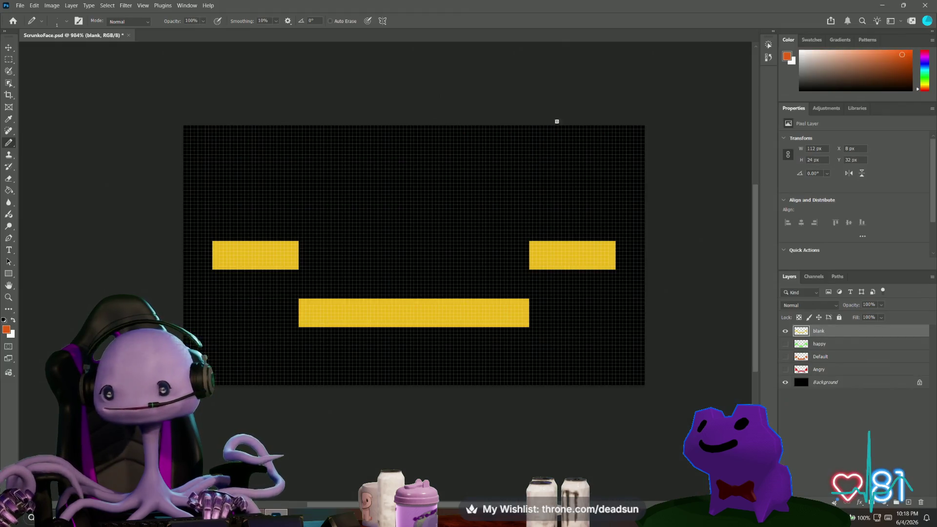
{"action": "key", "text": "alt+Tab"}
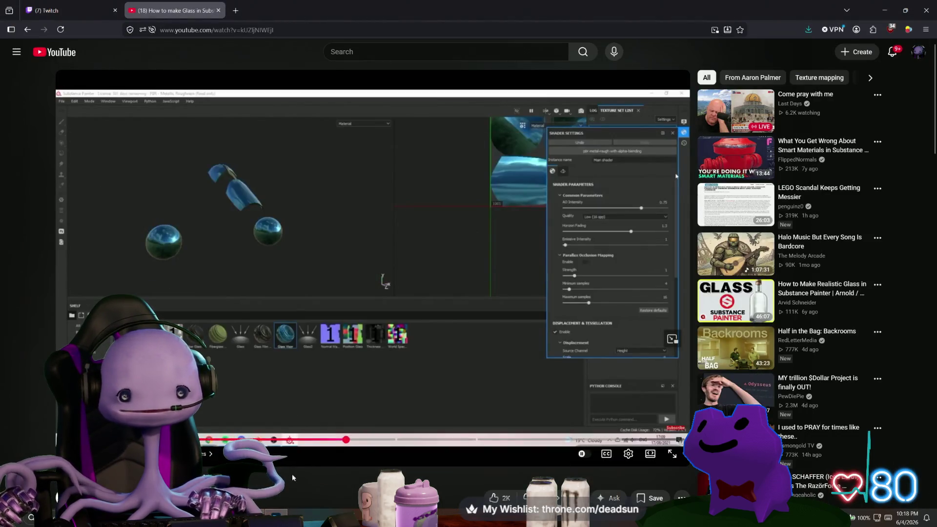
{"action": "key", "text": "alt+Tab"}
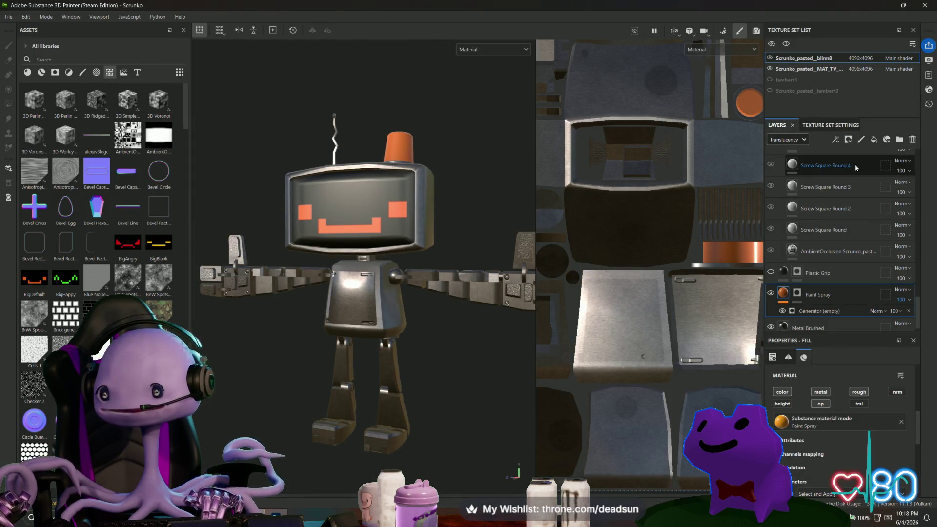
Step: Search the Shader Settings list for 'alpha' and 'pbr' shaders without changing the shader
{"action": "left_click", "coordinate": [929, 90]}
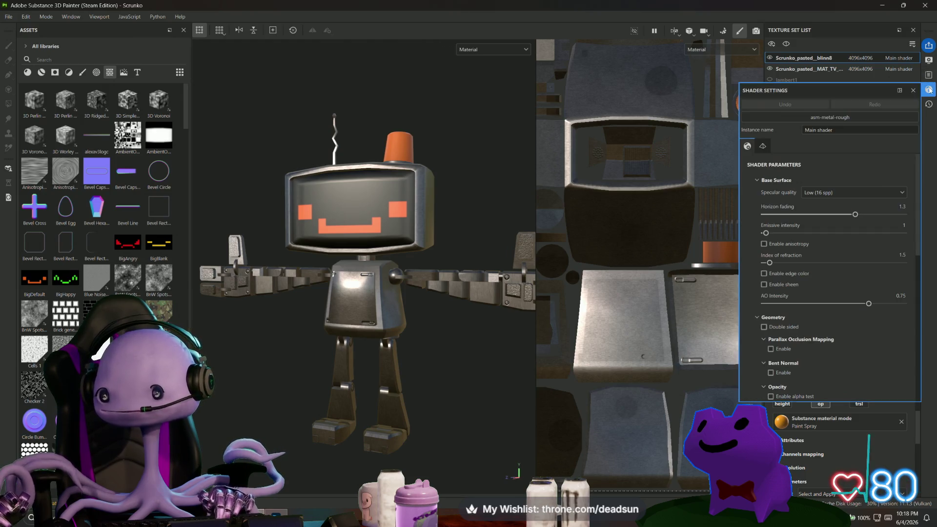
{"action": "left_click", "coordinate": [849, 115]}
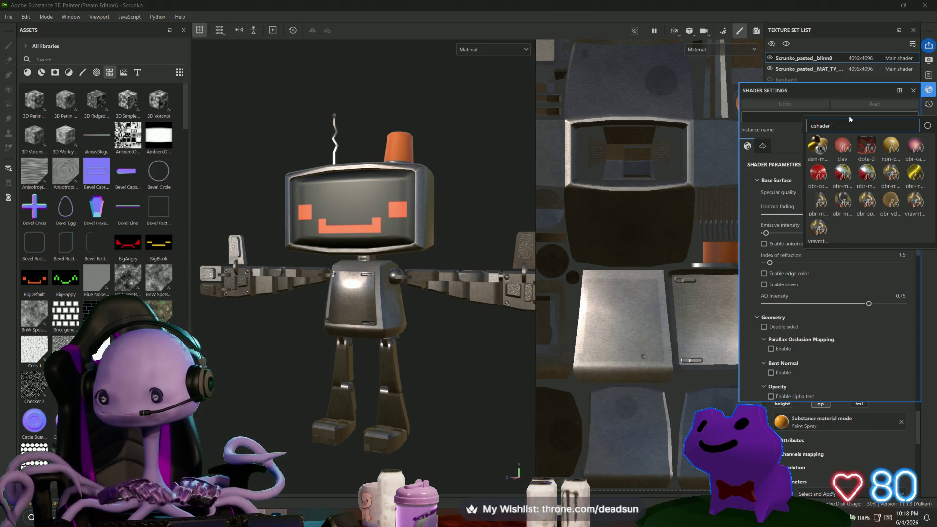
{"action": "key", "text": "BackSpace"}
{"action": "key", "text": "BackSpace"}
{"action": "key", "text": "BackSpace"}
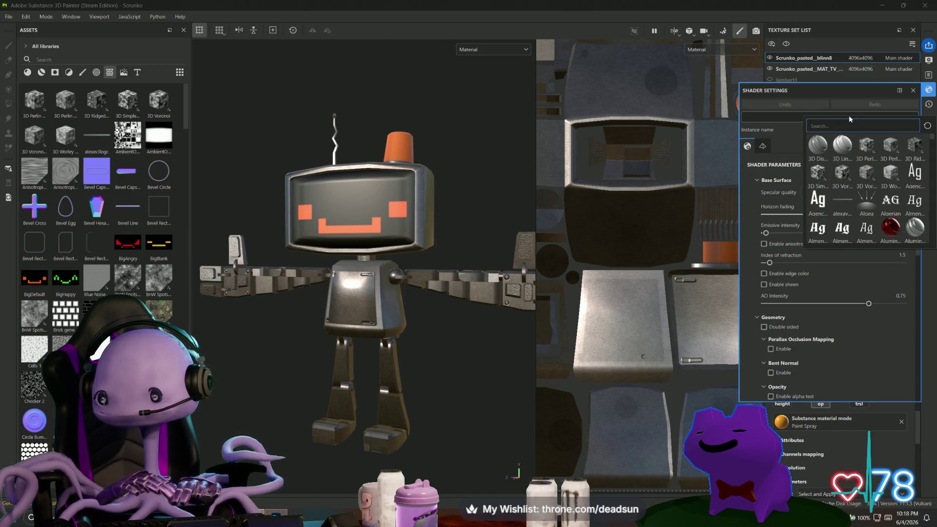
{"action": "type", "text": "alpha"}
{"action": "key", "text": "BackSpace"}
{"action": "key", "text": "BackSpace"}
{"action": "key", "text": "BackSpace"}
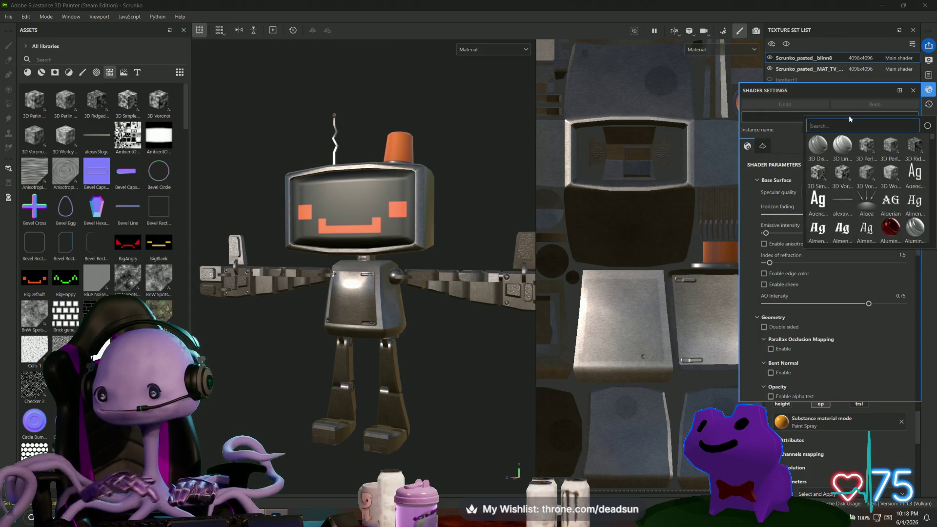
{"action": "left_click", "coordinate": [791, 137]}
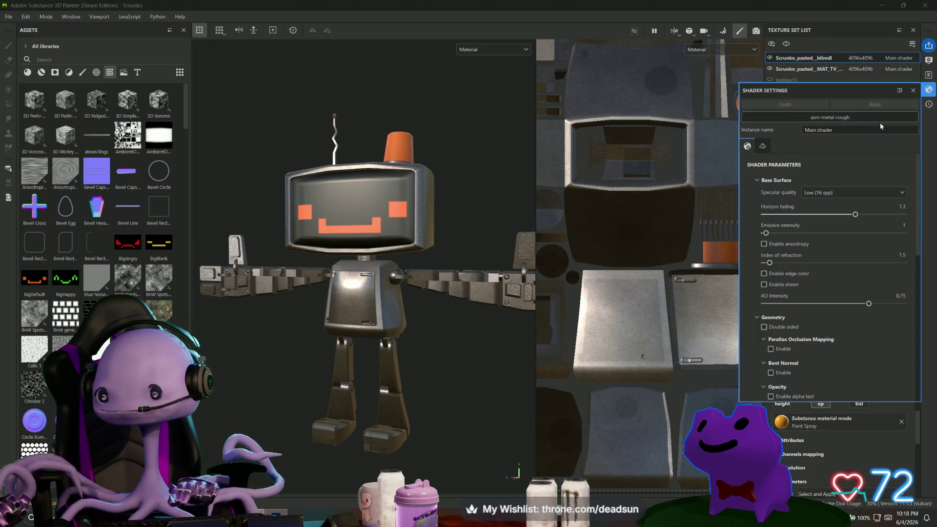
{"action": "left_click", "coordinate": [855, 118]}
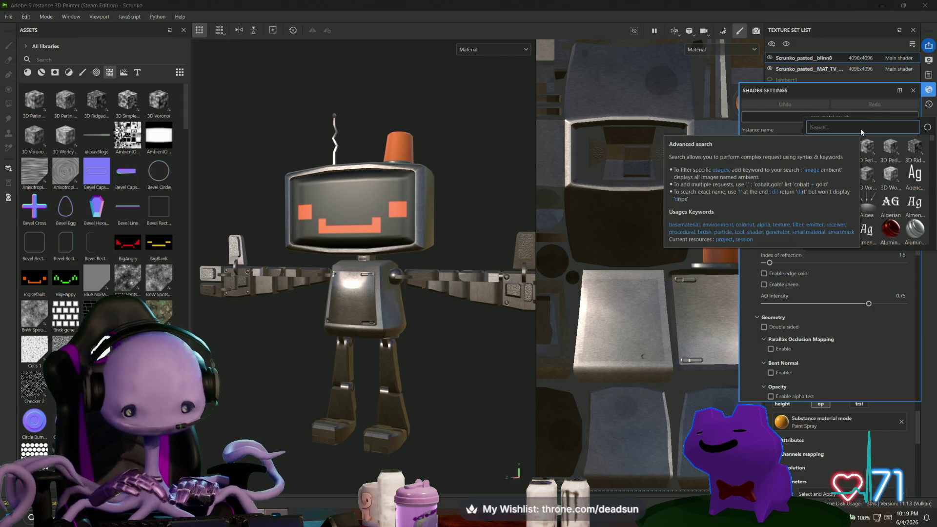
{"action": "type", "text": "pbq"}
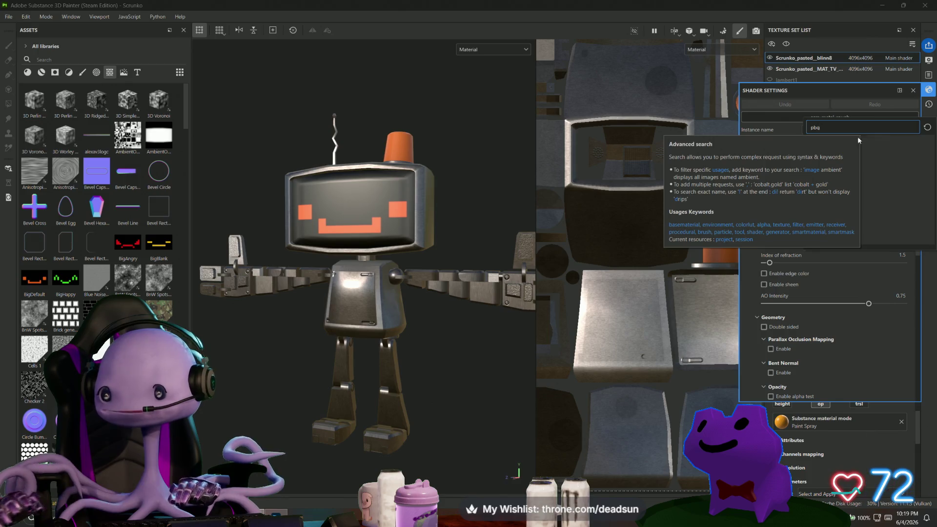
{"action": "key", "text": "BackSpace"}
{"action": "type", "text": "r"}
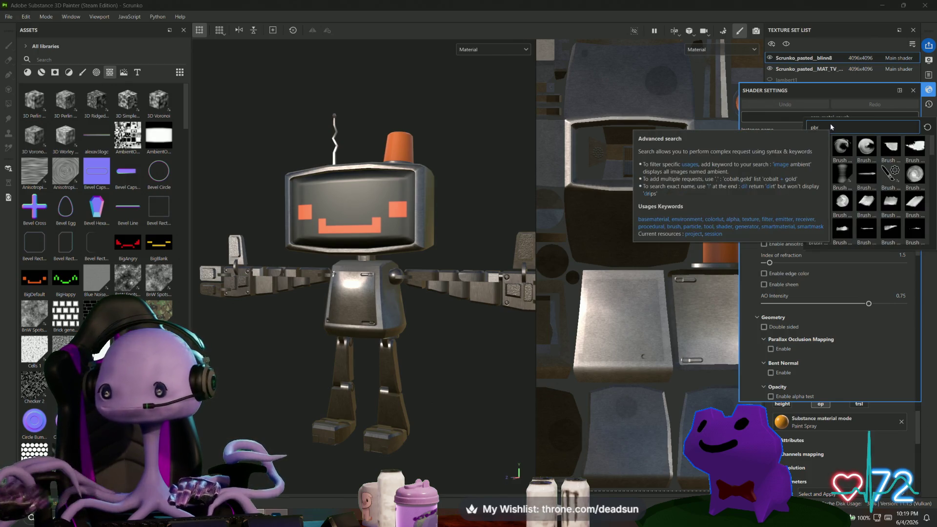
{"action": "key", "text": "Escape"}
{"action": "left_click", "coordinate": [764, 148]}
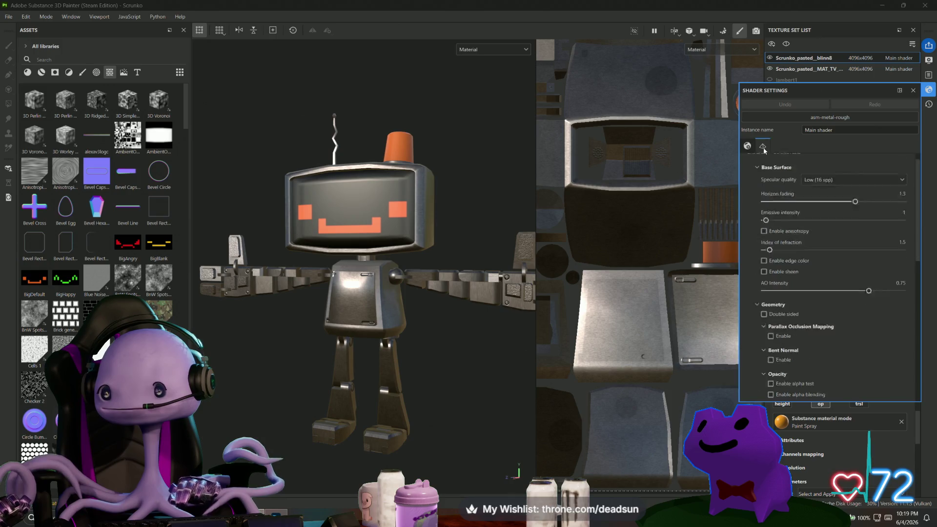
{"action": "left_click", "coordinate": [747, 146]}
{"action": "left_click", "coordinate": [912, 92]}
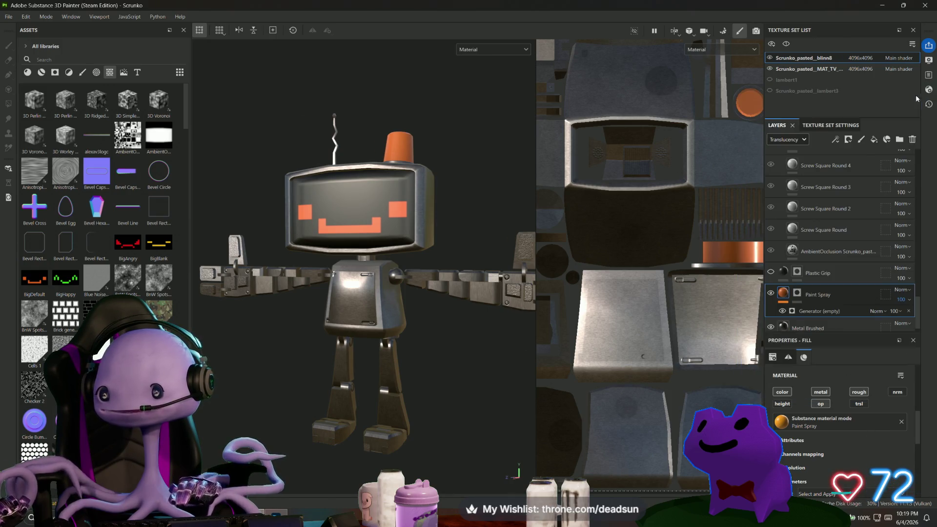
Step: Switch the shader to pbr-metal-rough-with-alpha-test, then resume the glass tutorial in the browser
{"action": "left_click", "coordinate": [930, 91]}
{"action": "left_click", "coordinate": [859, 118]}
{"action": "type", "text": "pbr"}
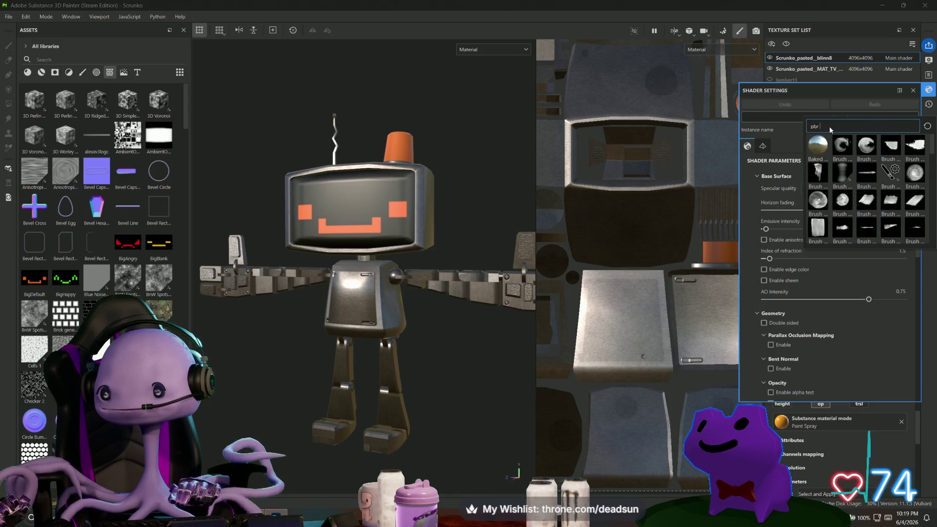
{"action": "type", "text": "rough"}
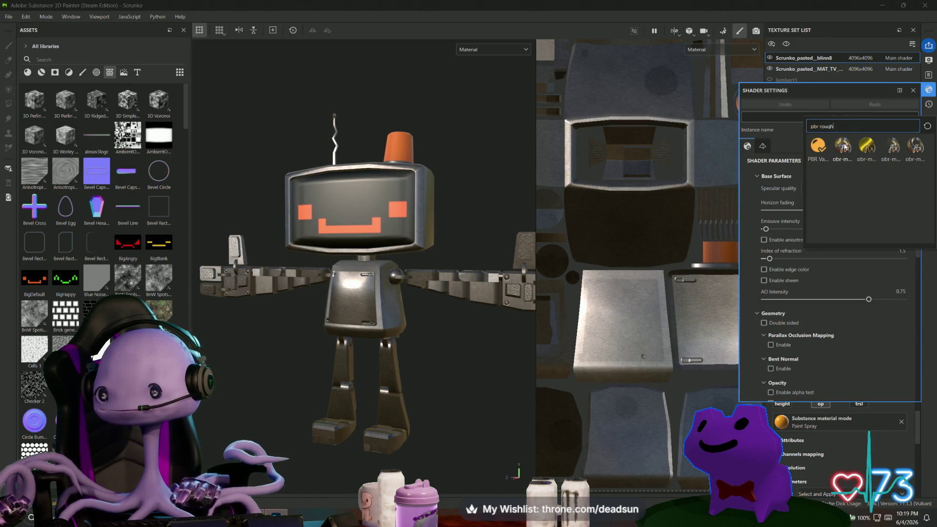
{"action": "mouse_move", "coordinate": [845, 146]}
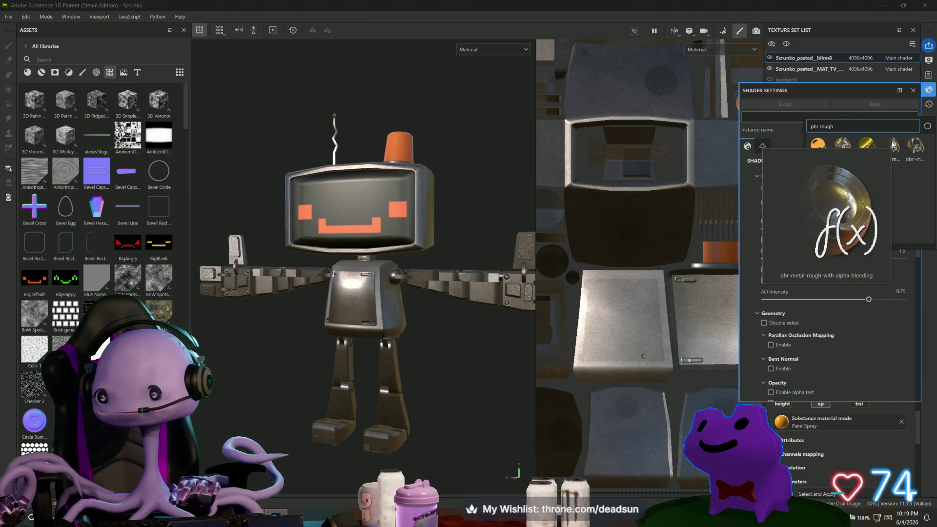
{"action": "left_click", "coordinate": [915, 146]}
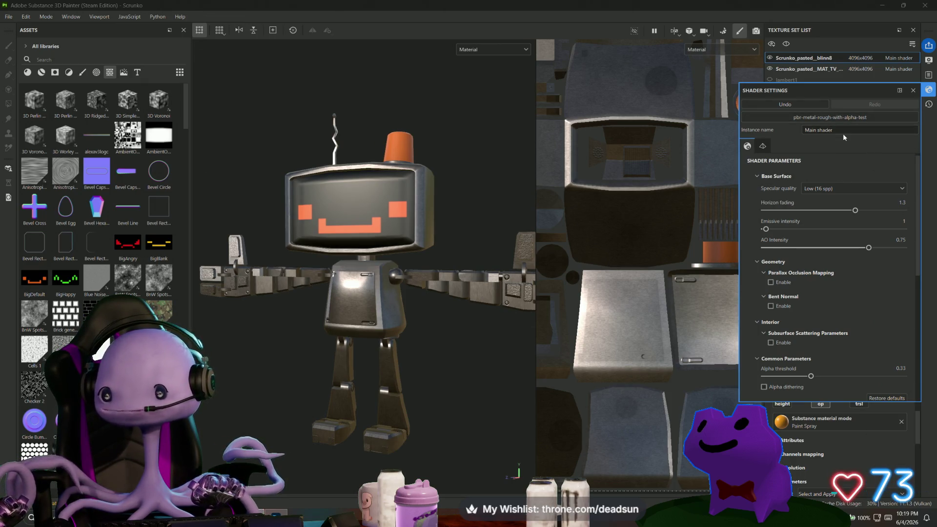
{"action": "key", "text": "alt+Tab"}
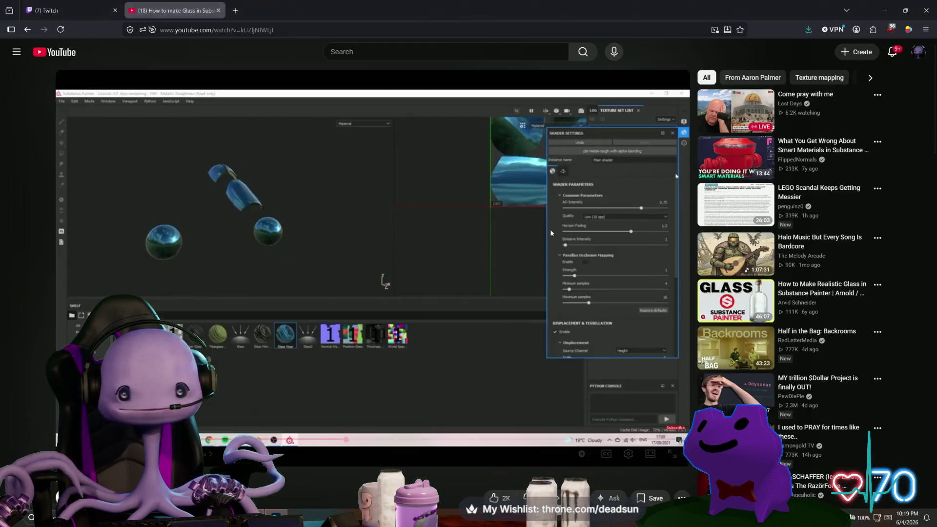
{"action": "left_click", "coordinate": [460, 251]}
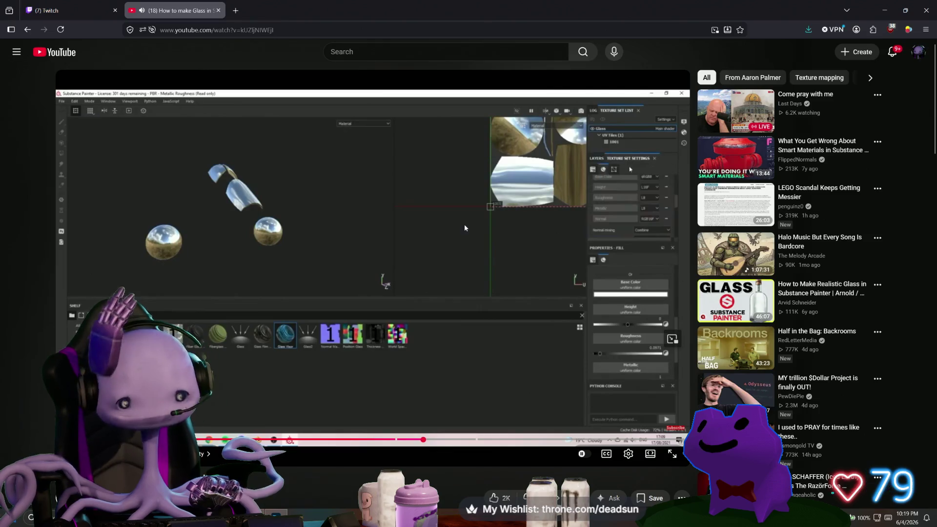
Step: Switch from the YouTube glass tutorial back to the robot project in Substance 3D Painter
{"action": "key", "text": "alt+Tab"}
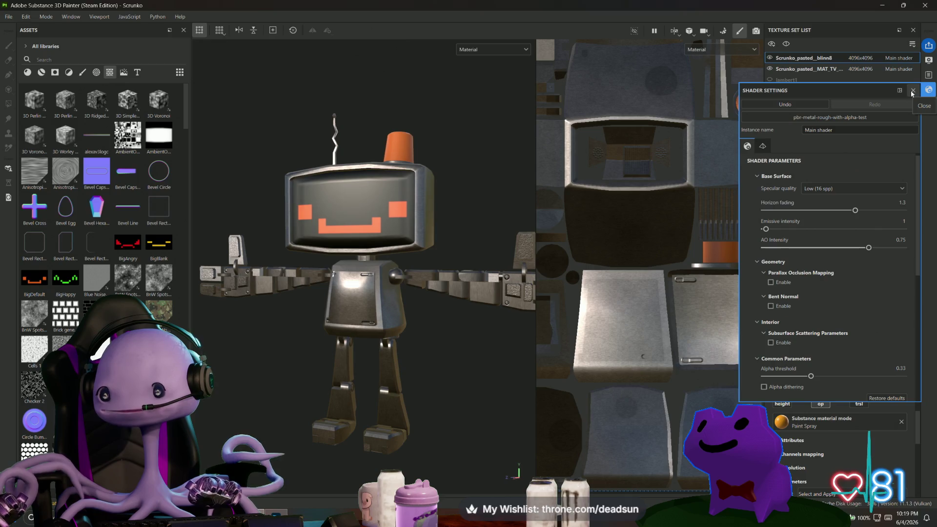
Step: Switch the main shader to pbr-metal-rough-with-alpha-blending
{"action": "left_click", "coordinate": [877, 120]}
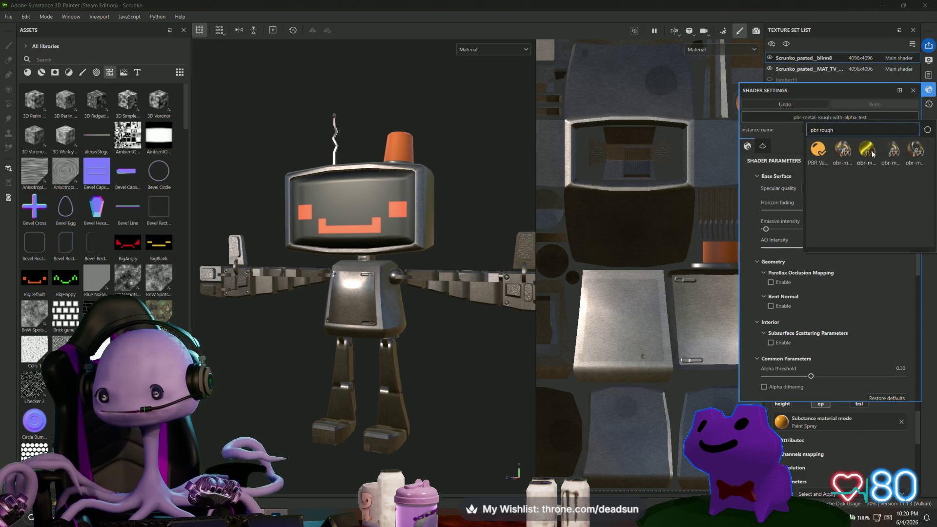
{"action": "mouse_move", "coordinate": [850, 153]}
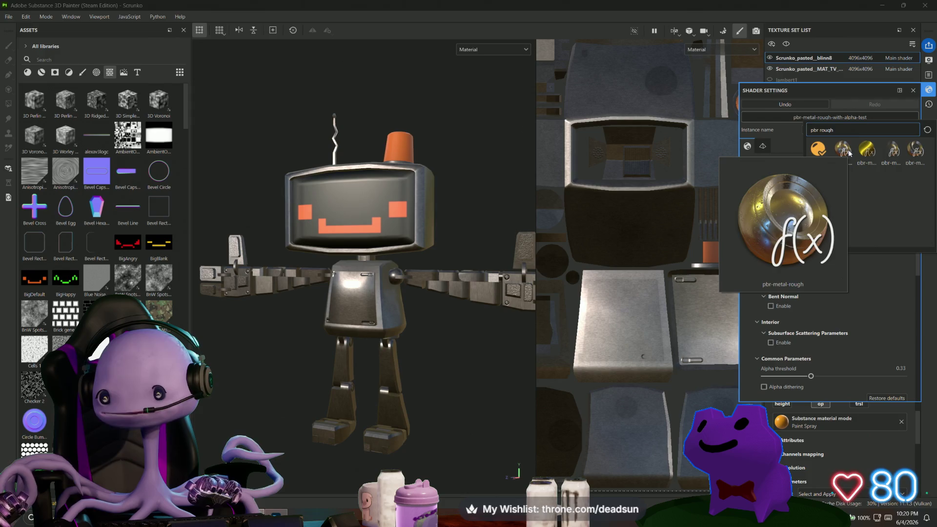
{"action": "left_click", "coordinate": [894, 151]}
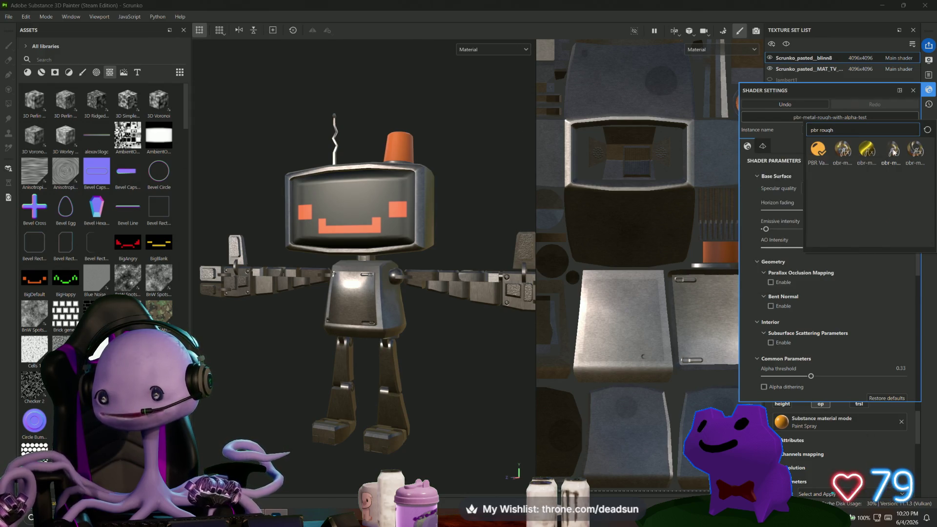
{"action": "left_click", "coordinate": [914, 90]}
Step: Orbit and zoom around the orange beacon to inspect its translucency
{"action": "mouse_move", "coordinate": [390, 293]}
{"action": "left_mouse_down", "text": "alt"}
{"action": "mouse_move", "coordinate": [371, 342]}
{"action": "mouse_move", "coordinate": [375, 400]}
{"action": "left_mouse_up", "text": "alt"}
{"action": "scroll", "coordinate": [375, 400], "scroll_direction": "up", "scroll_amount": 3}
{"action": "scroll", "coordinate": [375, 400], "scroll_direction": "up", "scroll_amount": 4}
{"action": "mouse_move", "coordinate": [391, 328]}
{"action": "left_mouse_down", "text": "alt"}
{"action": "mouse_move", "coordinate": [271, 320]}
{"action": "mouse_move", "coordinate": [333, 337]}
{"action": "mouse_move", "coordinate": [529, 329]}
{"action": "left_mouse_up", "text": "alt"}
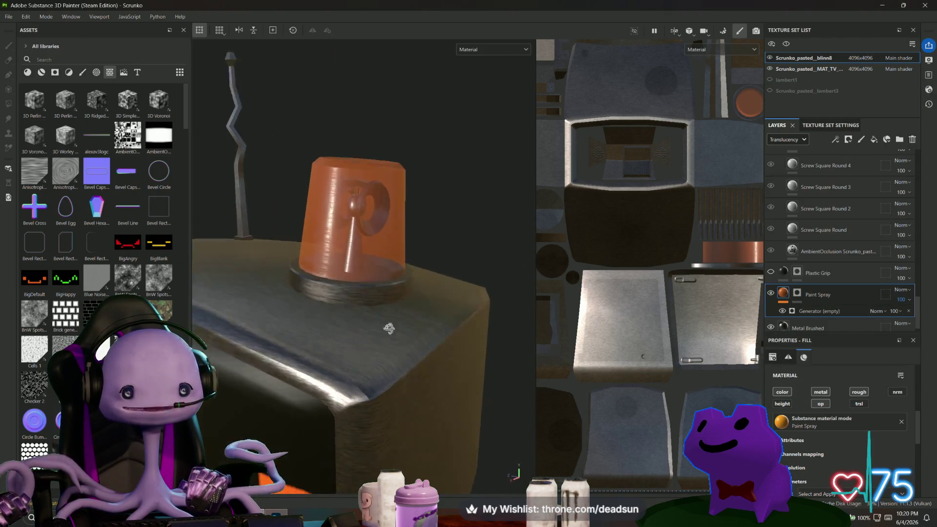
{"action": "right_click_drag", "start_coordinate": [529, 329], "coordinate": [602, 411], "text": "alt"}
{"action": "mouse_move", "coordinate": [409, 355]}
{"action": "left_mouse_down", "text": "alt"}
{"action": "mouse_move", "coordinate": [366, 360]}
{"action": "mouse_move", "coordinate": [341, 342]}
{"action": "mouse_move", "coordinate": [552, 340]}
{"action": "left_mouse_up", "text": "alt"}
{"action": "scroll", "coordinate": [867, 317], "scroll_direction": "down", "scroll_amount": 1}
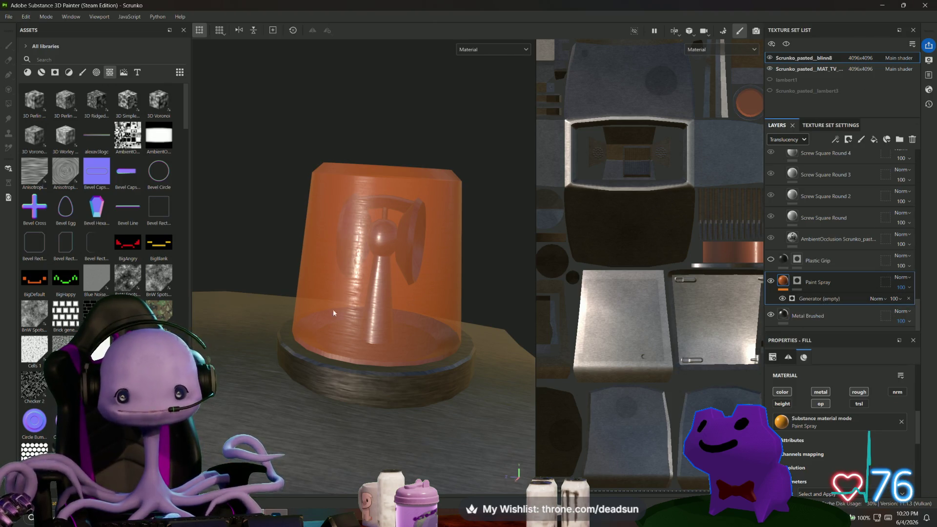
{"action": "scroll", "coordinate": [337, 340], "scroll_direction": "down", "scroll_amount": 5}
{"action": "scroll", "coordinate": [350, 347], "scroll_direction": "up", "scroll_amount": 3}
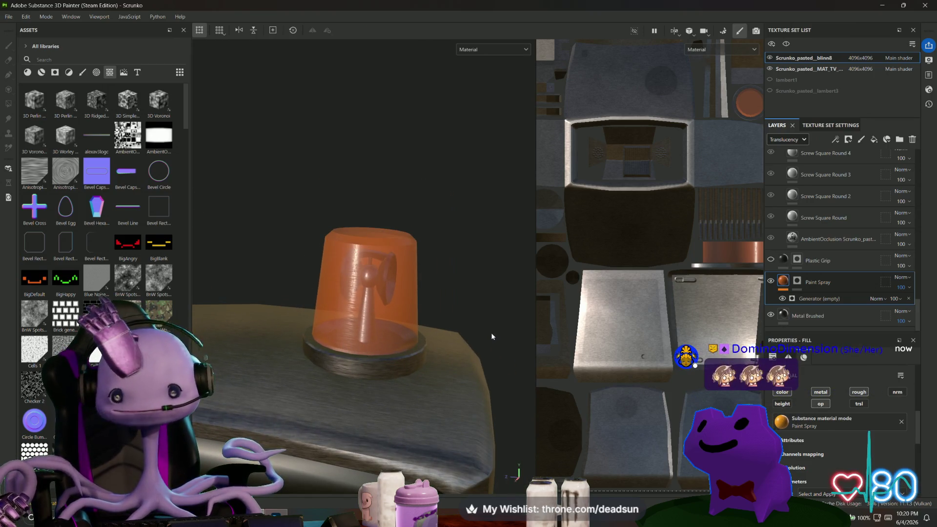
{"action": "left_click_drag", "start_coordinate": [434, 382], "coordinate": [436, 376], "text": "alt"}
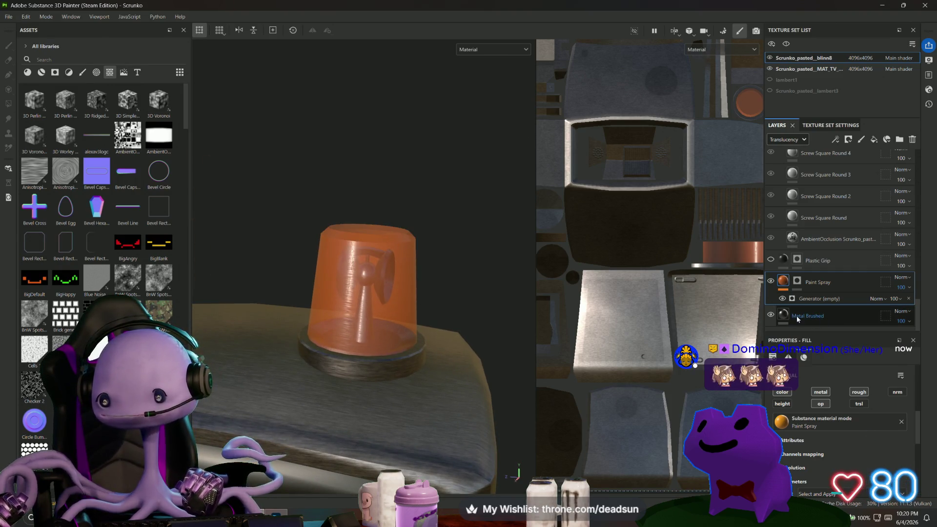
Step: Delete Paint Spray's empty Generator and select the Metal Brushed layer
{"action": "left_click", "coordinate": [822, 296]}
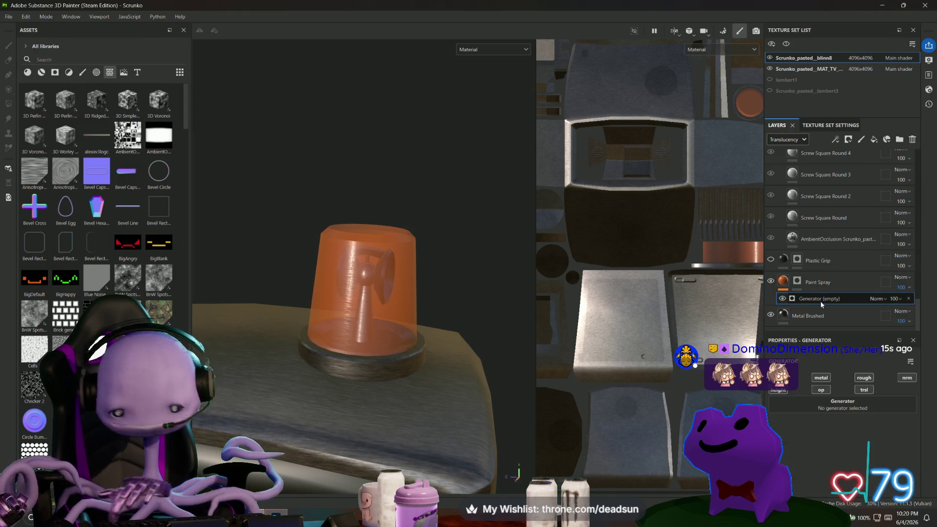
{"action": "key", "text": "Delete"}
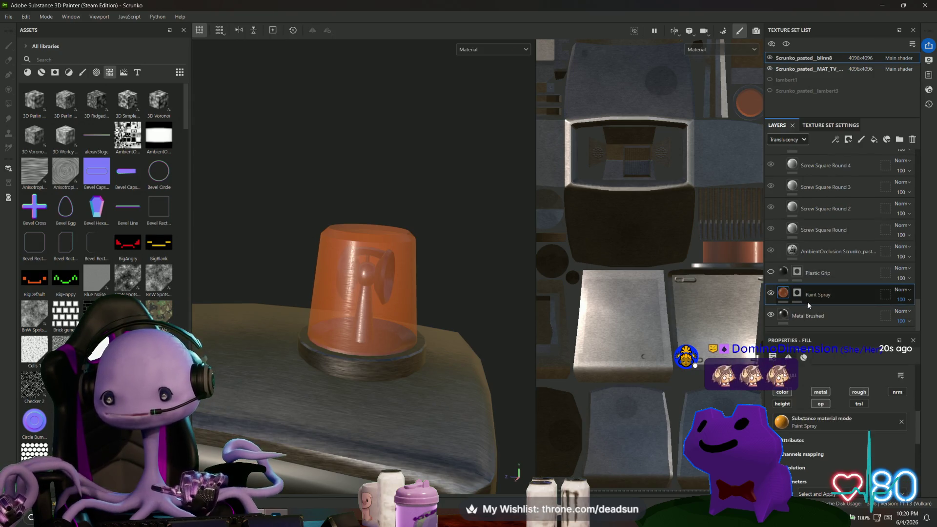
{"action": "left_click", "coordinate": [826, 318]}
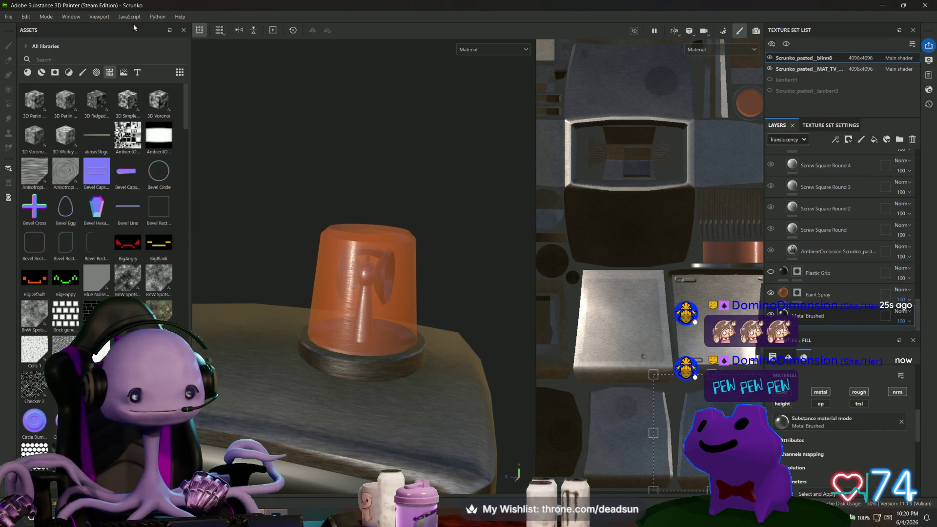
{"action": "left_click", "coordinate": [62, 59]}
{"action": "type", "text": "glass"}
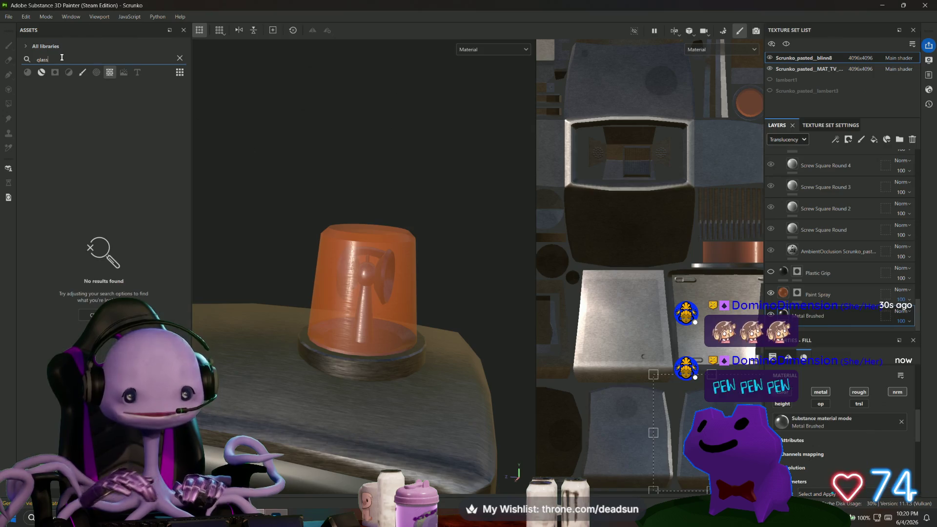
{"action": "double_click", "coordinate": [61, 58]}
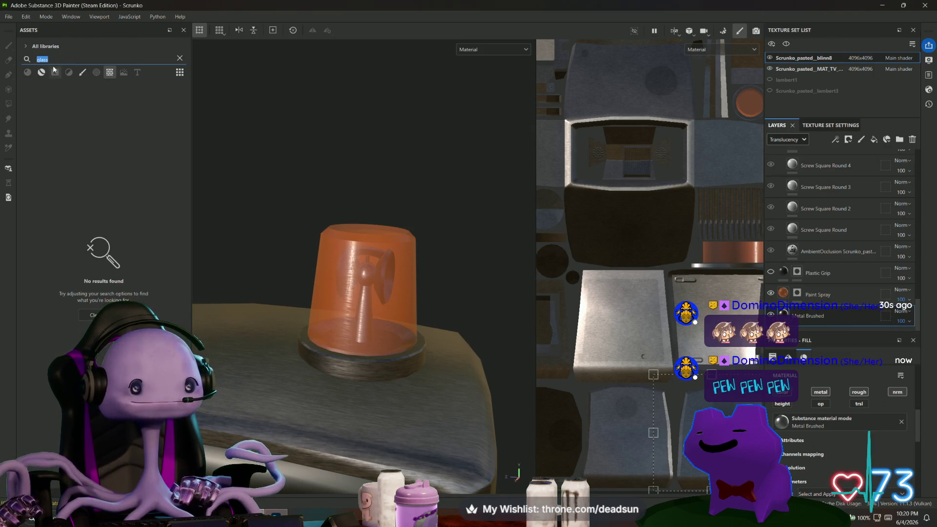
{"action": "key", "text": "BackSpace"}
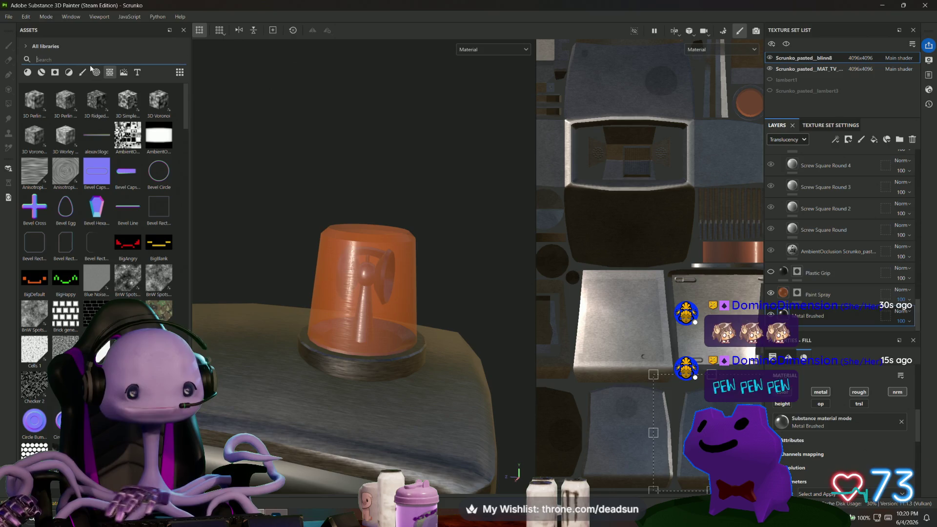
{"action": "left_click", "coordinate": [783, 293]}
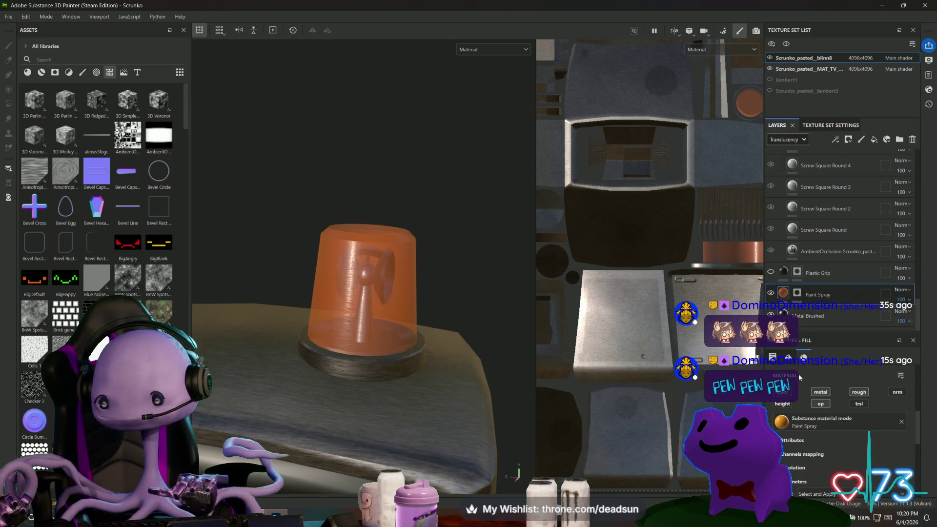
{"action": "left_click", "coordinate": [830, 421]}
{"action": "type", "text": "metal gl"}
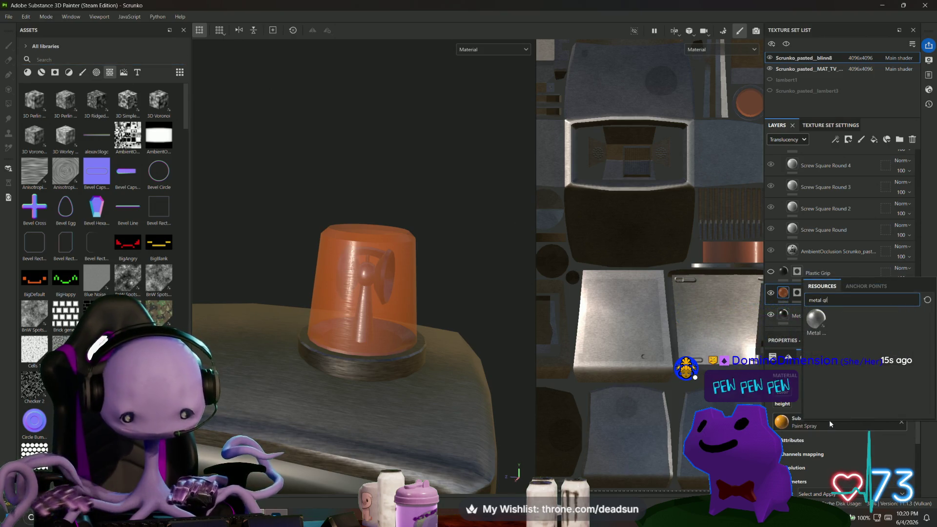
{"action": "key", "text": "BackSpace"}
{"action": "key", "text": "BackSpace"}
{"action": "key", "text": "BackSpace"}
{"action": "type", "text": "glass"}
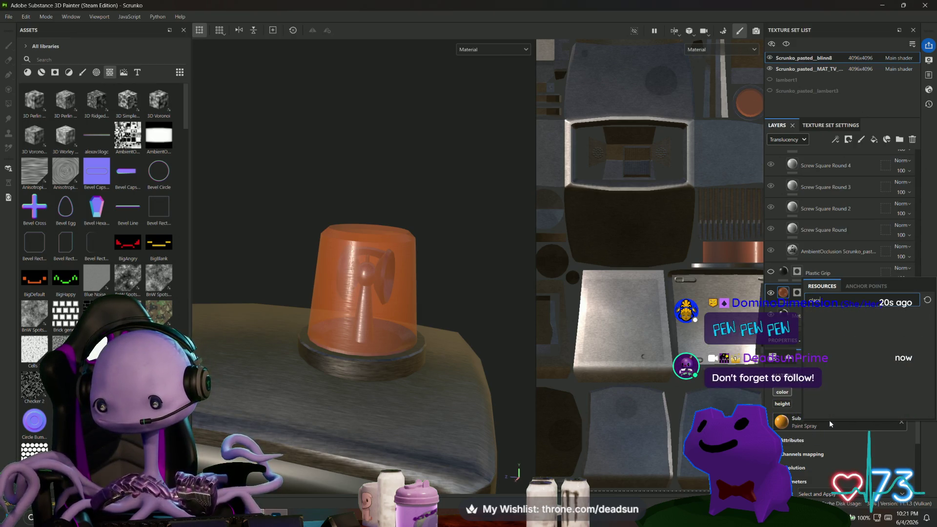
{"action": "key", "text": "BackSpace"}
{"action": "key", "text": "BackSpace"}
{"action": "key", "text": "BackSpace"}
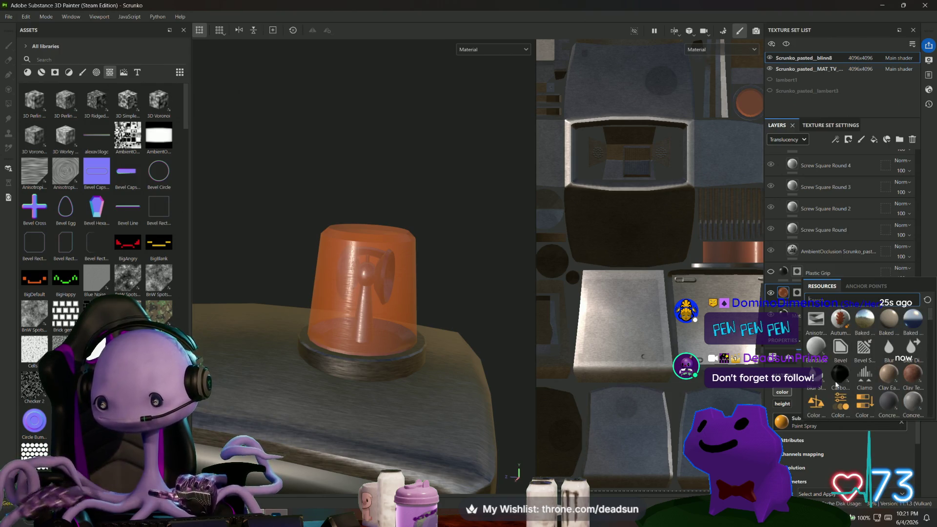
{"action": "left_click", "coordinate": [790, 306]}
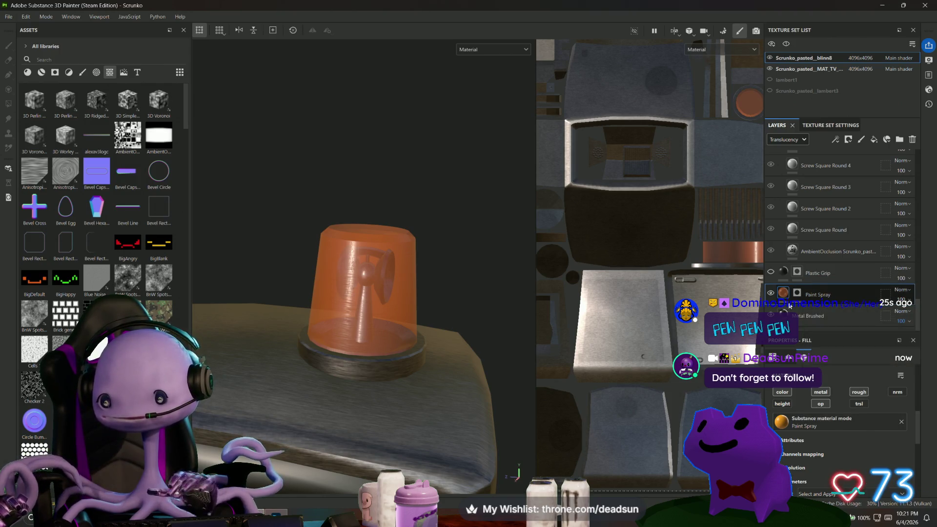
{"action": "scroll", "coordinate": [471, 381], "scroll_direction": "down", "scroll_amount": 5}
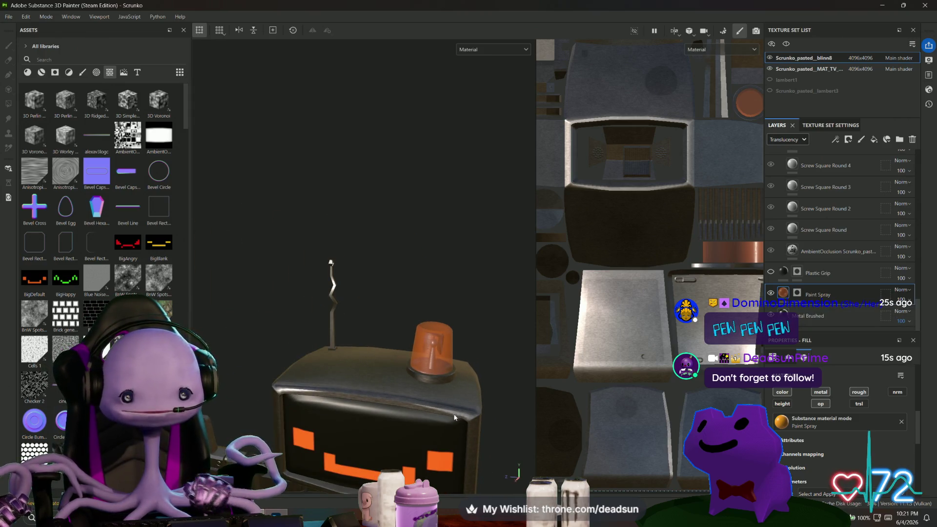
{"action": "scroll", "coordinate": [454, 416], "scroll_direction": "down", "scroll_amount": 3}
{"action": "mouse_move", "coordinate": [454, 416]}
{"action": "left_mouse_down", "text": "alt"}
{"action": "mouse_move", "coordinate": [245, 295]}
{"action": "mouse_move", "coordinate": [205, 308]}
{"action": "mouse_move", "coordinate": [205, 371]}
{"action": "mouse_move", "coordinate": [244, 342]}
{"action": "mouse_move", "coordinate": [309, 324]}
{"action": "mouse_move", "coordinate": [436, 385]}
{"action": "left_mouse_up", "text": "alt"}
{"action": "scroll", "coordinate": [435, 385], "scroll_direction": "up", "scroll_amount": 6}
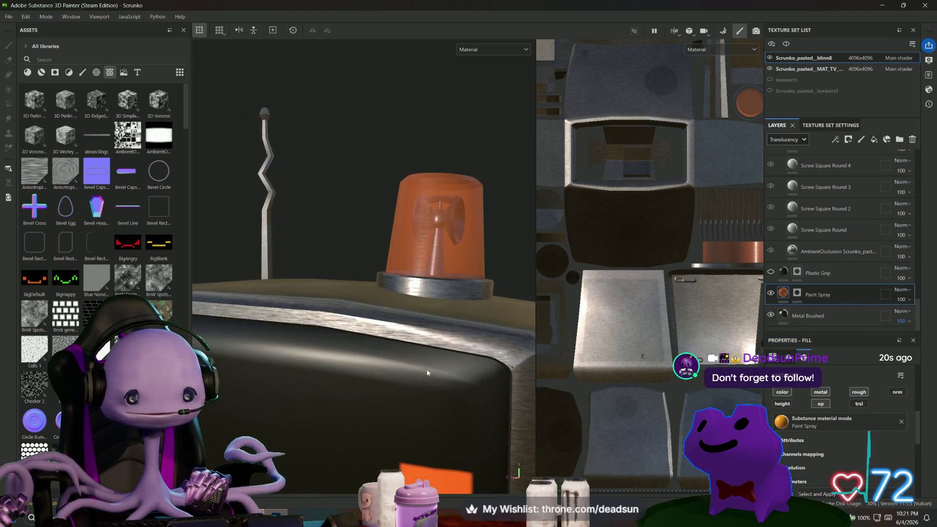
{"action": "scroll", "coordinate": [436, 386], "scroll_direction": "up", "scroll_amount": 8}
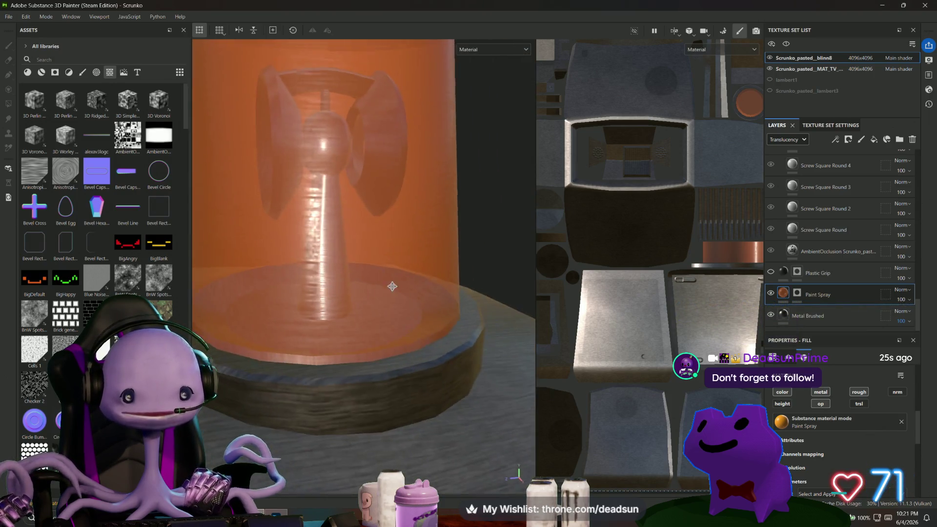
{"action": "left_click_drag", "start_coordinate": [385, 277], "coordinate": [390, 296], "text": "alt"}
{"action": "scroll", "coordinate": [419, 245], "scroll_direction": "down", "scroll_amount": 10}
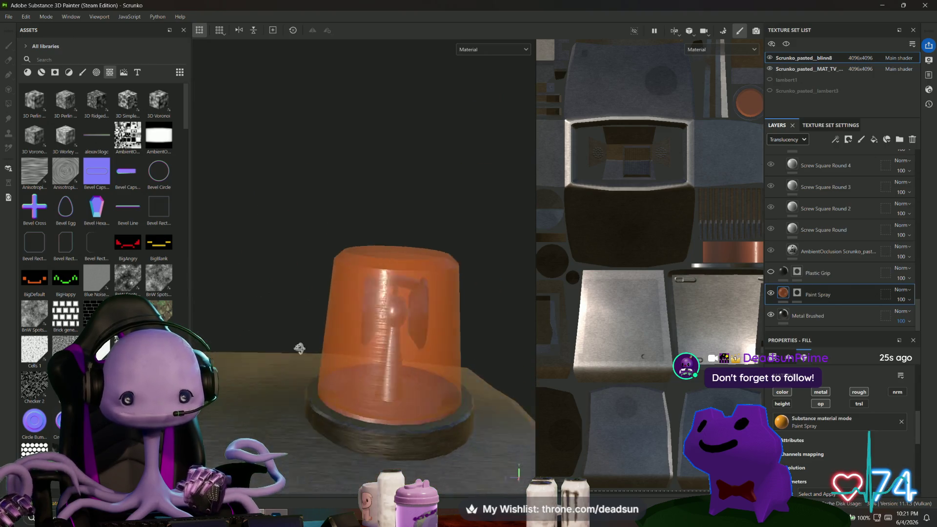
{"action": "mouse_move", "coordinate": [412, 330]}
{"action": "left_mouse_down", "text": "alt"}
{"action": "mouse_move", "coordinate": [448, 359]}
{"action": "mouse_move", "coordinate": [283, 361]}
{"action": "mouse_move", "coordinate": [295, 338]}
{"action": "mouse_move", "coordinate": [485, 341]}
{"action": "mouse_move", "coordinate": [641, 370]}
{"action": "mouse_move", "coordinate": [234, 261]}
{"action": "mouse_move", "coordinate": [341, 435]}
{"action": "mouse_move", "coordinate": [299, 272]}
{"action": "mouse_move", "coordinate": [106, 289]}
{"action": "mouse_move", "coordinate": [12, 4]}
{"action": "left_mouse_up", "text": "alt"}
{"action": "left_click", "coordinate": [8, 16]}
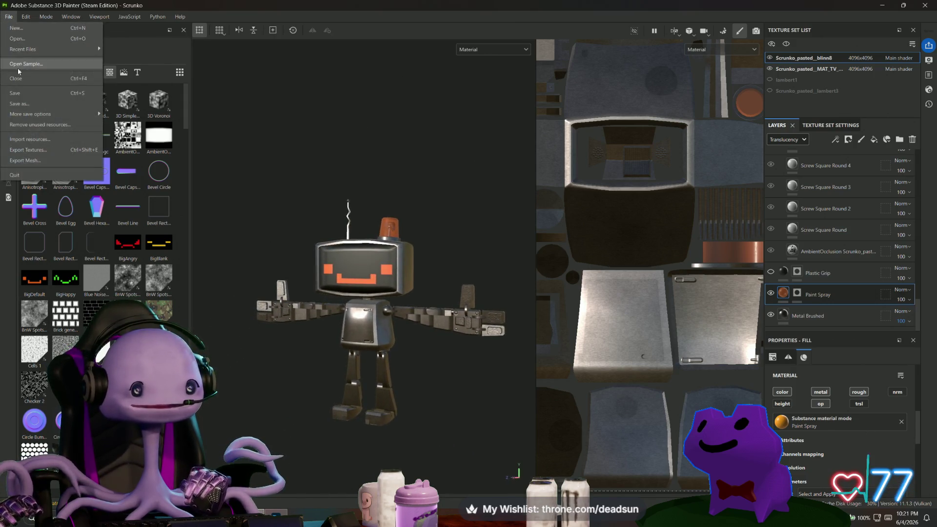
{"action": "left_click", "coordinate": [29, 95]}
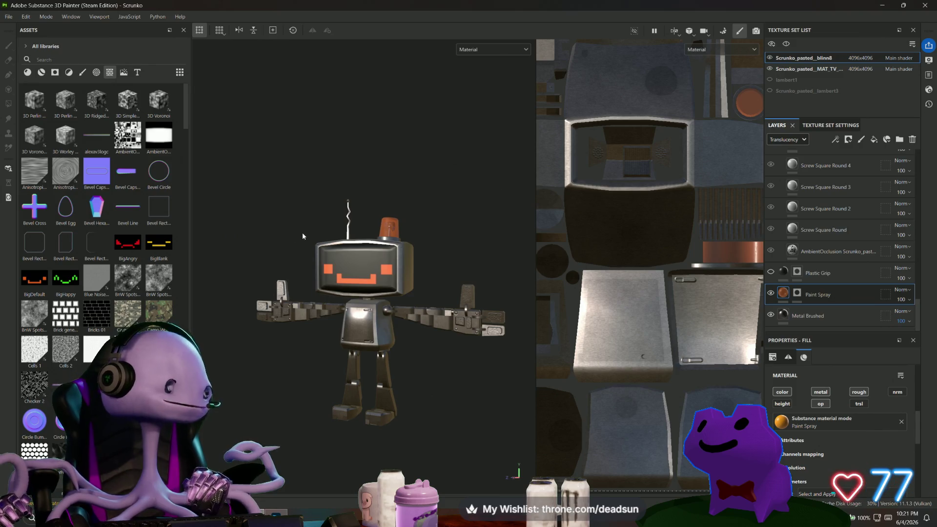
{"action": "right_click_drag", "start_coordinate": [339, 274], "coordinate": [378, 241], "text": "alt"}
{"action": "mouse_move", "coordinate": [379, 242]}
{"action": "left_mouse_down", "text": "alt"}
{"action": "mouse_move", "coordinate": [384, 279]}
{"action": "mouse_move", "coordinate": [389, 206]}
{"action": "left_mouse_up", "text": "alt"}
{"action": "key", "text": "f"}
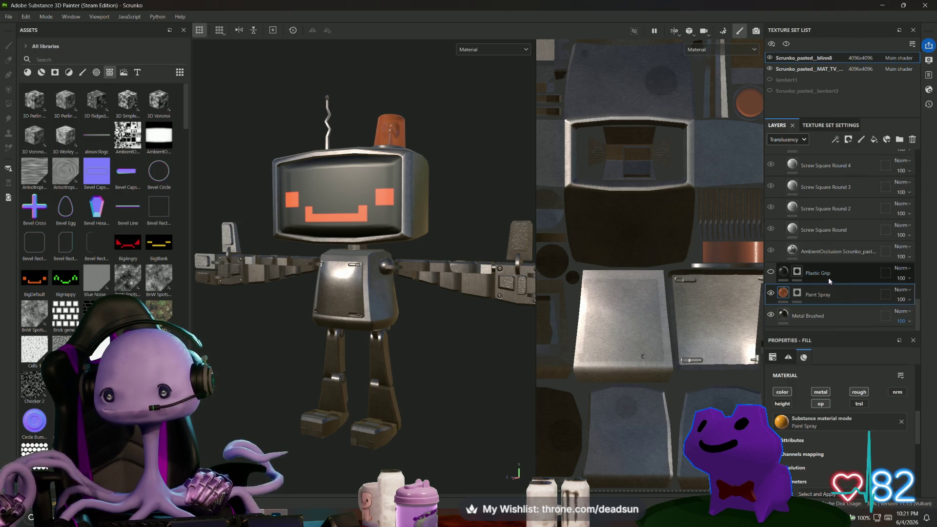
{"action": "scroll", "coordinate": [916, 186], "scroll_direction": "up", "scroll_amount": 3}
{"action": "scroll", "coordinate": [875, 204], "scroll_direction": "up", "scroll_amount": 10}
{"action": "left_click", "coordinate": [771, 183]}
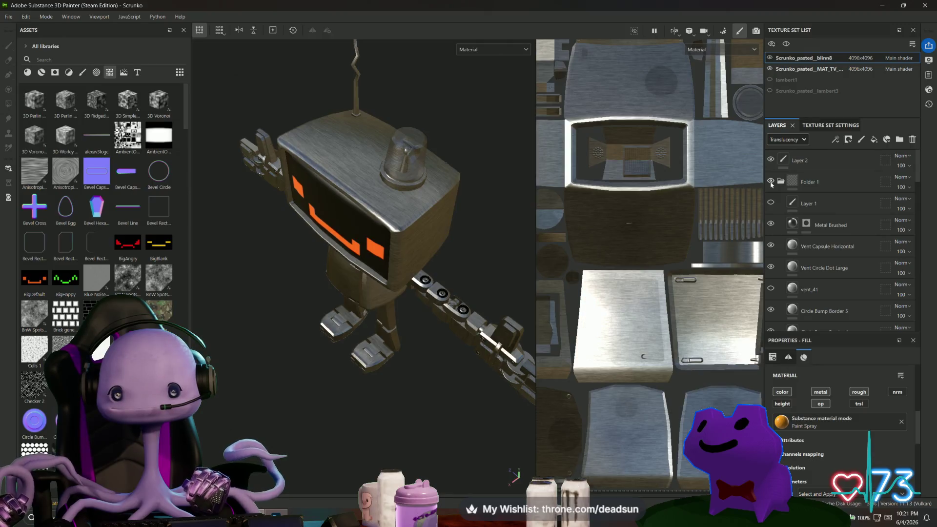
{"action": "left_click", "coordinate": [771, 183]}
{"action": "mouse_move", "coordinate": [371, 303]}
{"action": "left_mouse_down", "text": "alt"}
{"action": "mouse_move", "coordinate": [362, 342]}
{"action": "mouse_move", "coordinate": [391, 335]}
{"action": "left_mouse_up", "text": "alt"}
{"action": "scroll", "coordinate": [358, 339], "scroll_direction": "up", "scroll_amount": 5}
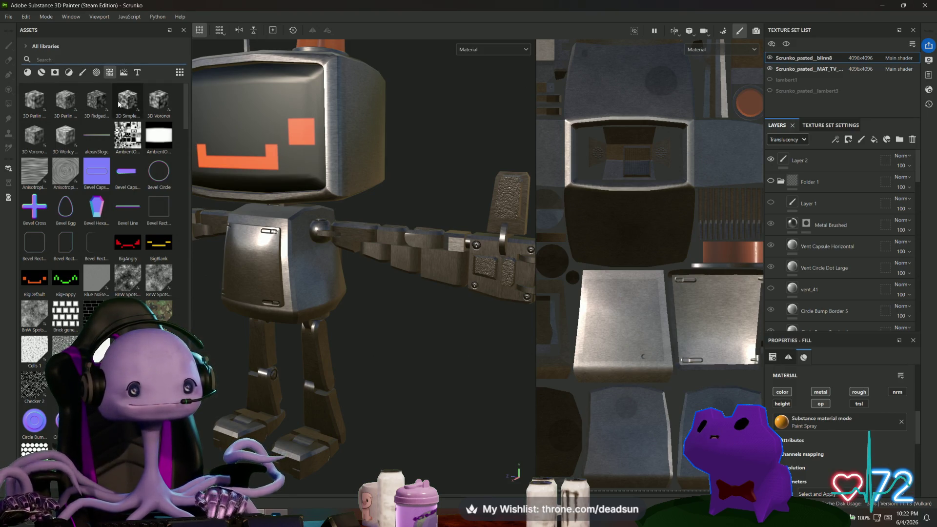
{"action": "left_click", "coordinate": [127, 139]}
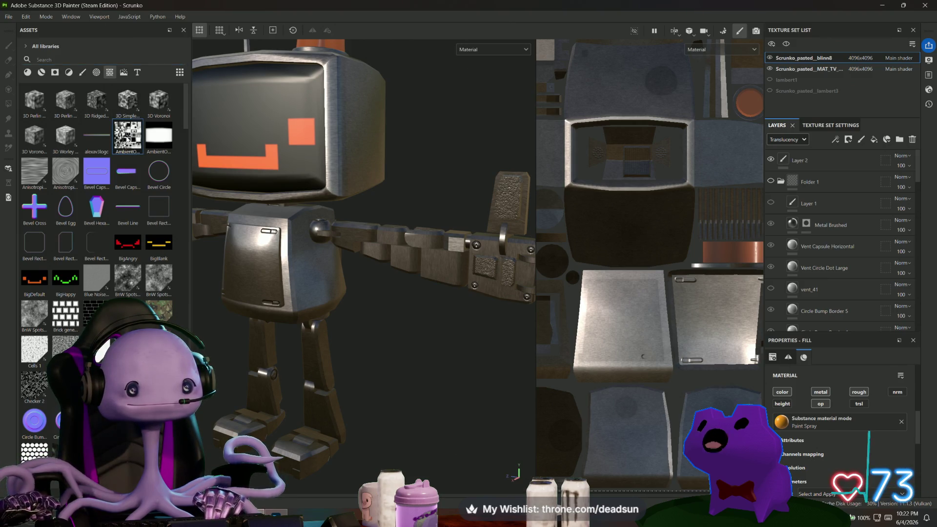
Step: Add the AmbientOcclusion map to the layer stack as a Base color fill
{"action": "mouse_move", "coordinate": [127, 139]}
{"action": "left_mouse_down"}
{"action": "mouse_move", "coordinate": [777, 161]}
{"action": "mouse_move", "coordinate": [807, 152]}
{"action": "left_mouse_up"}
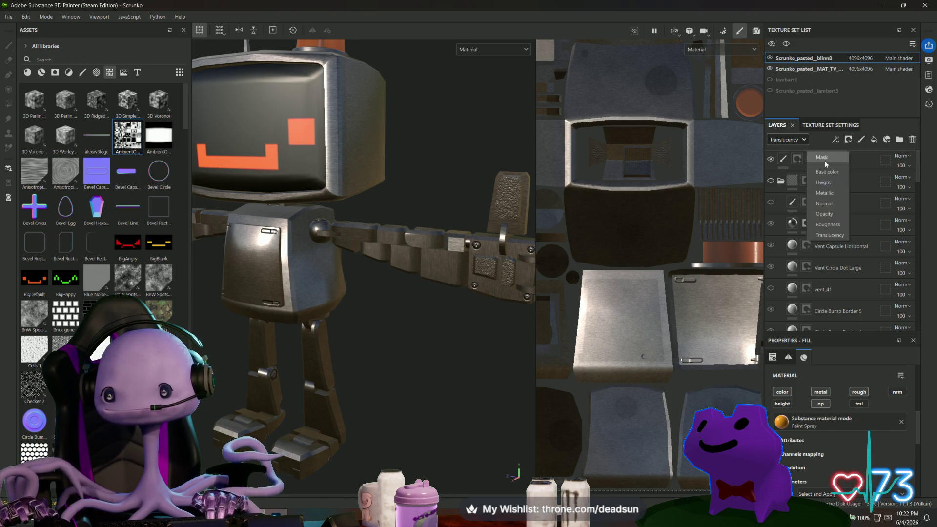
{"action": "left_click", "coordinate": [835, 173]}
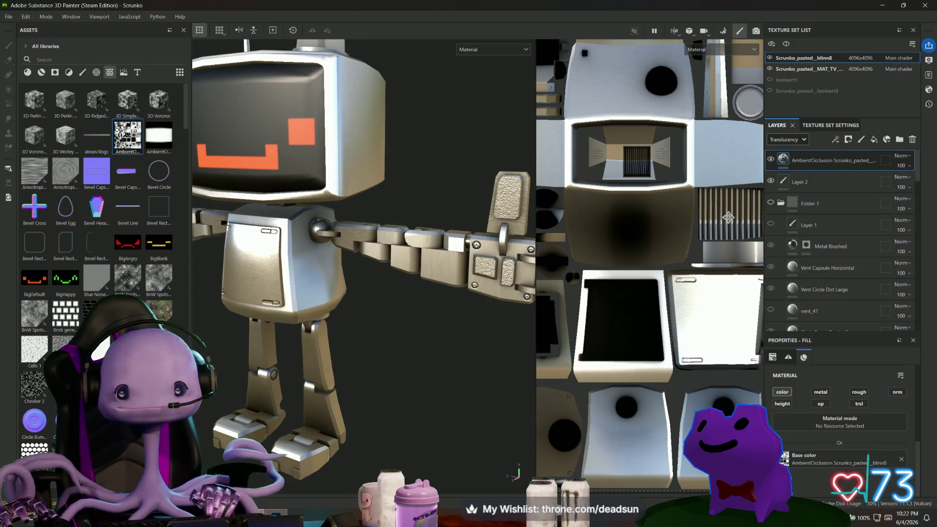
{"action": "mouse_move", "coordinate": [415, 316]}
{"action": "left_mouse_down", "text": "alt"}
{"action": "mouse_move", "coordinate": [387, 372]}
{"action": "mouse_move", "coordinate": [342, 389]}
{"action": "mouse_move", "coordinate": [257, 298]}
{"action": "mouse_move", "coordinate": [371, 312]}
{"action": "mouse_move", "coordinate": [441, 295]}
{"action": "mouse_move", "coordinate": [442, 182]}
{"action": "mouse_move", "coordinate": [415, 234]}
{"action": "left_mouse_up", "text": "alt"}
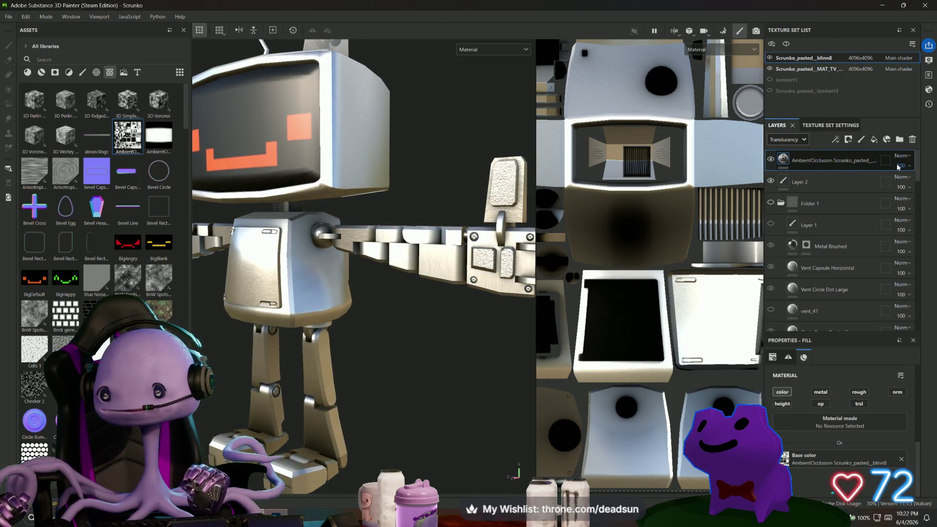
Step: Try Multiply, then Difference, as the occlusion layer's blend mode
{"action": "left_click", "coordinate": [901, 156]}
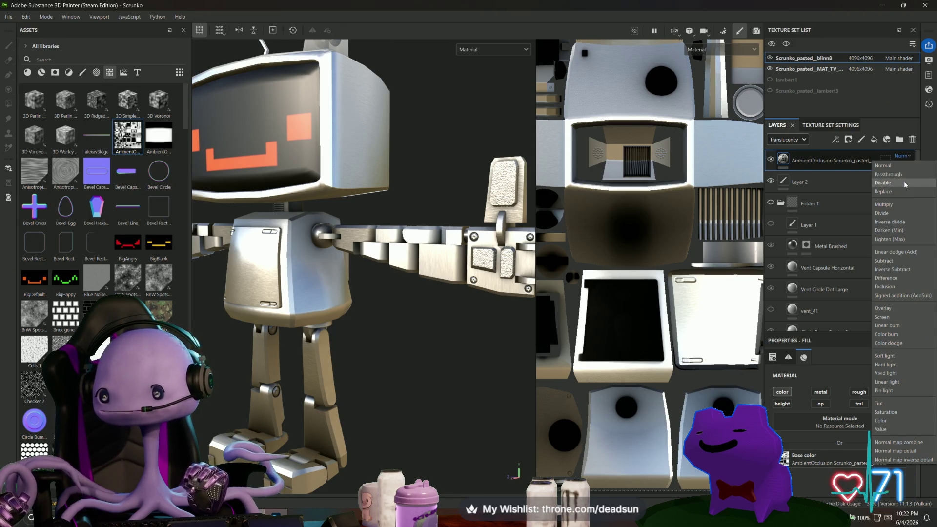
{"action": "left_click", "coordinate": [901, 204]}
{"action": "mouse_move", "coordinate": [378, 310]}
{"action": "left_mouse_down", "text": "alt"}
{"action": "mouse_move", "coordinate": [387, 329]}
{"action": "mouse_move", "coordinate": [419, 341]}
{"action": "mouse_move", "coordinate": [390, 320]}
{"action": "left_mouse_up", "text": "alt"}
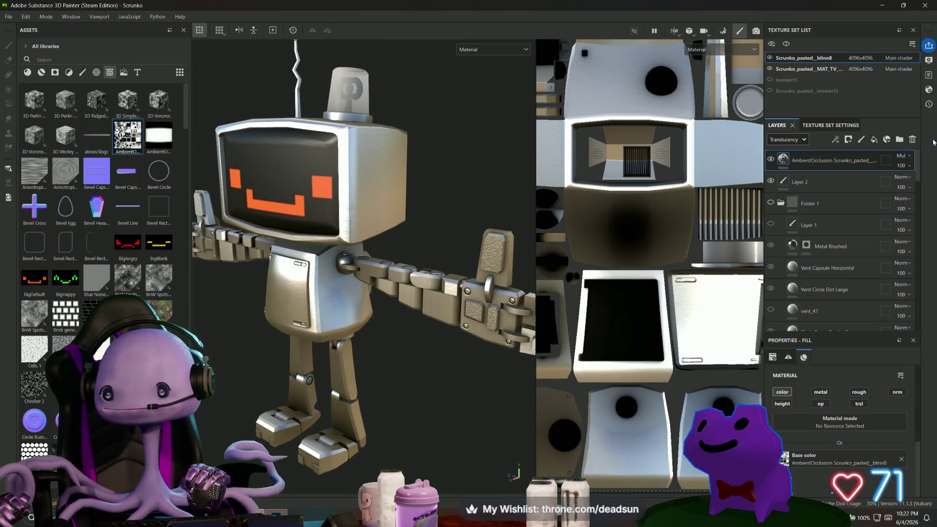
{"action": "left_click", "coordinate": [908, 156]}
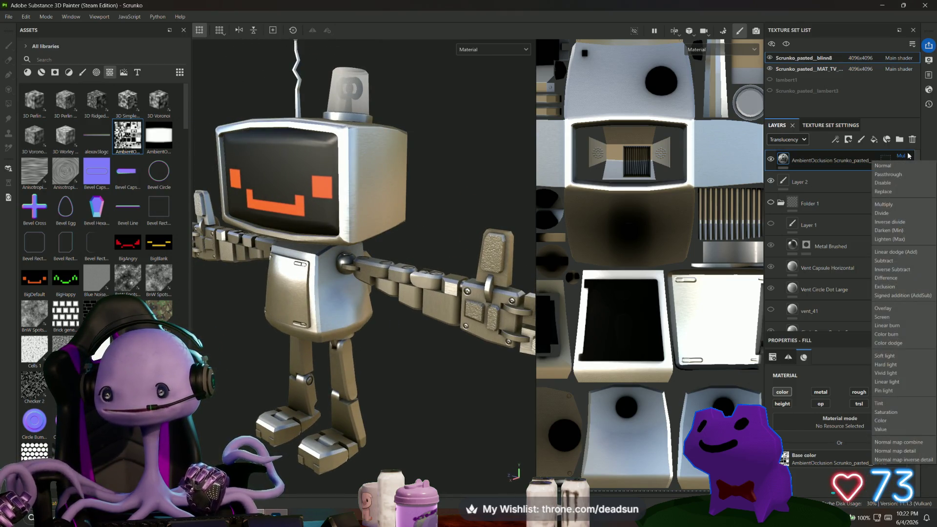
{"action": "left_click", "coordinate": [889, 282]}
{"action": "mouse_move", "coordinate": [430, 293]}
{"action": "left_mouse_down", "text": "alt"}
{"action": "mouse_move", "coordinate": [313, 268]}
{"action": "mouse_move", "coordinate": [517, 290]}
{"action": "mouse_move", "coordinate": [336, 270]}
{"action": "mouse_move", "coordinate": [293, 284]}
{"action": "mouse_move", "coordinate": [324, 307]}
{"action": "mouse_move", "coordinate": [359, 202]}
{"action": "mouse_move", "coordinate": [272, 240]}
{"action": "mouse_move", "coordinate": [297, 317]}
{"action": "mouse_move", "coordinate": [439, 279]}
{"action": "mouse_move", "coordinate": [675, 250]}
{"action": "left_mouse_up", "text": "alt"}
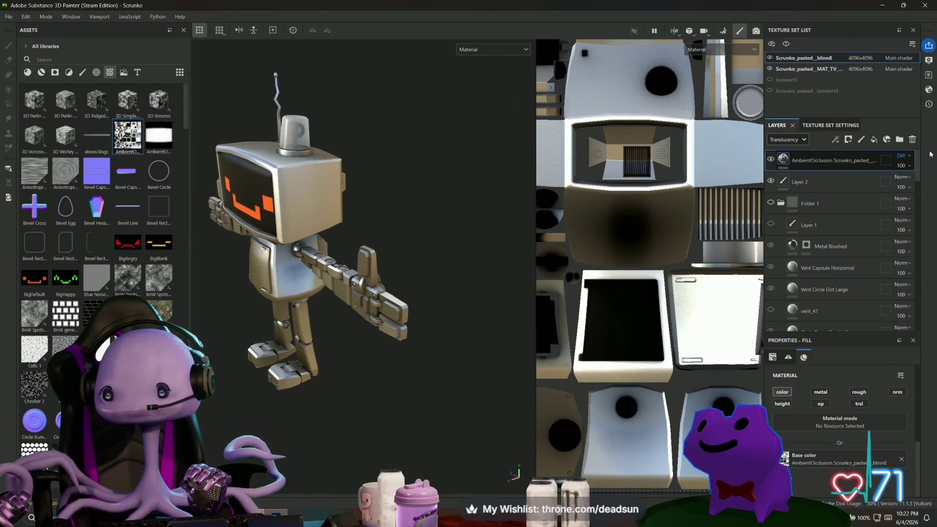
Step: Show Base color blending and lower the occlusion layer's opacity to about 20
{"action": "left_click", "coordinate": [787, 139]}
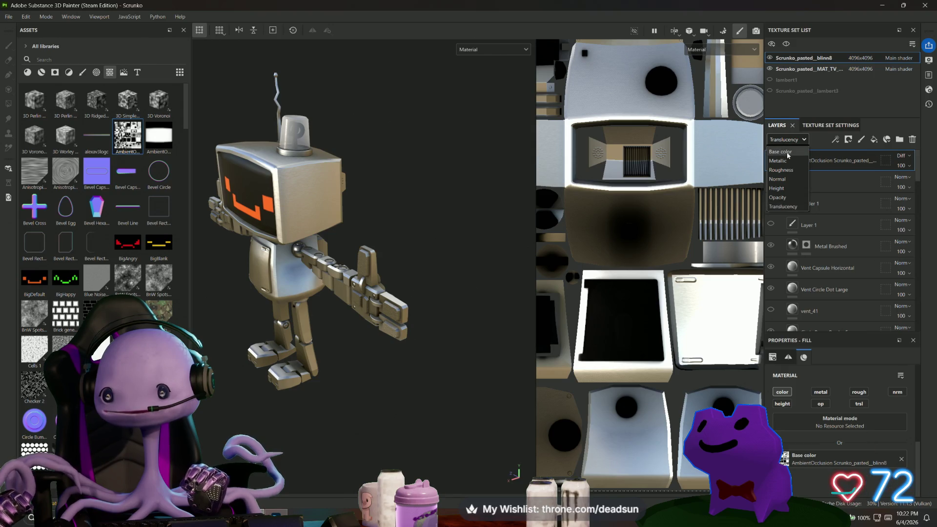
{"action": "left_click", "coordinate": [780, 152]}
{"action": "left_click", "coordinate": [908, 168]}
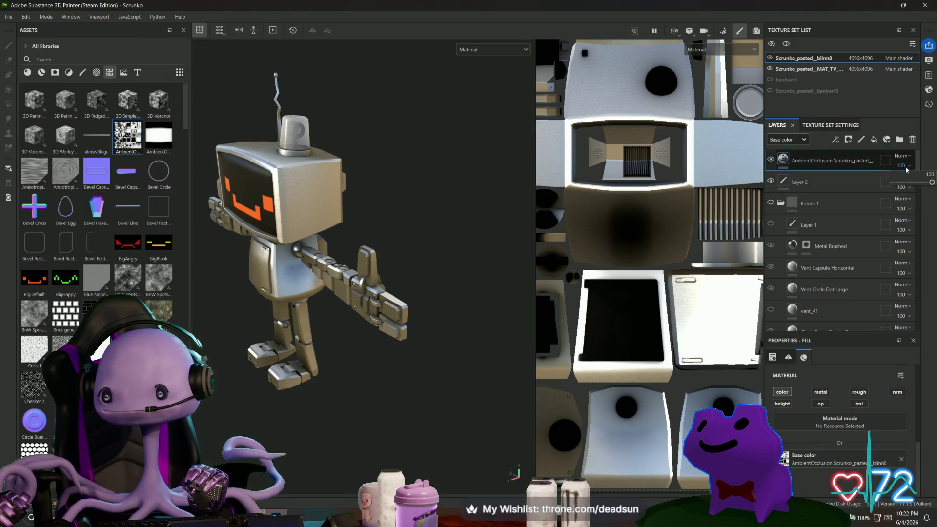
{"action": "left_click_drag", "start_coordinate": [928, 188], "coordinate": [902, 185]}
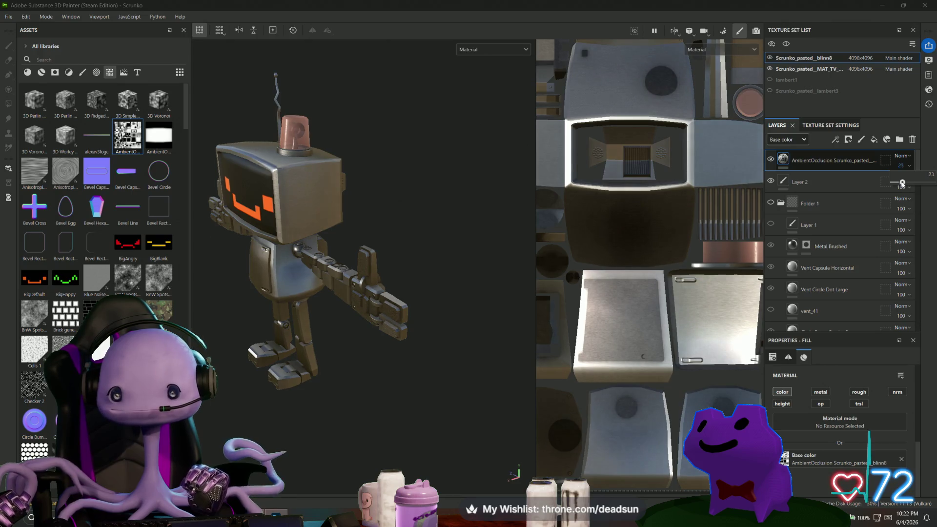
{"action": "left_click_drag", "start_coordinate": [388, 274], "coordinate": [366, 286], "text": "alt"}
{"action": "scroll", "coordinate": [282, 245], "scroll_direction": "up", "scroll_amount": 4}
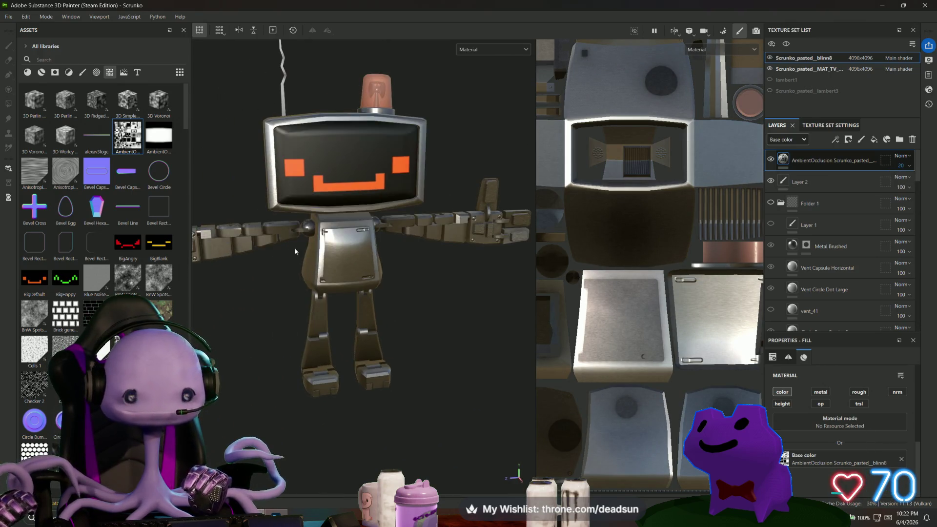
{"action": "mouse_move", "coordinate": [213, 273]}
{"action": "left_mouse_down", "text": "alt"}
{"action": "mouse_move", "coordinate": [431, 249]}
{"action": "mouse_move", "coordinate": [420, 263]}
{"action": "mouse_move", "coordinate": [441, 278]}
{"action": "mouse_move", "coordinate": [329, 283]}
{"action": "mouse_move", "coordinate": [199, 256]}
{"action": "mouse_move", "coordinate": [209, 256]}
{"action": "left_mouse_up", "text": "alt"}
{"action": "scroll", "coordinate": [830, 235], "scroll_direction": "down", "scroll_amount": 5}
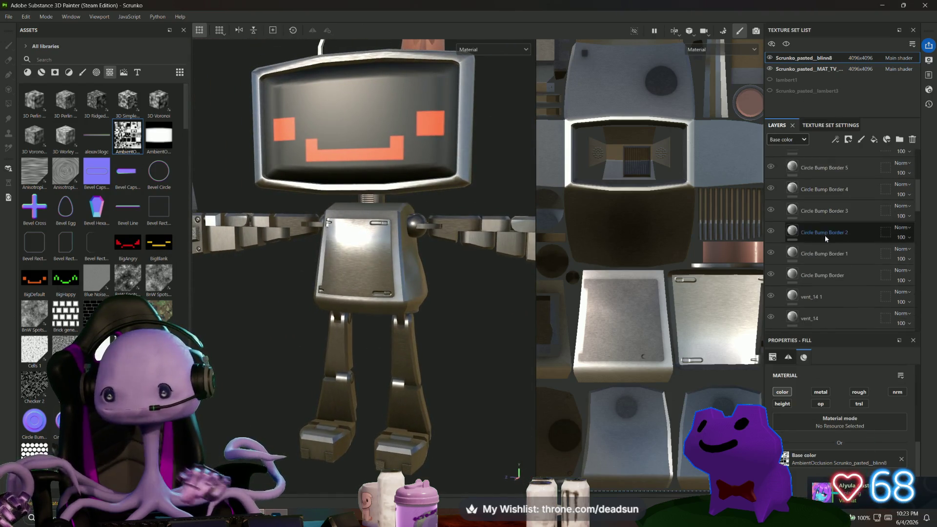
Step: Drag the AmbientOcclusion layer beneath Metal Brushed and view the robot from below
{"action": "scroll", "coordinate": [835, 245], "scroll_direction": "down", "scroll_amount": 5}
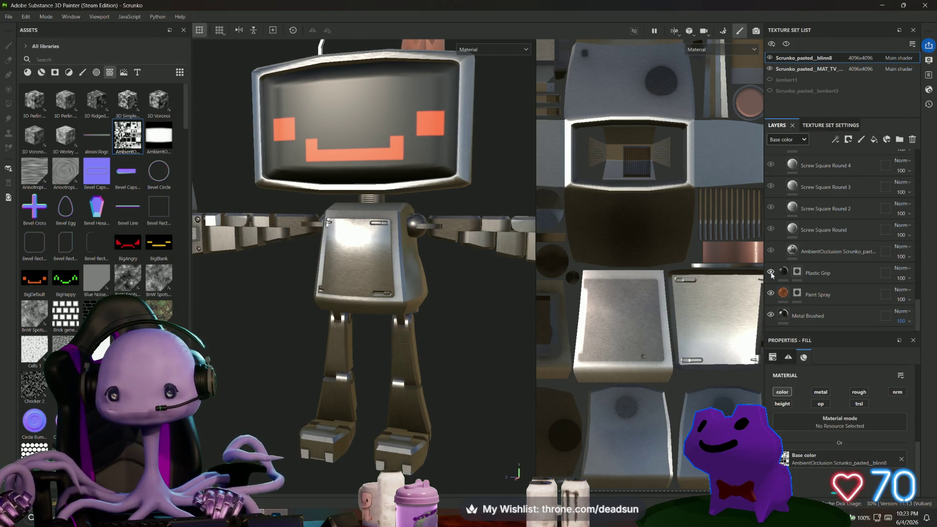
{"action": "scroll", "coordinate": [825, 222], "scroll_direction": "up", "scroll_amount": 10}
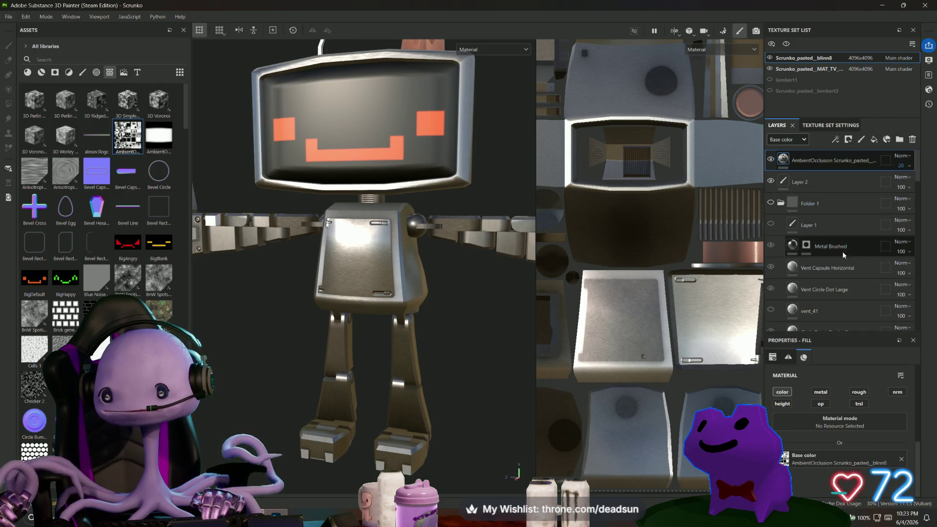
{"action": "left_click_drag", "start_coordinate": [841, 157], "coordinate": [837, 253]}
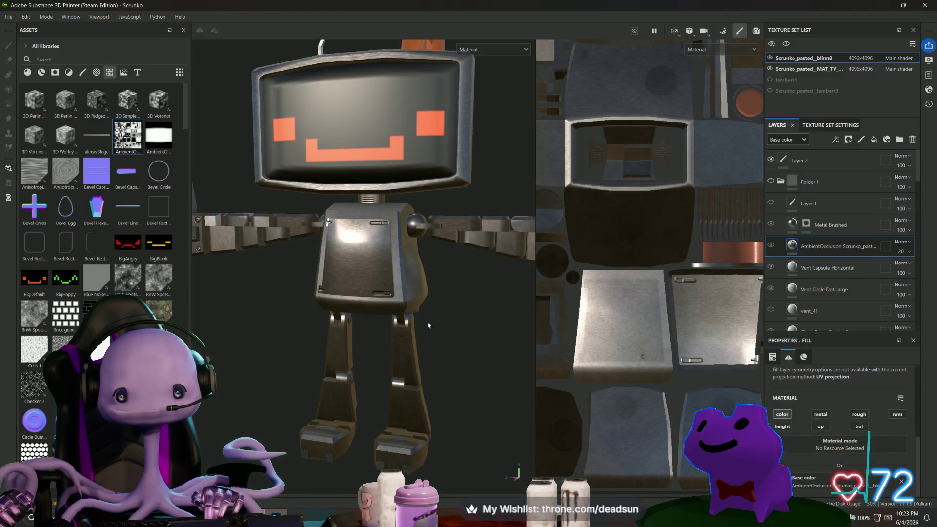
{"action": "mouse_move", "coordinate": [381, 375]}
{"action": "left_mouse_down", "text": "alt"}
{"action": "mouse_move", "coordinate": [430, 339]}
{"action": "mouse_move", "coordinate": [452, 235]}
{"action": "mouse_move", "coordinate": [476, 229]}
{"action": "left_mouse_up", "text": "alt"}
{"action": "scroll", "coordinate": [824, 283], "scroll_direction": "down", "scroll_amount": 5}
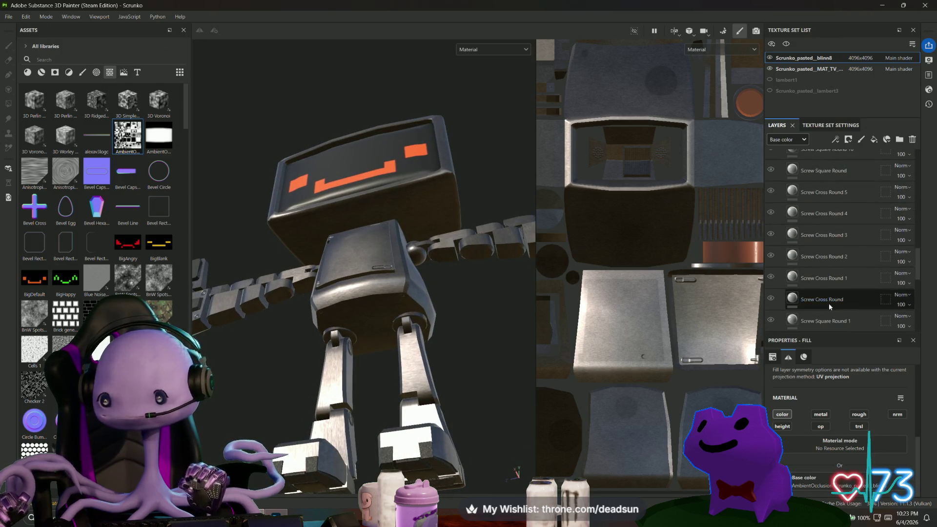
{"action": "scroll", "coordinate": [833, 306], "scroll_direction": "down", "scroll_amount": 1}
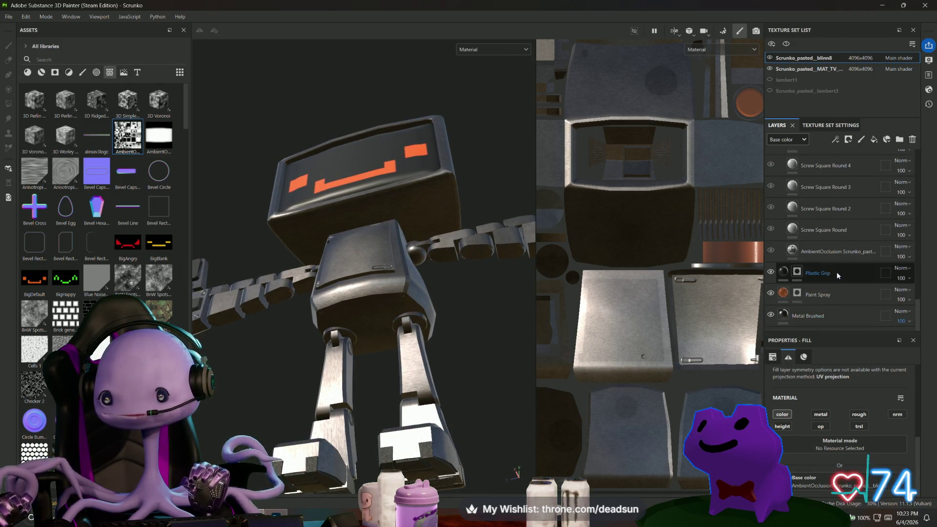
Step: Move Plastic Grip between Layer 2 and Folder 1, with Metal Brushed just beneath it
{"action": "key", "text": "1"}
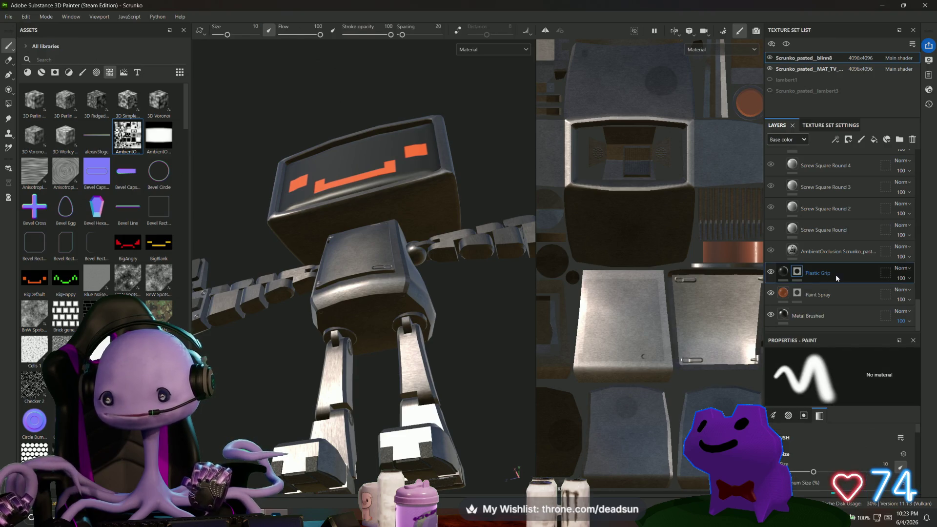
{"action": "mouse_move", "coordinate": [838, 276]}
{"action": "left_mouse_down"}
{"action": "mouse_move", "coordinate": [839, 162]}
{"action": "mouse_move", "coordinate": [828, 157]}
{"action": "mouse_move", "coordinate": [835, 168]}
{"action": "left_mouse_up"}
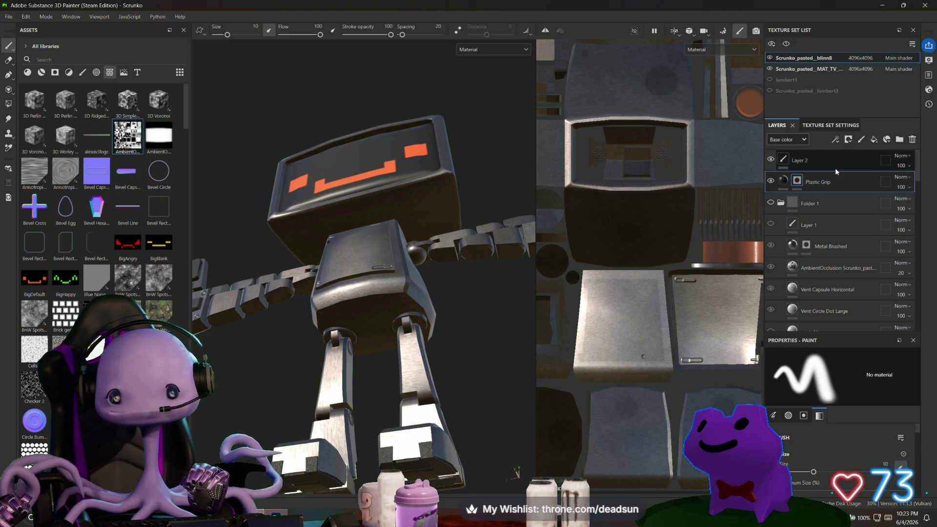
{"action": "mouse_move", "coordinate": [457, 350]}
{"action": "left_mouse_down", "text": "alt"}
{"action": "mouse_move", "coordinate": [382, 385]}
{"action": "mouse_move", "coordinate": [288, 408]}
{"action": "mouse_move", "coordinate": [373, 426]}
{"action": "mouse_move", "coordinate": [349, 382]}
{"action": "mouse_move", "coordinate": [291, 424]}
{"action": "mouse_move", "coordinate": [412, 425]}
{"action": "mouse_move", "coordinate": [398, 382]}
{"action": "mouse_move", "coordinate": [356, 327]}
{"action": "mouse_move", "coordinate": [312, 302]}
{"action": "mouse_move", "coordinate": [335, 428]}
{"action": "mouse_move", "coordinate": [383, 427]}
{"action": "left_mouse_up", "text": "alt"}
{"action": "scroll", "coordinate": [839, 254], "scroll_direction": "down", "scroll_amount": 1}
{"action": "scroll", "coordinate": [838, 253], "scroll_direction": "up", "scroll_amount": 2}
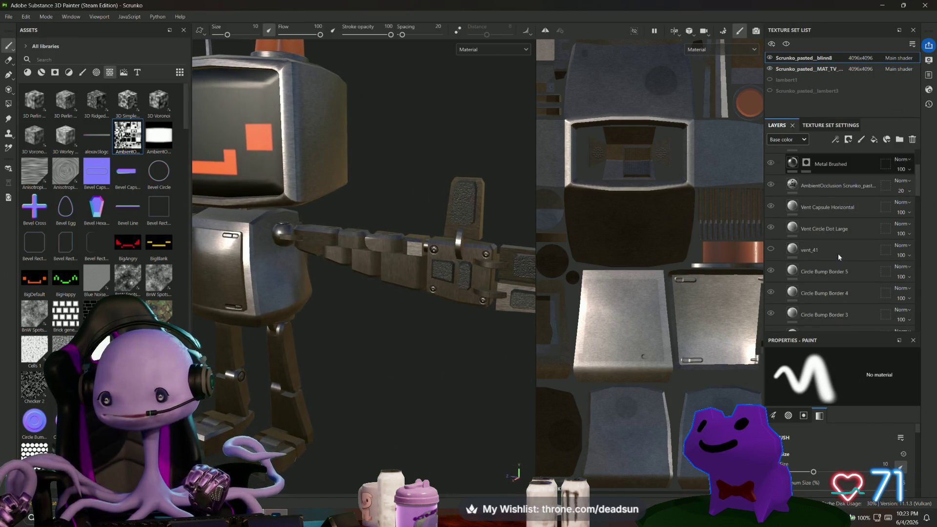
{"action": "left_click_drag", "start_coordinate": [846, 250], "coordinate": [837, 193]}
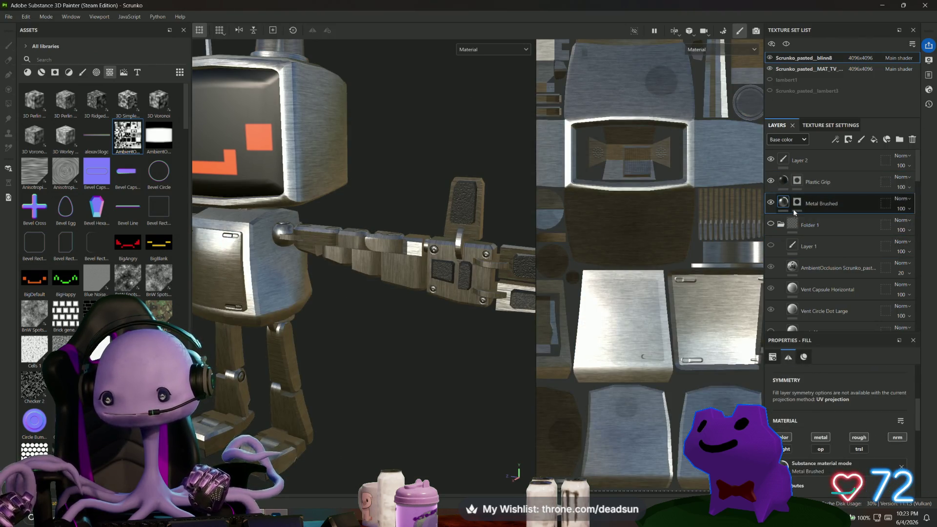
Step: Toggle the Metal Brushed layer's visibility and opacity to compare the look
{"action": "mouse_move", "coordinate": [410, 337]}
{"action": "left_mouse_down", "text": "alt"}
{"action": "mouse_move", "coordinate": [371, 337]}
{"action": "mouse_move", "coordinate": [405, 335]}
{"action": "left_mouse_up", "text": "alt"}
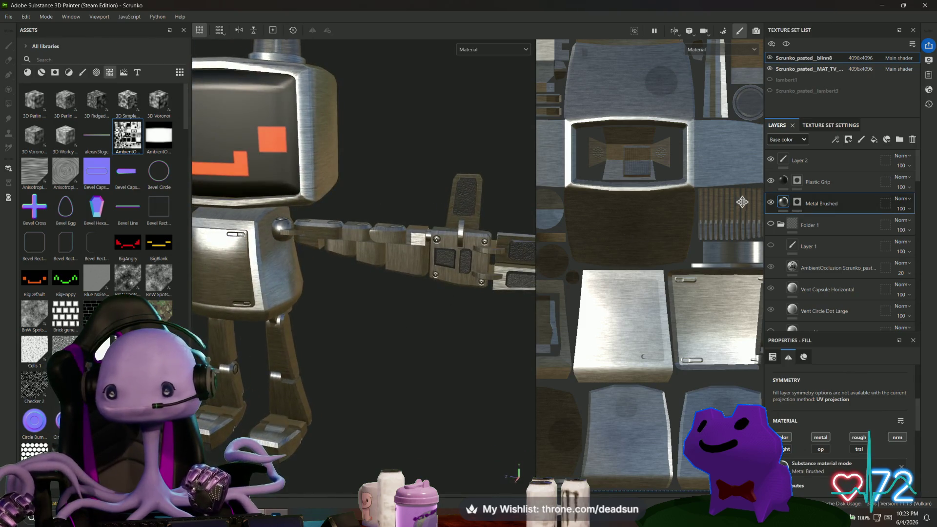
{"action": "left_click", "coordinate": [771, 203]}
{"action": "left_click", "coordinate": [770, 203]}
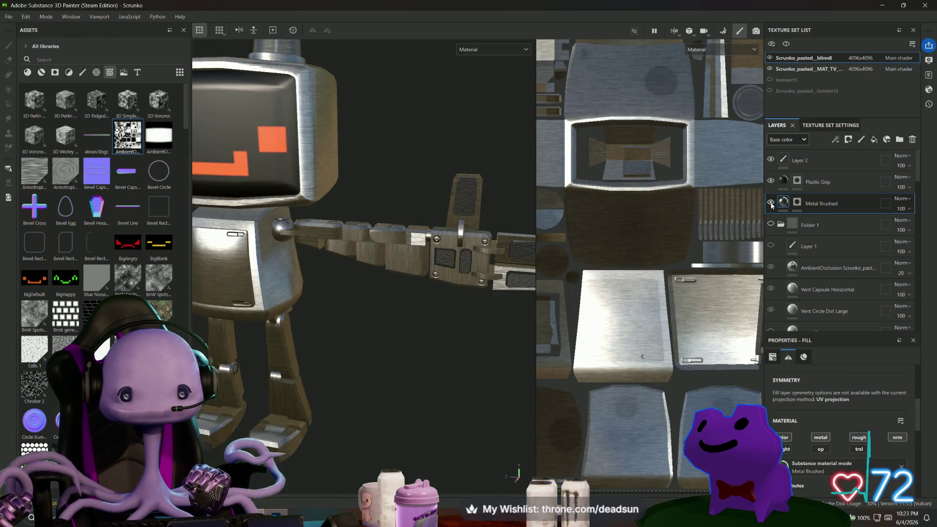
{"action": "left_click", "coordinate": [771, 203]}
{"action": "left_click", "coordinate": [771, 203]}
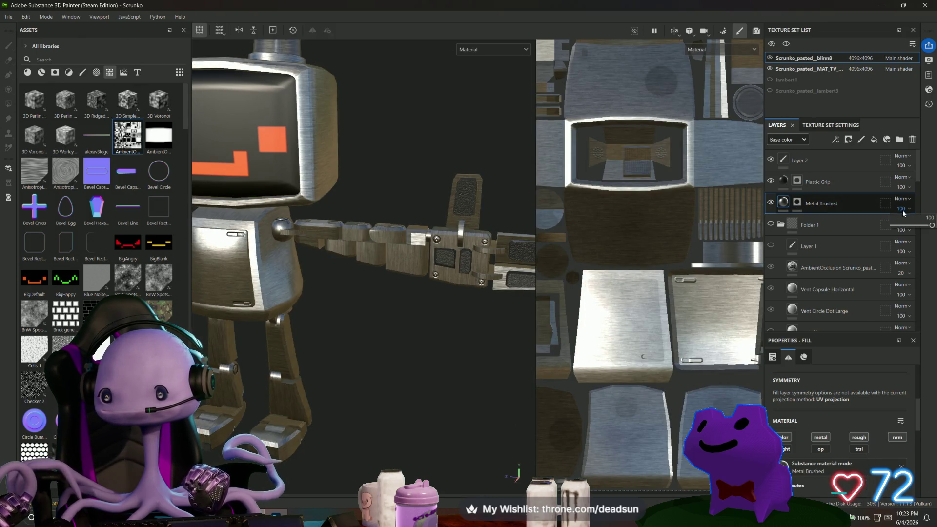
{"action": "mouse_move", "coordinate": [922, 228]}
{"action": "left_mouse_down"}
{"action": "mouse_move", "coordinate": [900, 228]}
{"action": "mouse_move", "coordinate": [930, 228]}
{"action": "left_mouse_up"}
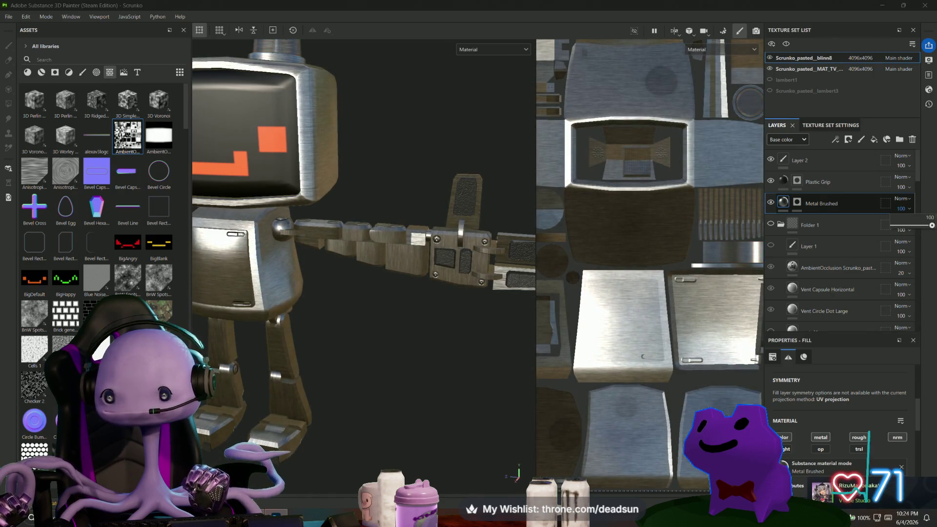
{"action": "mouse_move", "coordinate": [378, 365]}
{"action": "left_mouse_down", "text": "alt"}
{"action": "mouse_move", "coordinate": [337, 417]}
{"action": "mouse_move", "coordinate": [320, 382]}
{"action": "mouse_move", "coordinate": [360, 389]}
{"action": "mouse_move", "coordinate": [418, 339]}
{"action": "mouse_move", "coordinate": [394, 401]}
{"action": "mouse_move", "coordinate": [269, 365]}
{"action": "mouse_move", "coordinate": [561, 388]}
{"action": "left_mouse_up", "text": "alt"}
Step: Drag Paint Spray up the stack, then select Metal Brushed and view from above
{"action": "scroll", "coordinate": [868, 261], "scroll_direction": "down", "scroll_amount": 5}
{"action": "scroll", "coordinate": [869, 269], "scroll_direction": "down", "scroll_amount": 4}
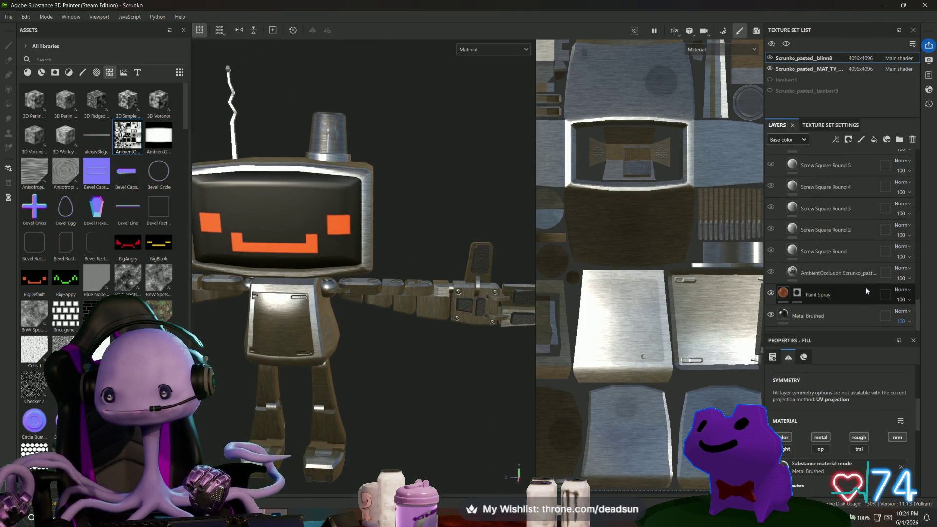
{"action": "mouse_move", "coordinate": [833, 297]}
{"action": "left_mouse_down"}
{"action": "mouse_move", "coordinate": [837, 155]}
{"action": "mouse_move", "coordinate": [833, 169]}
{"action": "left_mouse_up"}
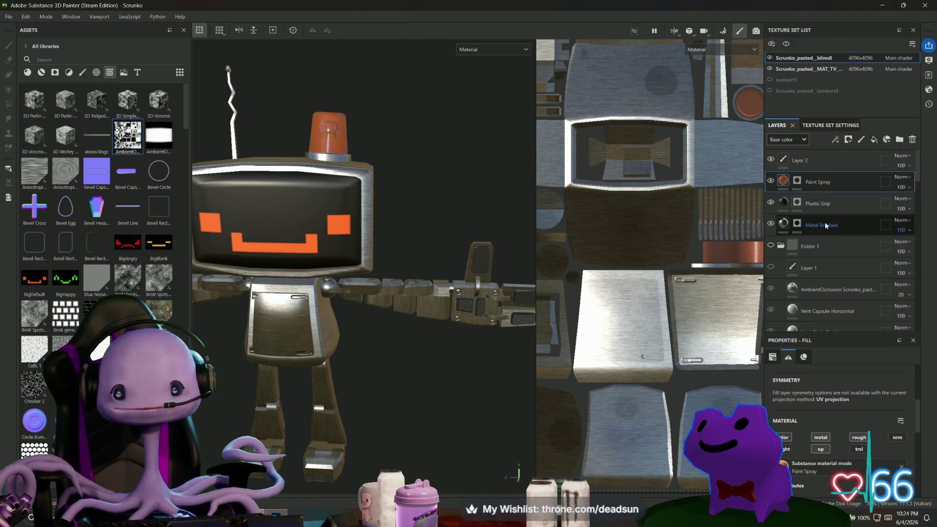
{"action": "scroll", "coordinate": [805, 300], "scroll_direction": "down", "scroll_amount": 3}
{"action": "scroll", "coordinate": [833, 295], "scroll_direction": "down", "scroll_amount": 10}
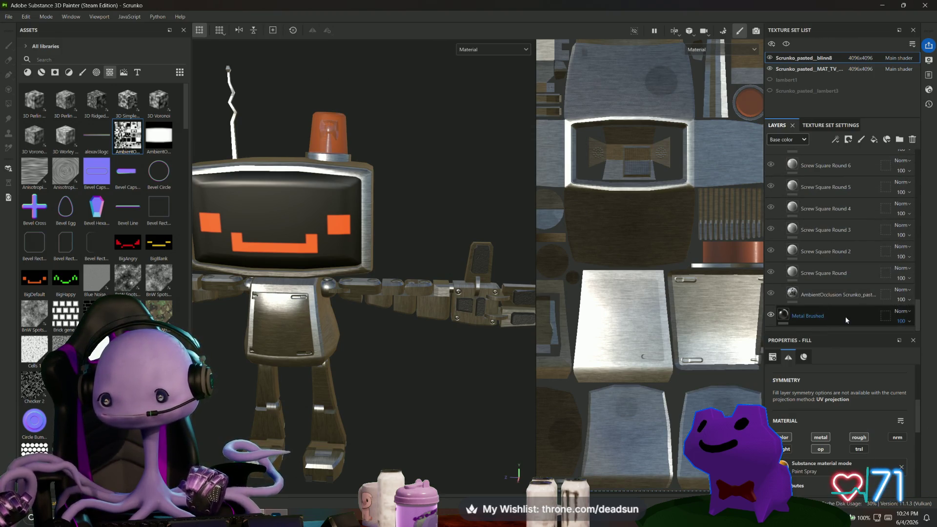
{"action": "left_click", "coordinate": [845, 317]}
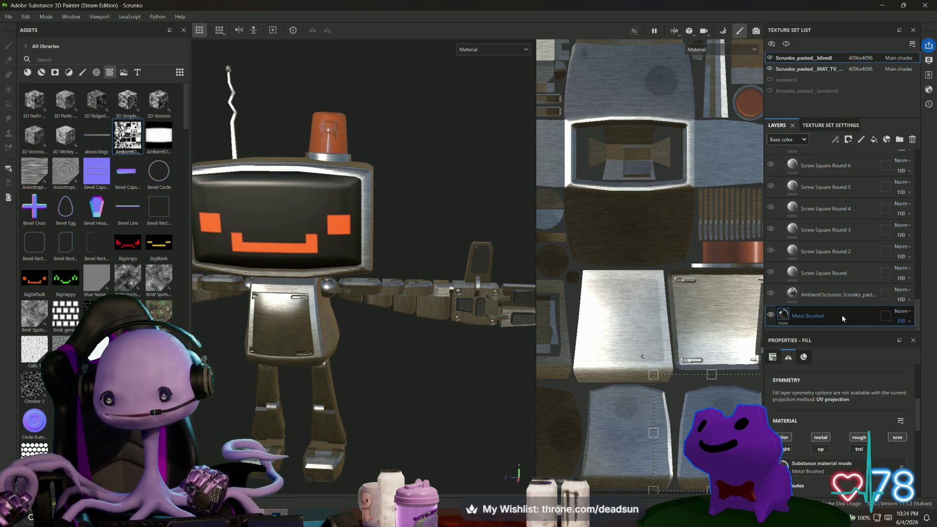
{"action": "mouse_move", "coordinate": [353, 148]}
{"action": "left_mouse_down", "text": "alt"}
{"action": "mouse_move", "coordinate": [408, 157]}
{"action": "mouse_move", "coordinate": [414, 222]}
{"action": "left_mouse_up", "text": "alt"}
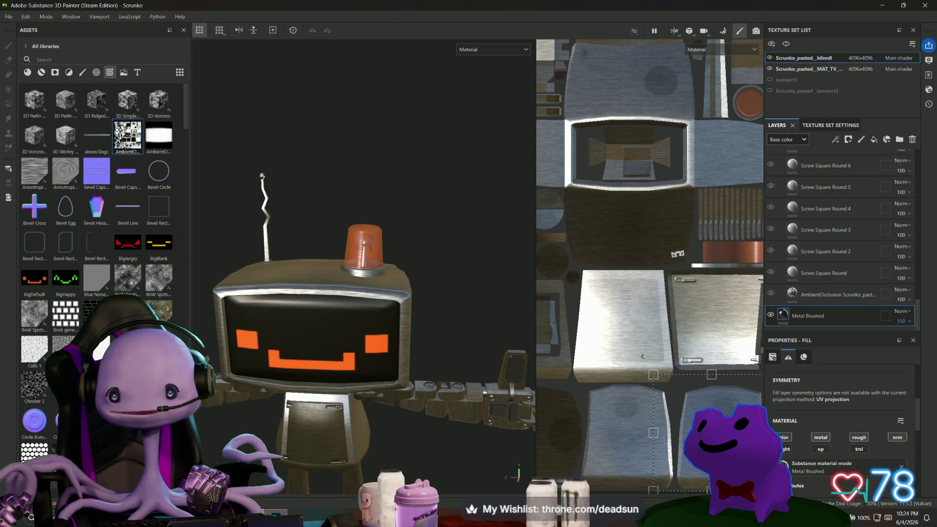
{"action": "scroll", "coordinate": [722, 254], "scroll_direction": "up", "scroll_amount": 3}
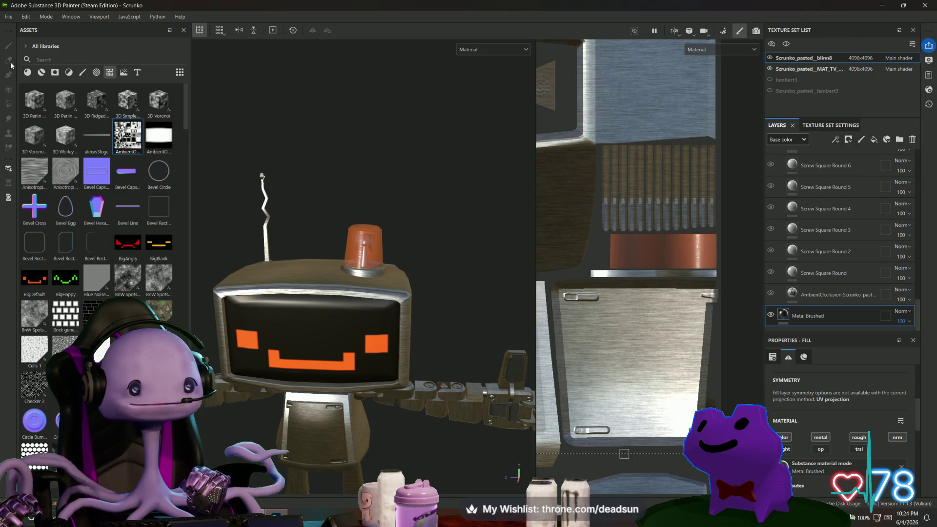
Step: Add a white mask to Metal Brushed and polygon-fill the copper UV strip faces
{"action": "right_click", "coordinate": [811, 317]}
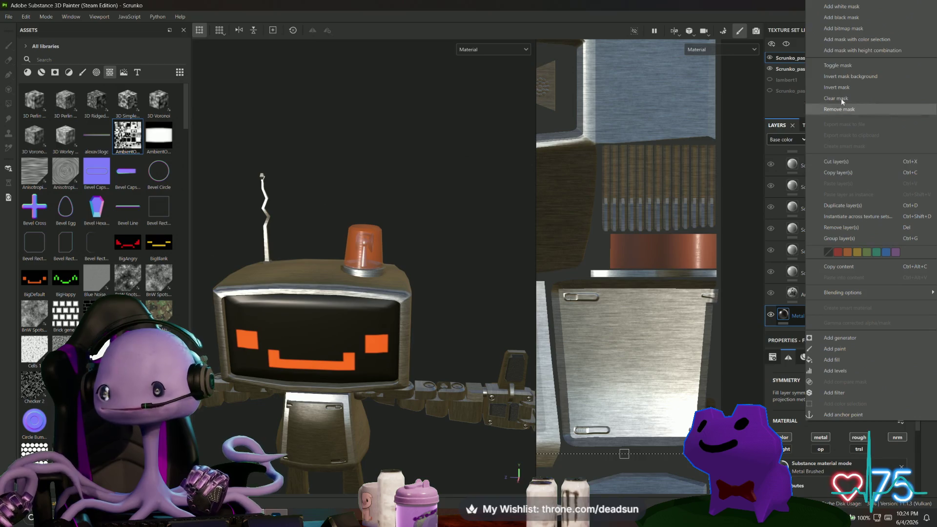
{"action": "left_click", "coordinate": [862, 7]}
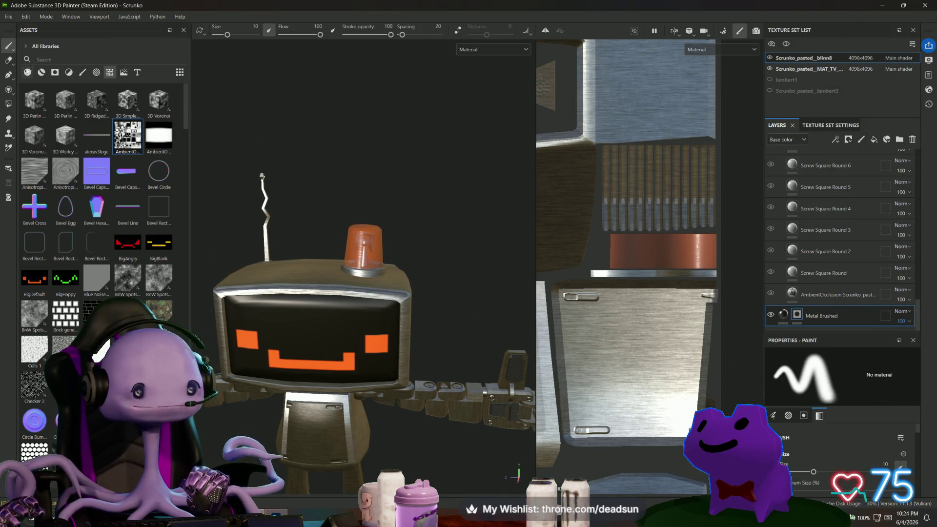
{"action": "left_click", "coordinate": [9, 104]}
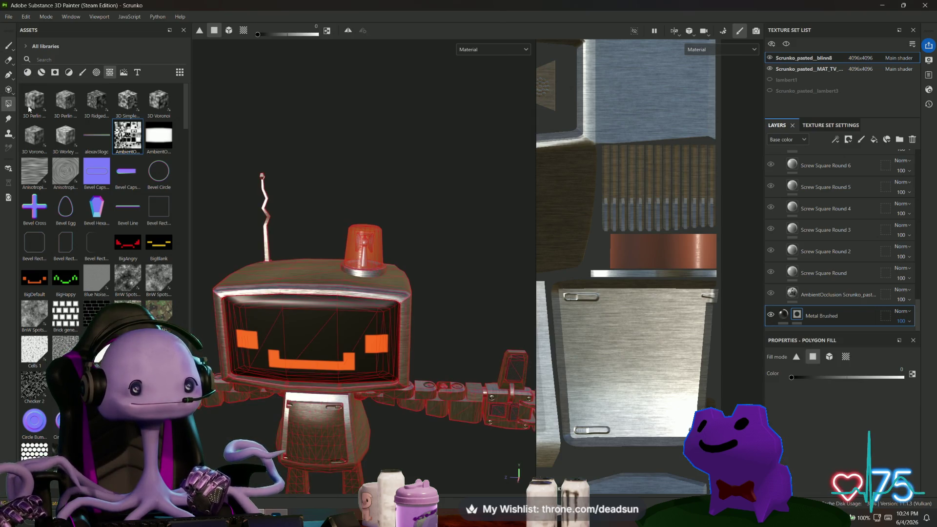
{"action": "mouse_move", "coordinate": [610, 235]}
{"action": "left_mouse_down"}
{"action": "mouse_move", "coordinate": [725, 266]}
{"action": "mouse_move", "coordinate": [717, 263]}
{"action": "left_mouse_up"}
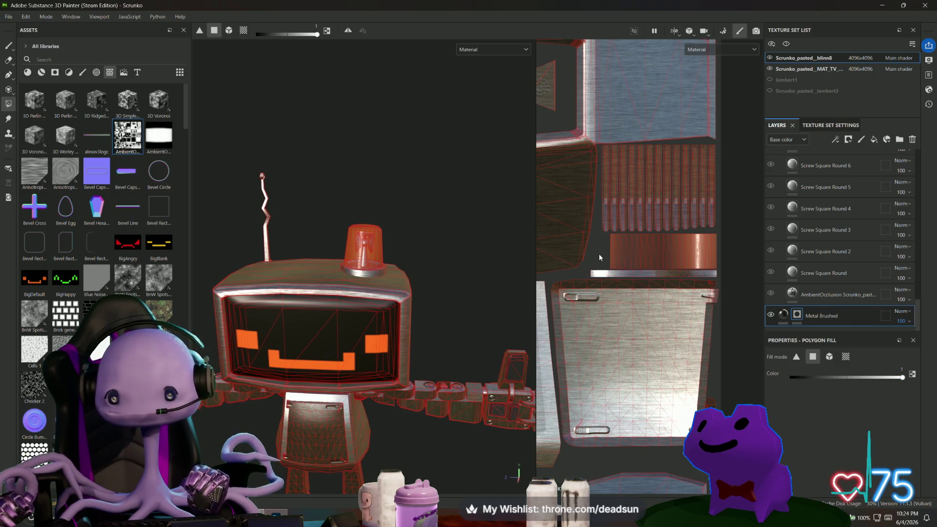
{"action": "left_click_drag", "start_coordinate": [716, 262], "coordinate": [725, 259]}
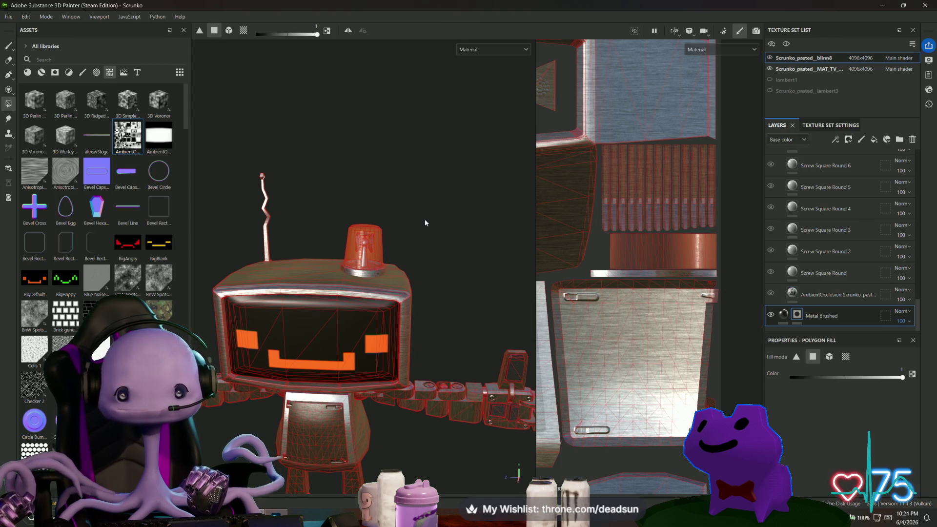
Step: Frame and polygon-fill the faces of the red circle UV island
{"action": "scroll", "coordinate": [425, 223], "scroll_direction": "up", "scroll_amount": 3}
{"action": "scroll", "coordinate": [676, 266], "scroll_direction": "down", "scroll_amount": 3}
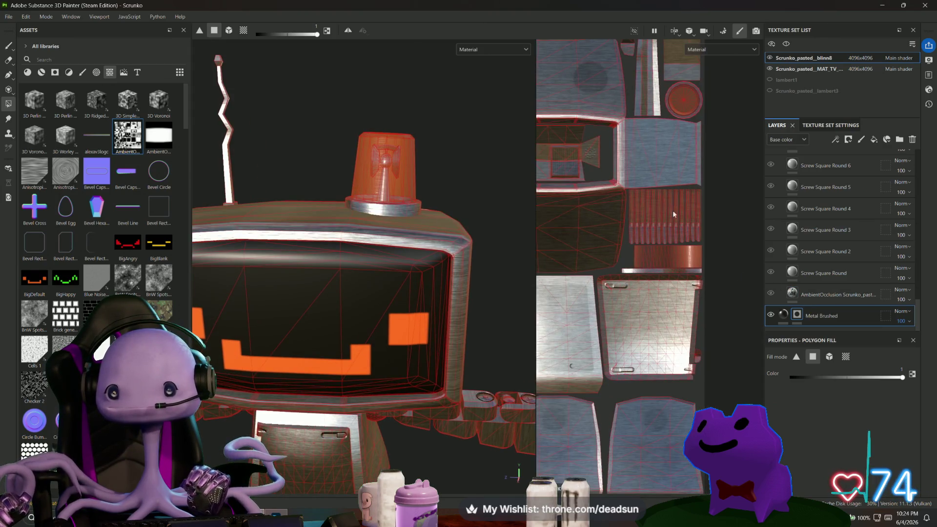
{"action": "scroll", "coordinate": [669, 108], "scroll_direction": "up", "scroll_amount": 5}
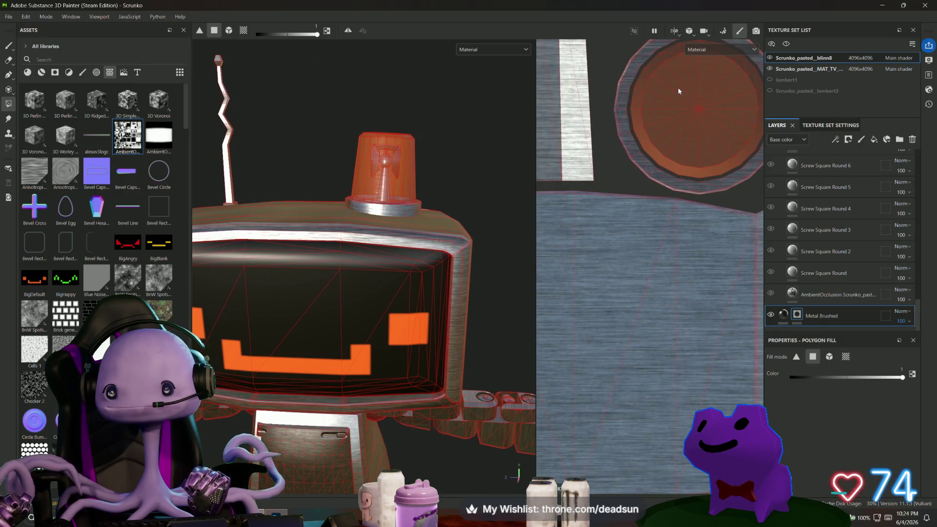
{"action": "middle_click_drag", "start_coordinate": [705, 130], "coordinate": [650, 237]}
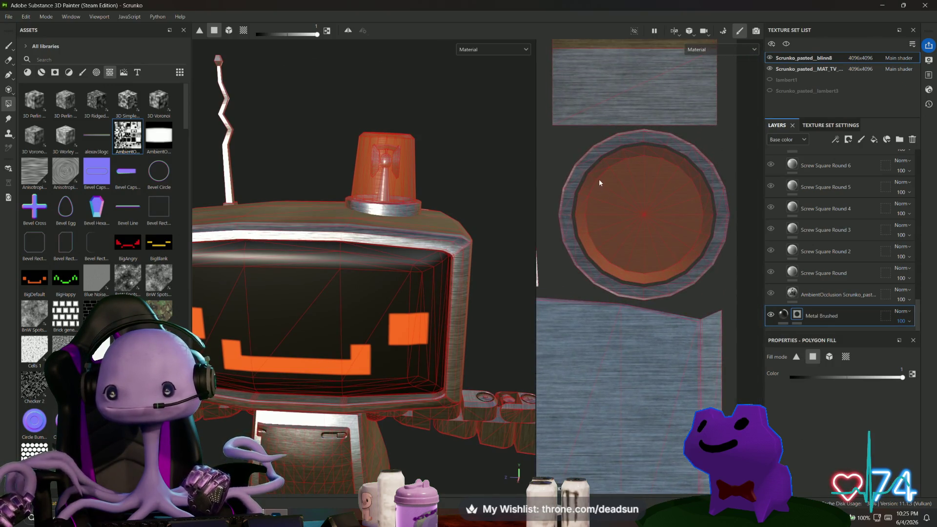
{"action": "left_click_drag", "start_coordinate": [584, 196], "coordinate": [623, 246]}
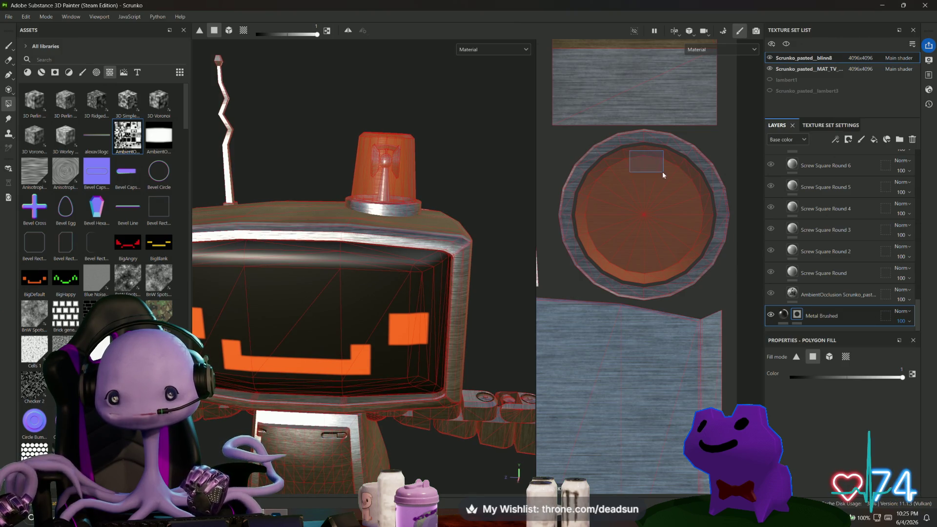
{"action": "left_click_drag", "start_coordinate": [615, 162], "coordinate": [681, 202]}
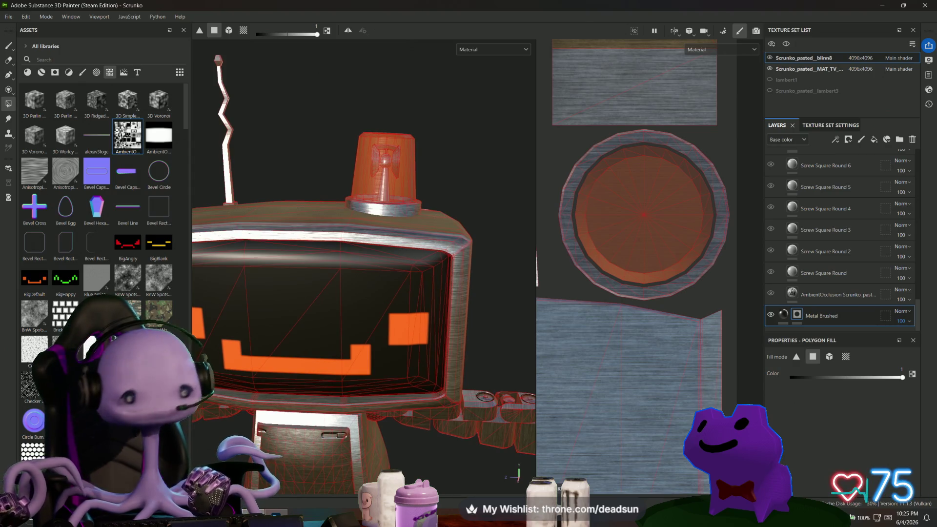
{"action": "mouse_move", "coordinate": [404, 150]}
{"action": "left_mouse_down", "text": "alt"}
{"action": "mouse_move", "coordinate": [316, 136]}
{"action": "mouse_move", "coordinate": [304, 151]}
{"action": "left_mouse_up", "text": "alt"}
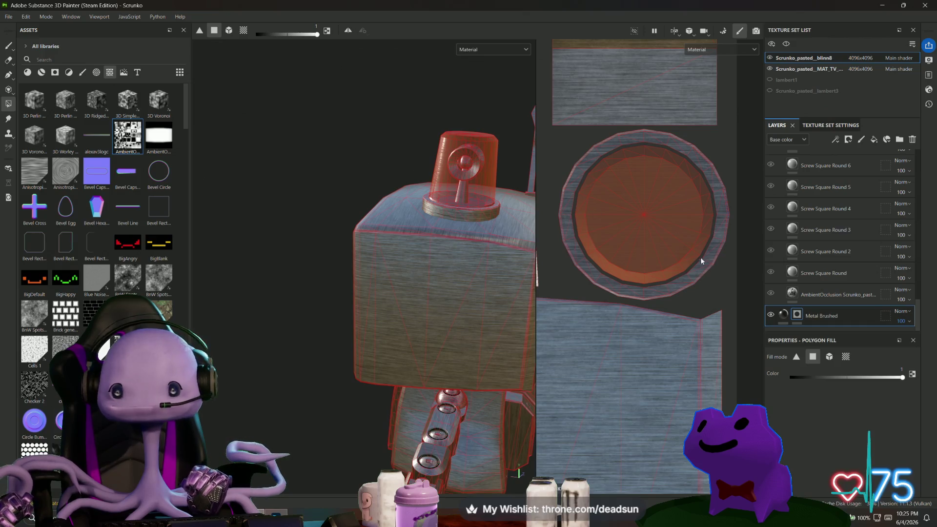
Step: Hide the lower Metal Brushed layer and select the upper Metal Brushed layer
{"action": "left_click", "coordinate": [771, 317]}
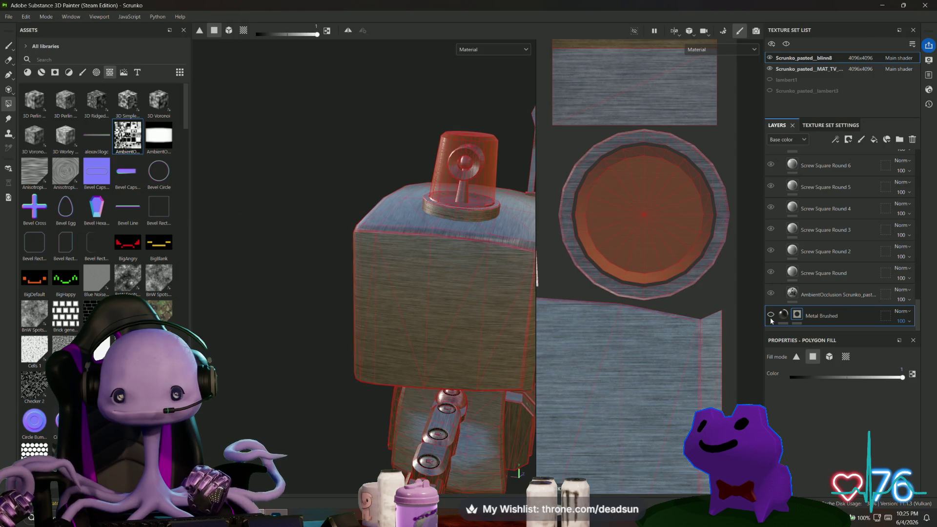
{"action": "scroll", "coordinate": [822, 268], "scroll_direction": "up", "scroll_amount": 5}
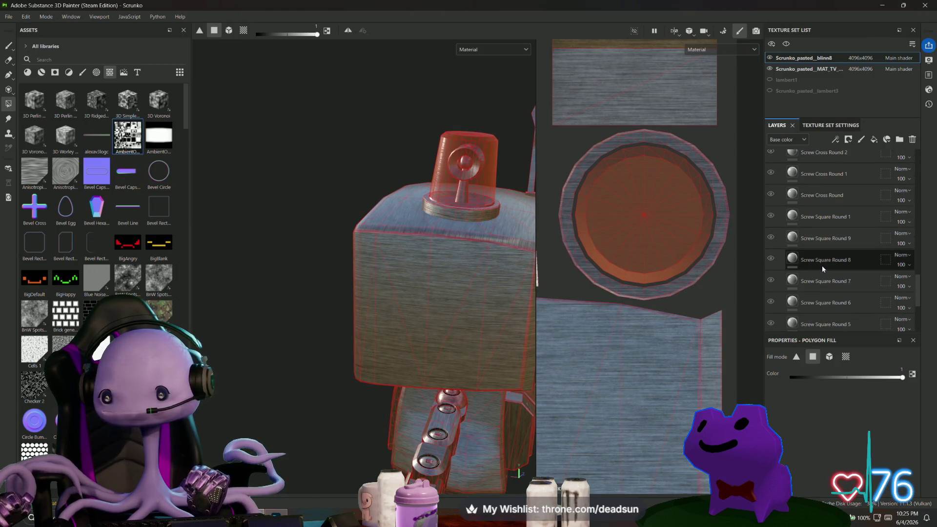
{"action": "scroll", "coordinate": [822, 277], "scroll_direction": "up", "scroll_amount": 5}
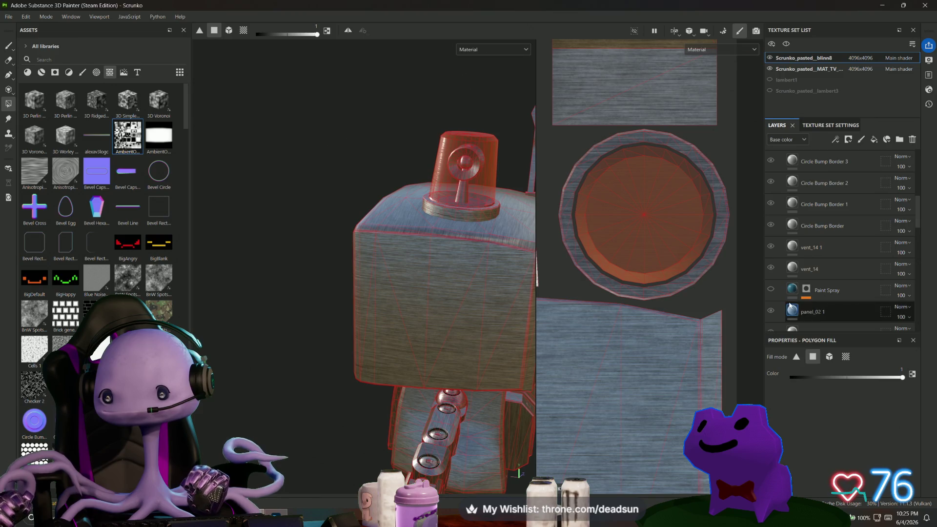
{"action": "scroll", "coordinate": [819, 274], "scroll_direction": "up", "scroll_amount": 5}
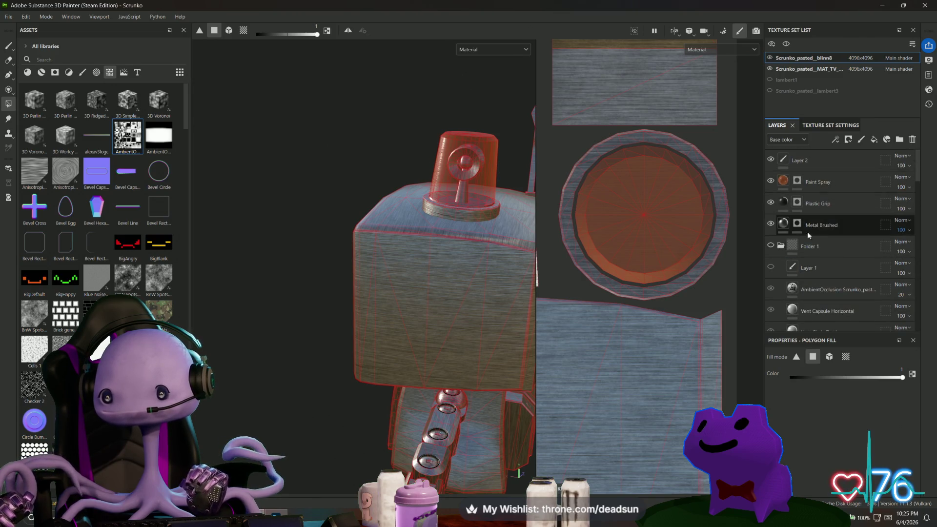
{"action": "left_click", "coordinate": [818, 225]}
{"action": "left_click", "coordinate": [771, 224]}
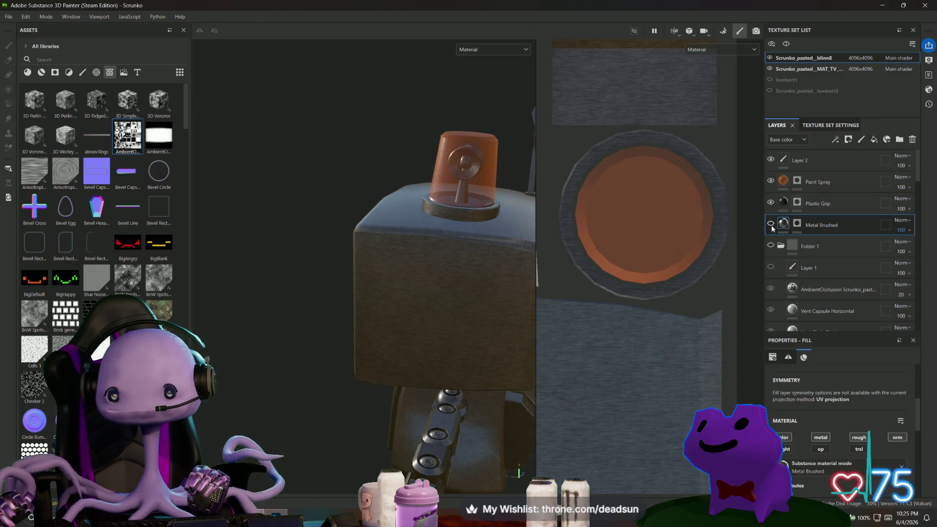
{"action": "left_click", "coordinate": [772, 224]}
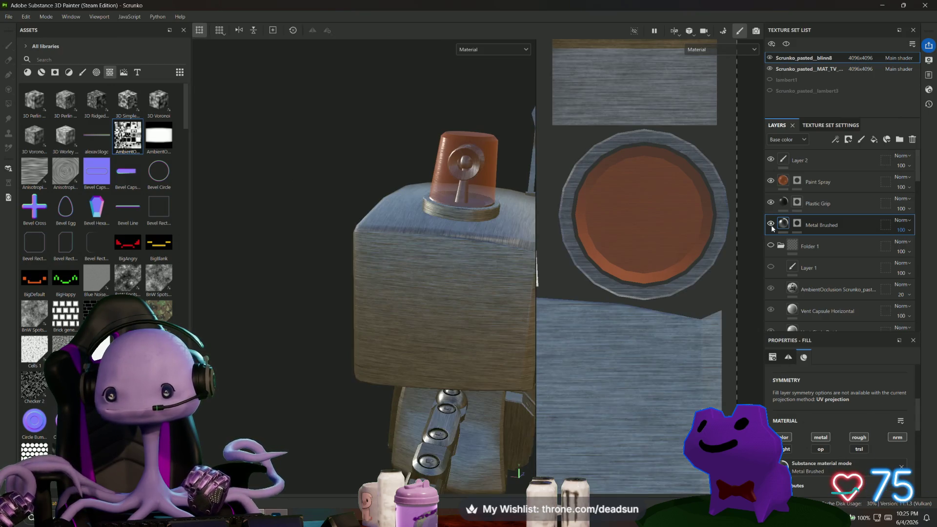
Step: Hide Paint Spray and polygon-fill the beacon circle's inner disc black
{"action": "left_click", "coordinate": [770, 181]}
{"action": "left_click", "coordinate": [770, 181]}
{"action": "left_click", "coordinate": [770, 181]}
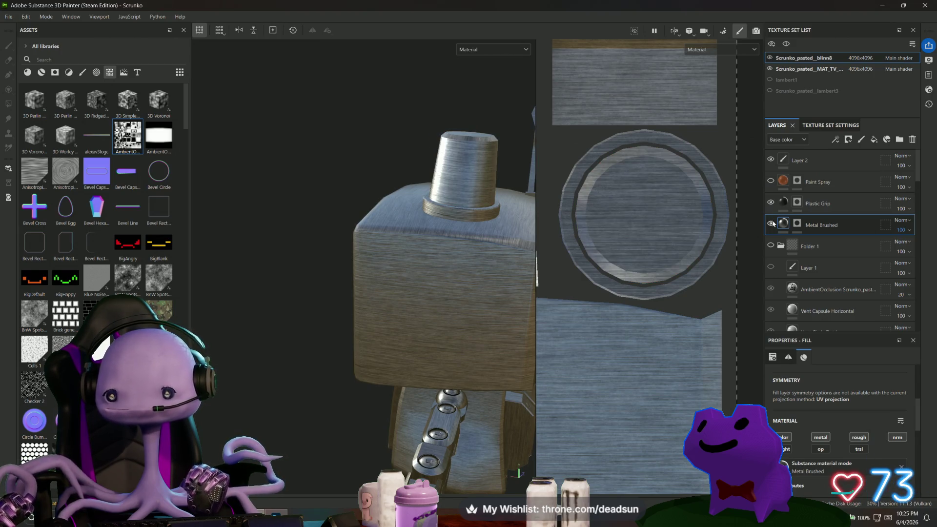
{"action": "left_click", "coordinate": [772, 224]}
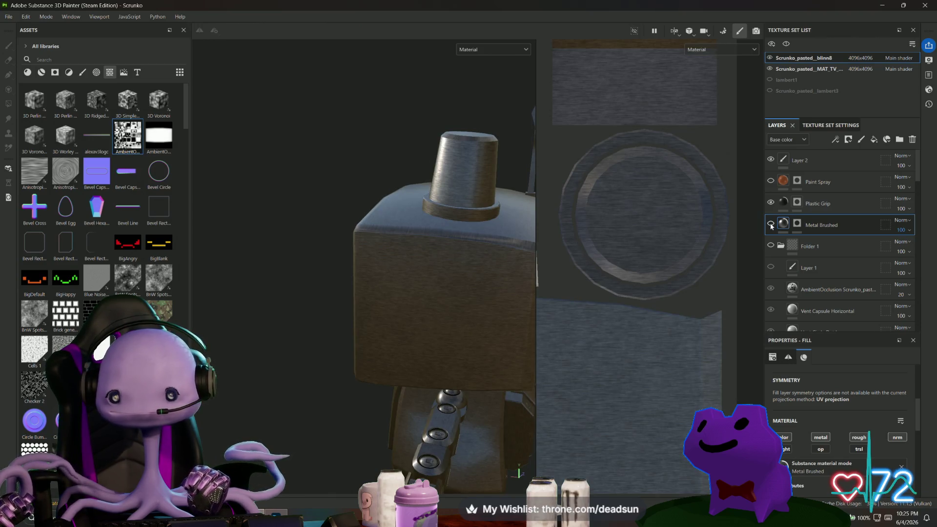
{"action": "left_click", "coordinate": [772, 225]}
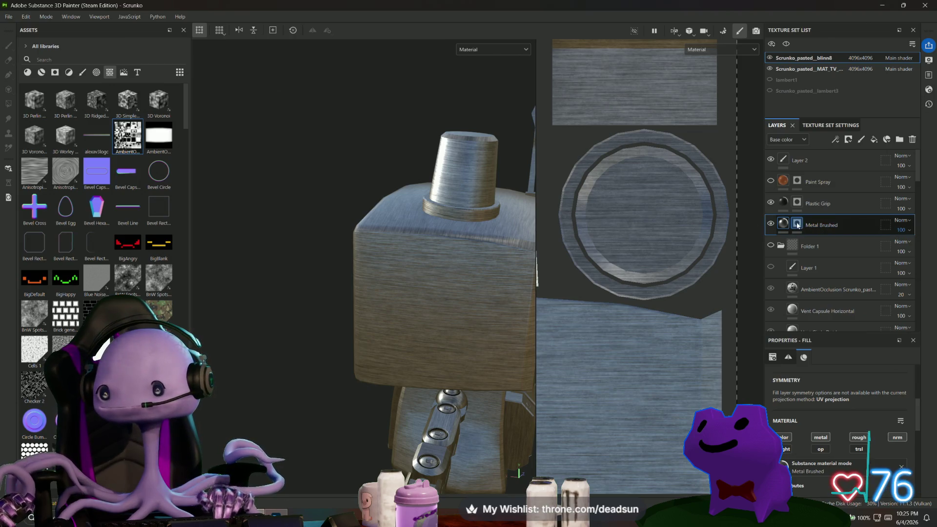
{"action": "key", "text": "4"}
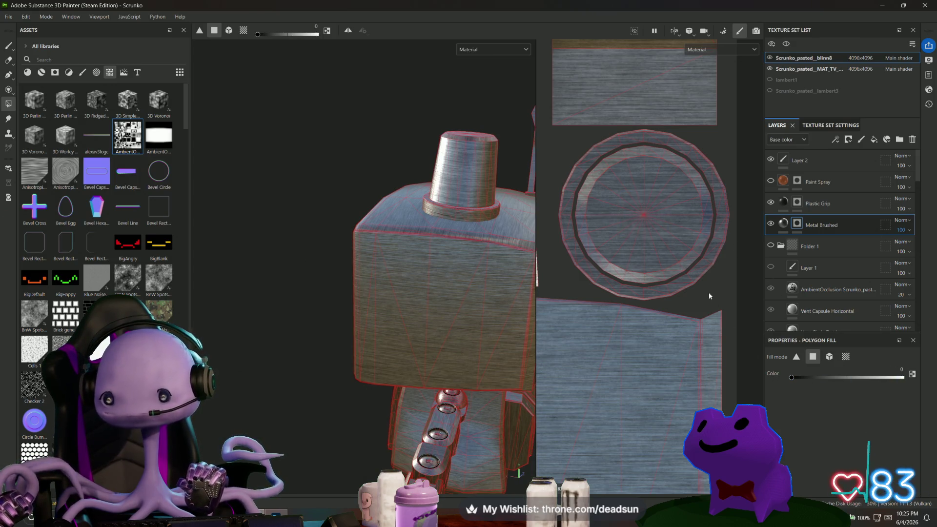
{"action": "left_click_drag", "start_coordinate": [627, 191], "coordinate": [671, 242]}
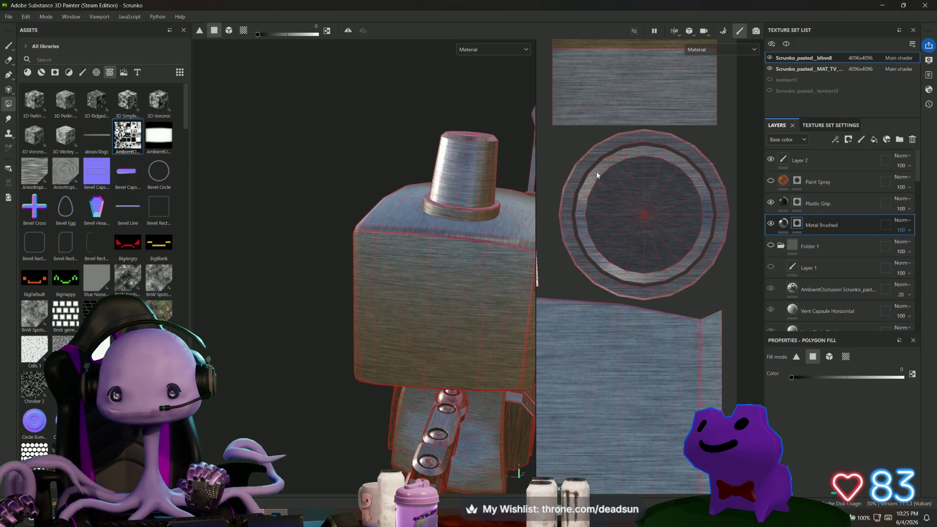
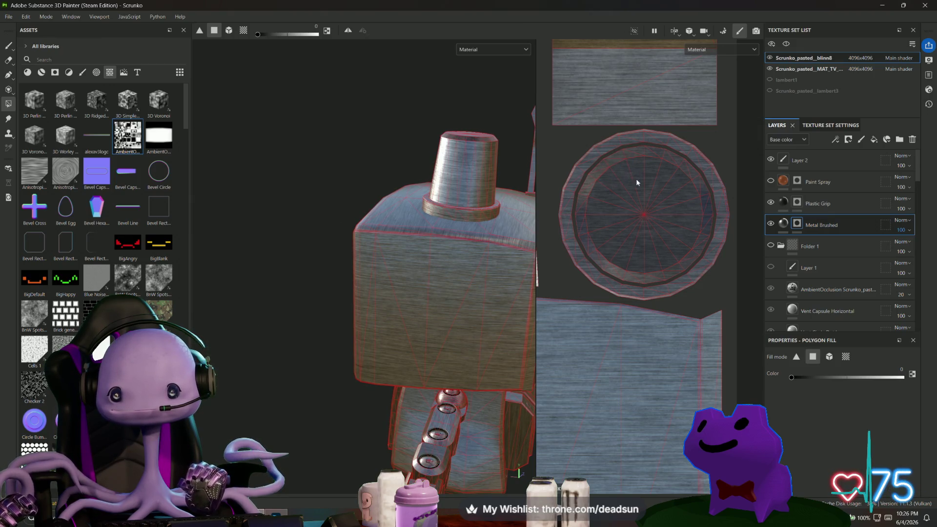
Step: Make the Paint Spray layer visible and orbit to check the orange siren atop the TV head
{"action": "scroll", "coordinate": [665, 282], "scroll_direction": "down", "scroll_amount": 5}
{"action": "scroll", "coordinate": [589, 344], "scroll_direction": "up", "scroll_amount": 4}
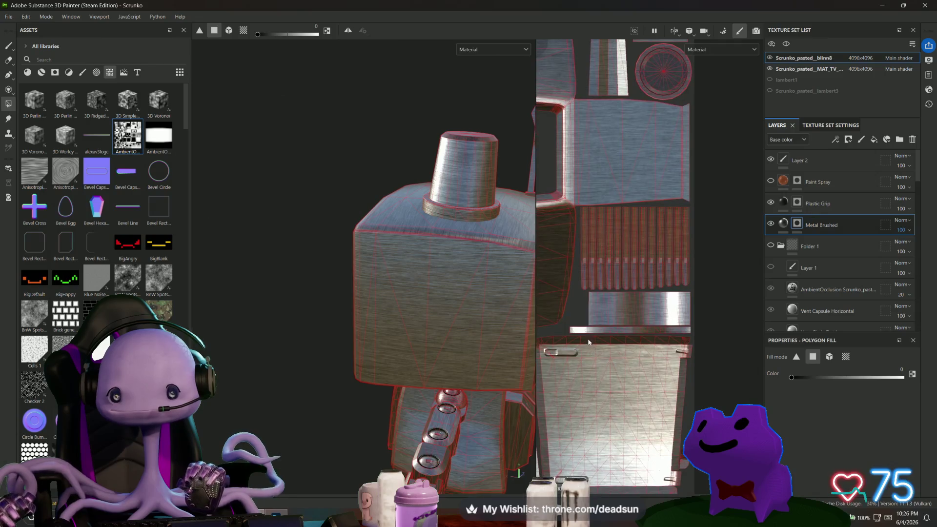
{"action": "left_click_drag", "start_coordinate": [694, 315], "coordinate": [665, 243], "text": "alt"}
{"action": "key", "text": "f"}
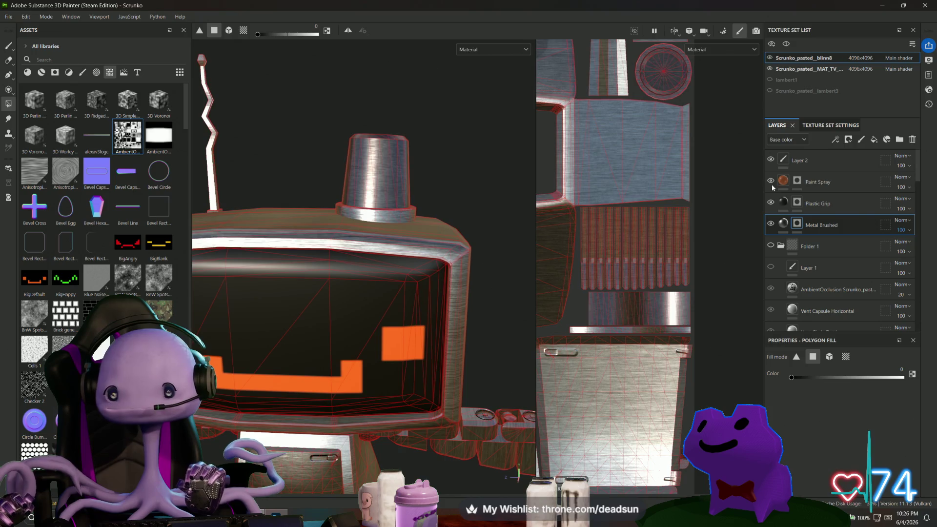
{"action": "left_click", "coordinate": [771, 182]}
{"action": "mouse_move", "coordinate": [371, 254]}
{"action": "left_mouse_down", "text": "alt"}
{"action": "mouse_move", "coordinate": [429, 221]}
{"action": "mouse_move", "coordinate": [501, 350]}
{"action": "mouse_move", "coordinate": [435, 417]}
{"action": "mouse_move", "coordinate": [347, 410]}
{"action": "mouse_move", "coordinate": [395, 367]}
{"action": "mouse_move", "coordinate": [401, 347]}
{"action": "mouse_move", "coordinate": [443, 352]}
{"action": "mouse_move", "coordinate": [415, 314]}
{"action": "mouse_move", "coordinate": [471, 228]}
{"action": "mouse_move", "coordinate": [488, 241]}
{"action": "mouse_move", "coordinate": [482, 337]}
{"action": "left_mouse_up", "text": "alt"}
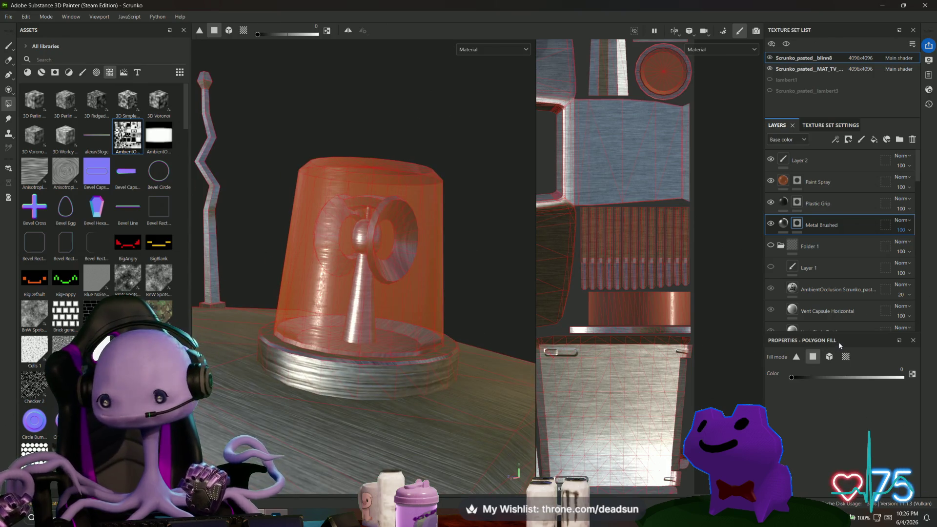
{"action": "scroll", "coordinate": [838, 298], "scroll_direction": "down", "scroll_amount": 10}
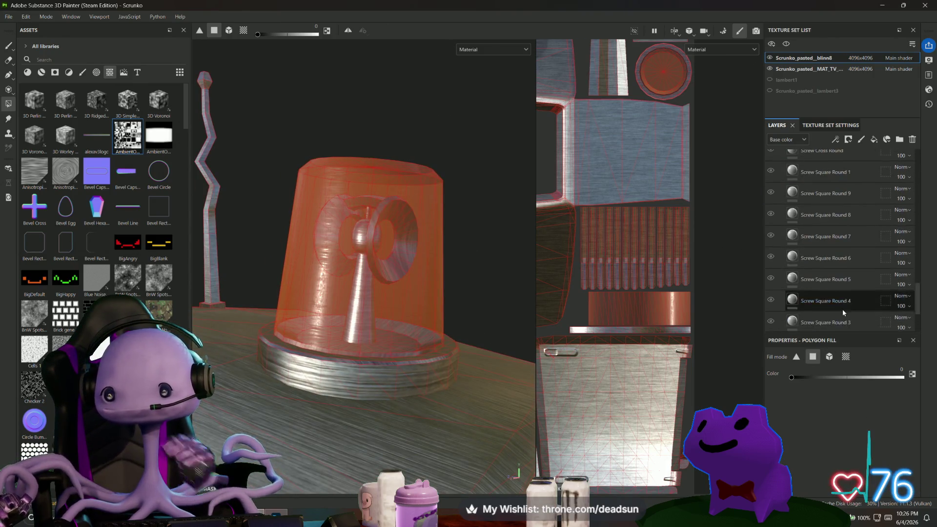
{"action": "scroll", "coordinate": [840, 312], "scroll_direction": "down", "scroll_amount": 4}
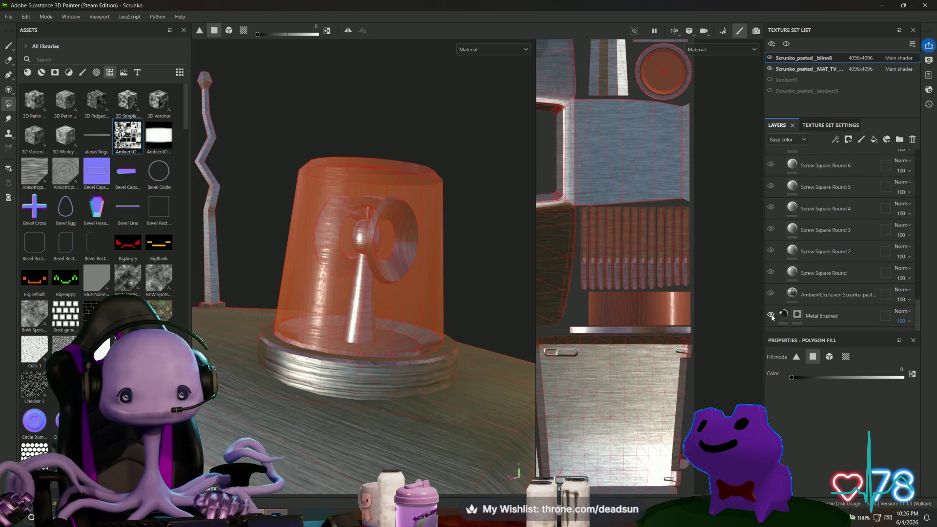
{"action": "mouse_move", "coordinate": [295, 357]}
{"action": "left_mouse_down", "text": "alt"}
{"action": "mouse_move", "coordinate": [369, 360]}
{"action": "mouse_move", "coordinate": [375, 335]}
{"action": "mouse_move", "coordinate": [335, 338]}
{"action": "mouse_move", "coordinate": [274, 382]}
{"action": "mouse_move", "coordinate": [300, 337]}
{"action": "left_mouse_up", "text": "alt"}
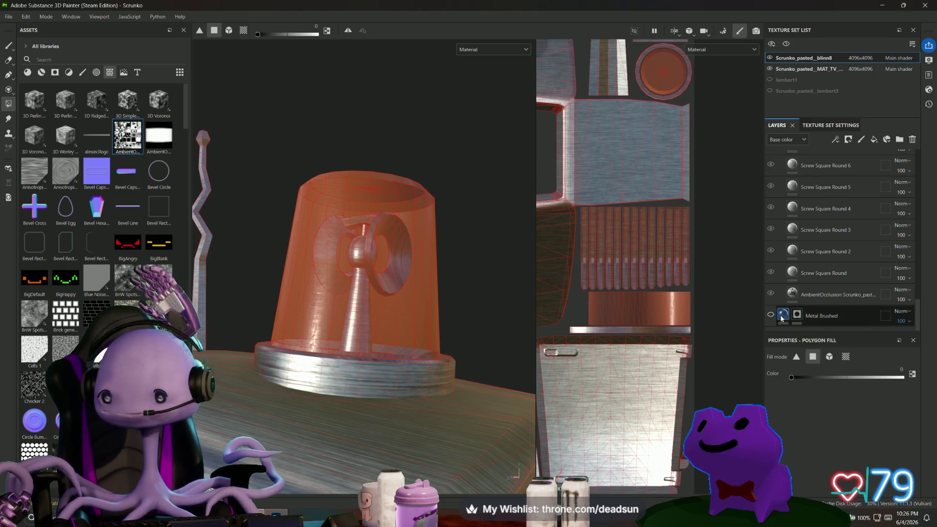
{"action": "left_click_drag", "start_coordinate": [694, 315], "coordinate": [697, 313]}
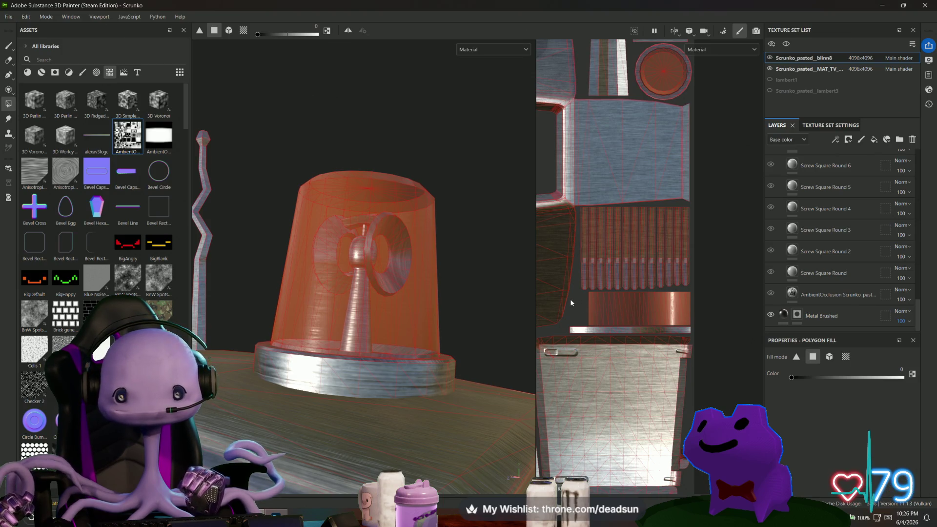
{"action": "scroll", "coordinate": [674, 315], "scroll_direction": "up", "scroll_amount": 5}
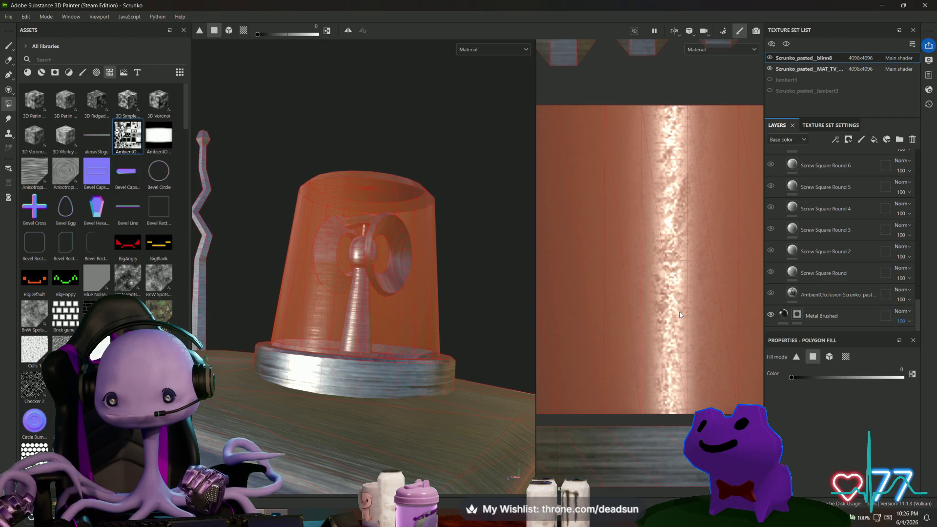
{"action": "scroll", "coordinate": [679, 312], "scroll_direction": "down", "scroll_amount": 5}
{"action": "mouse_move", "coordinate": [392, 319]}
{"action": "left_mouse_down", "text": "alt"}
{"action": "mouse_move", "coordinate": [385, 388]}
{"action": "mouse_move", "coordinate": [393, 357]}
{"action": "mouse_move", "coordinate": [379, 357]}
{"action": "mouse_move", "coordinate": [376, 438]}
{"action": "mouse_move", "coordinate": [343, 334]}
{"action": "left_mouse_up", "text": "alt"}
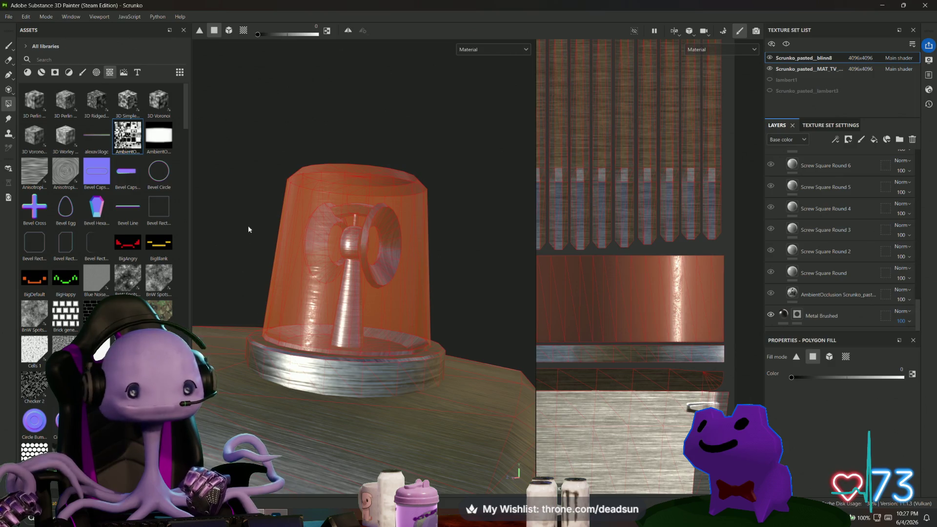
{"action": "left_click", "coordinate": [788, 316]}
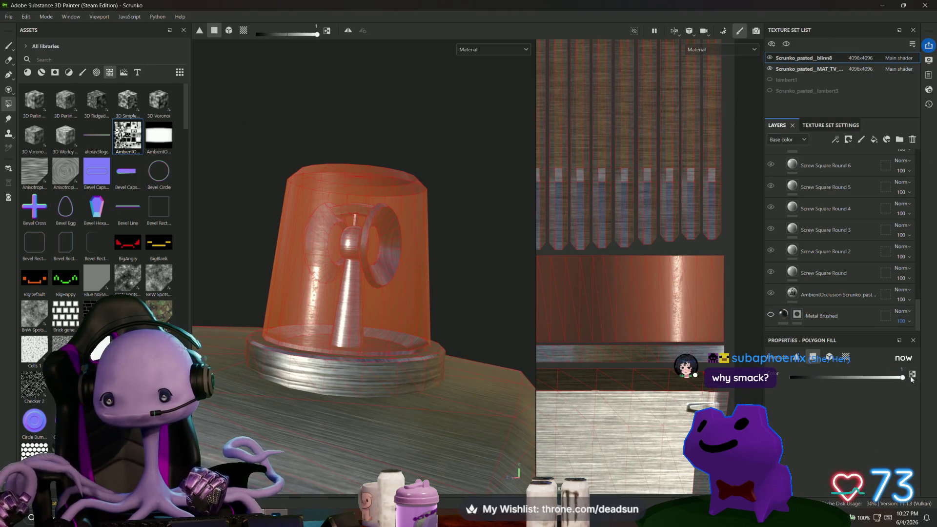
{"action": "scroll", "coordinate": [621, 295], "scroll_direction": "down", "scroll_amount": 3}
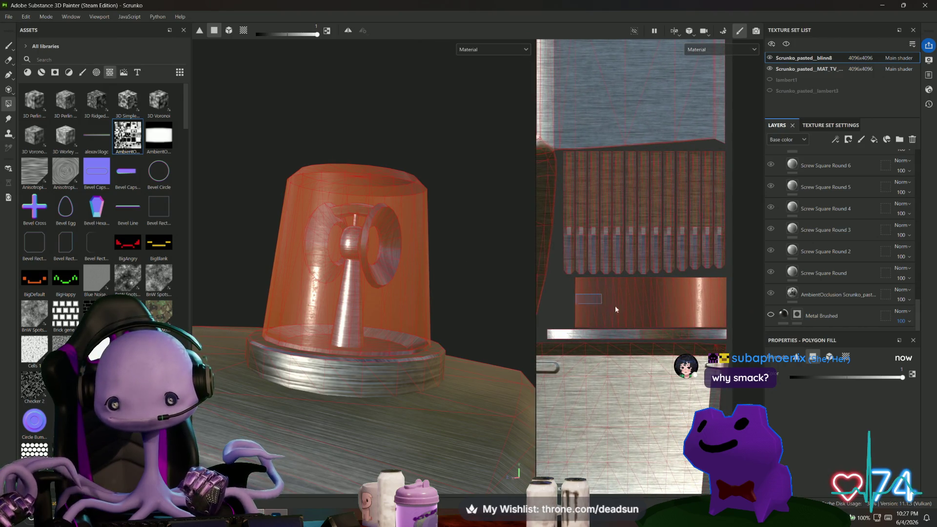
{"action": "left_click", "coordinate": [785, 314]}
{"action": "left_click", "coordinate": [799, 317]}
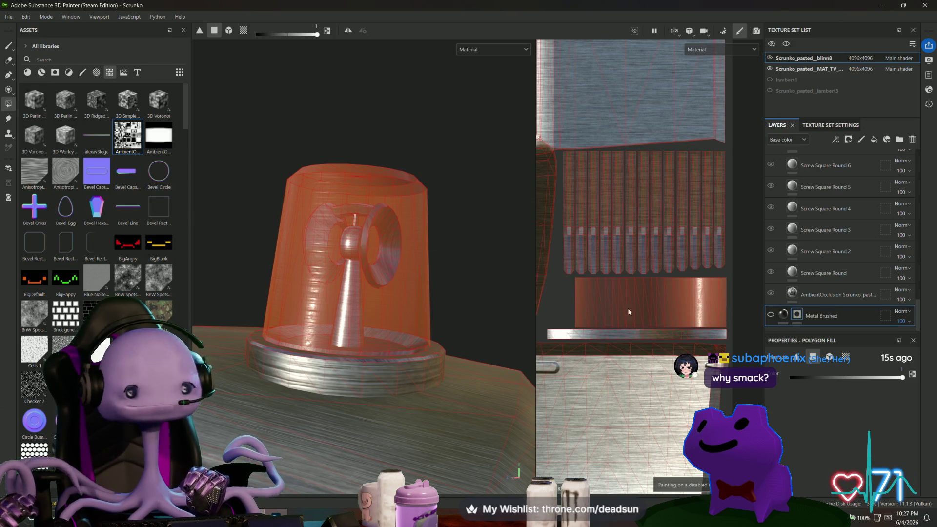
{"action": "left_click", "coordinate": [802, 320]}
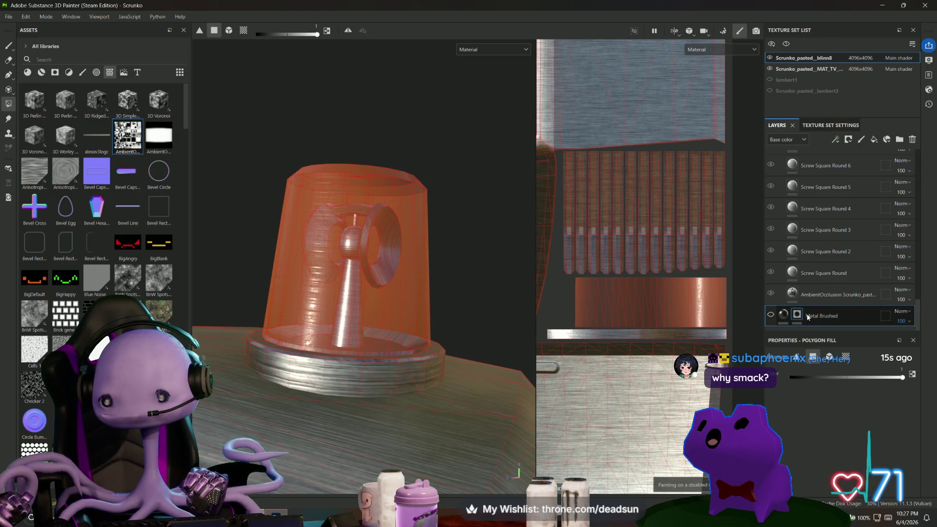
{"action": "left_click_drag", "start_coordinate": [903, 378], "coordinate": [775, 378]}
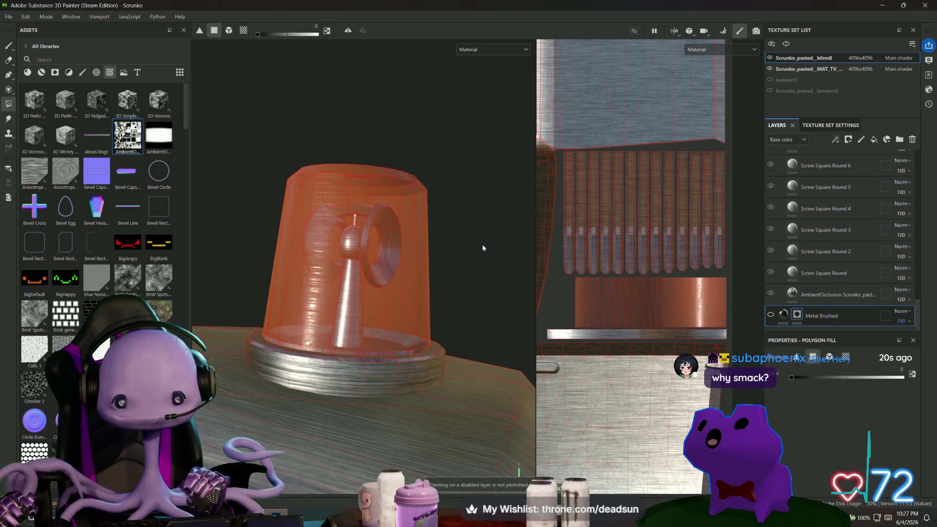
{"action": "double_click", "coordinate": [809, 317]}
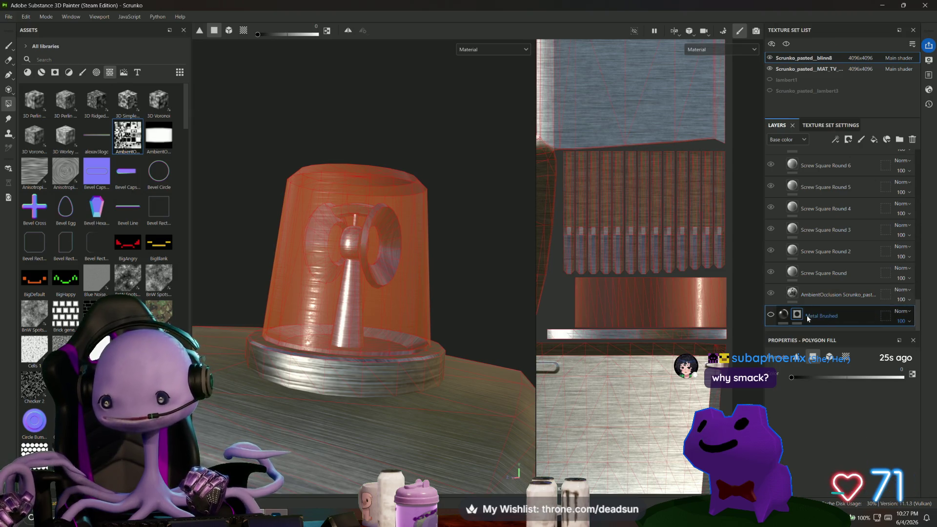
{"action": "left_click", "coordinate": [796, 317]}
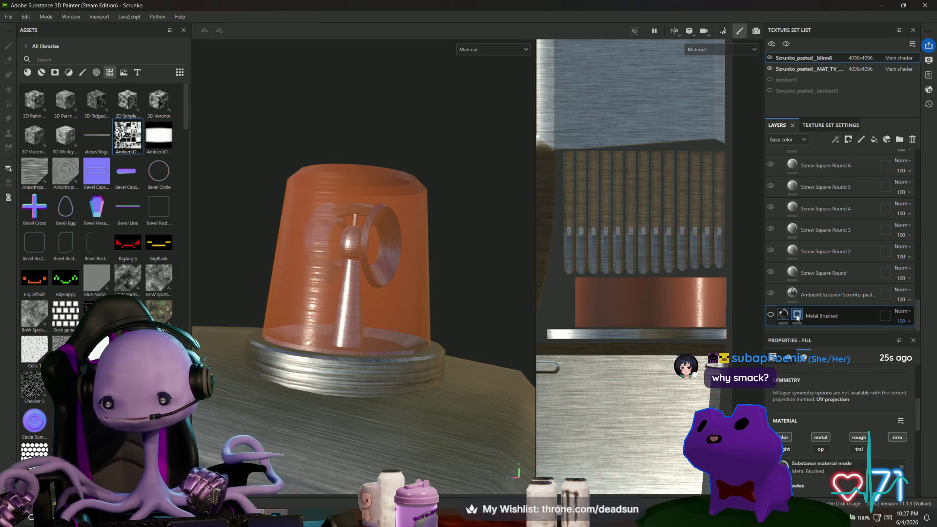
{"action": "left_click", "coordinate": [798, 317]}
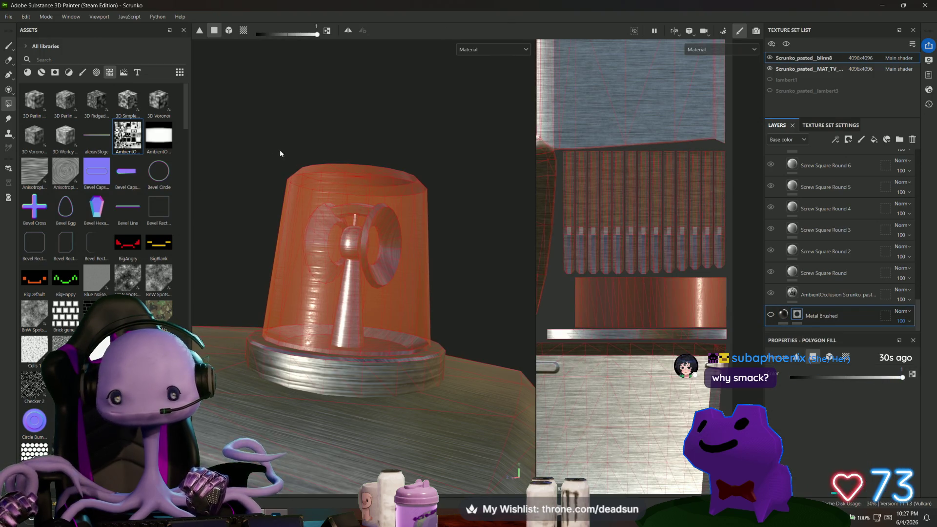
{"action": "left_click", "coordinate": [300, 184]}
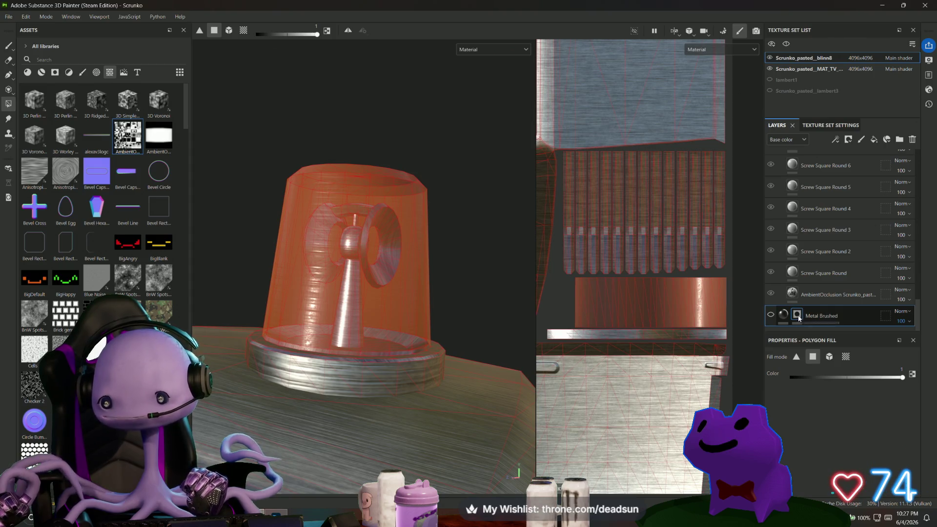
{"action": "scroll", "coordinate": [409, 254], "scroll_direction": "down", "scroll_amount": 8}
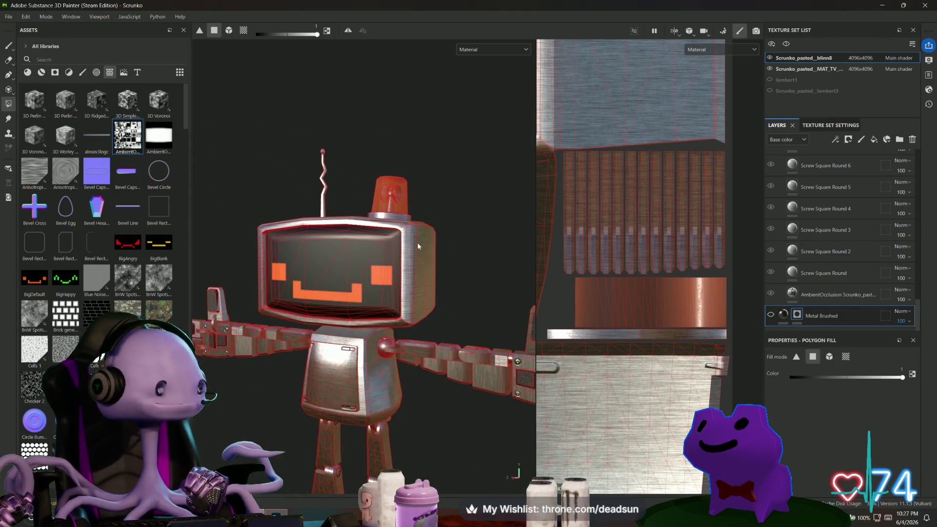
{"action": "scroll", "coordinate": [422, 241], "scroll_direction": "up", "scroll_amount": 3}
{"action": "mouse_move", "coordinate": [450, 212]}
{"action": "left_mouse_down", "text": "alt"}
{"action": "mouse_move", "coordinate": [461, 249]}
{"action": "mouse_move", "coordinate": [454, 134]}
{"action": "mouse_move", "coordinate": [444, 122]}
{"action": "mouse_move", "coordinate": [452, 69]}
{"action": "mouse_move", "coordinate": [447, 161]}
{"action": "mouse_move", "coordinate": [460, 192]}
{"action": "mouse_move", "coordinate": [514, 174]}
{"action": "mouse_move", "coordinate": [502, 167]}
{"action": "mouse_move", "coordinate": [253, 211]}
{"action": "mouse_move", "coordinate": [195, 203]}
{"action": "mouse_move", "coordinate": [215, 200]}
{"action": "mouse_move", "coordinate": [262, 257]}
{"action": "mouse_move", "coordinate": [367, 299]}
{"action": "mouse_move", "coordinate": [483, 273]}
{"action": "mouse_move", "coordinate": [483, 222]}
{"action": "mouse_move", "coordinate": [289, 230]}
{"action": "mouse_move", "coordinate": [336, 243]}
{"action": "mouse_move", "coordinate": [479, 239]}
{"action": "mouse_move", "coordinate": [487, 259]}
{"action": "mouse_move", "coordinate": [438, 210]}
{"action": "left_mouse_up", "text": "alt"}
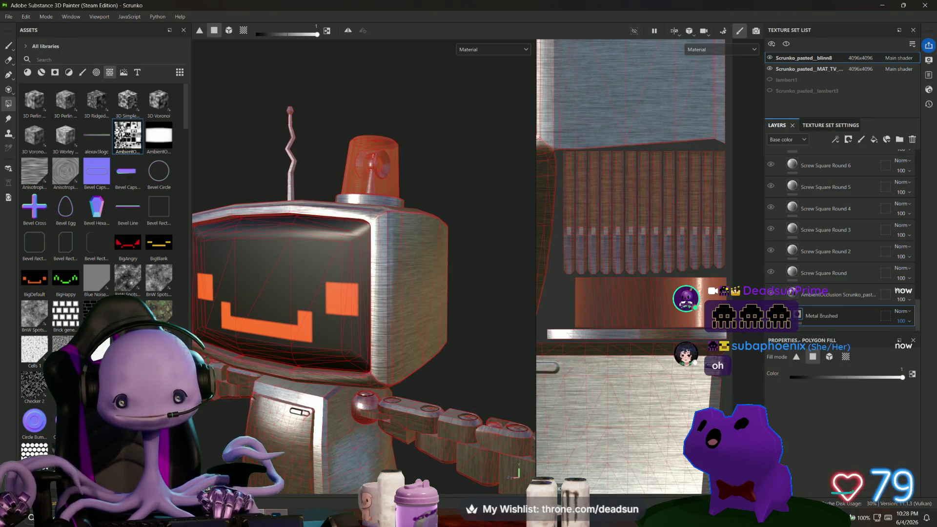
{"action": "scroll", "coordinate": [383, 327], "scroll_direction": "down", "scroll_amount": 5}
{"action": "mouse_move", "coordinate": [382, 326]}
{"action": "left_mouse_down", "text": "alt"}
{"action": "mouse_move", "coordinate": [379, 314]}
{"action": "mouse_move", "coordinate": [461, 199]}
{"action": "mouse_move", "coordinate": [461, 212]}
{"action": "mouse_move", "coordinate": [655, 358]}
{"action": "left_mouse_up", "text": "alt"}
{"action": "mouse_move", "coordinate": [508, 317]}
{"action": "left_mouse_down", "text": "alt"}
{"action": "mouse_move", "coordinate": [324, 330]}
{"action": "mouse_move", "coordinate": [294, 446]}
{"action": "mouse_move", "coordinate": [305, 441]}
{"action": "left_mouse_up", "text": "alt"}
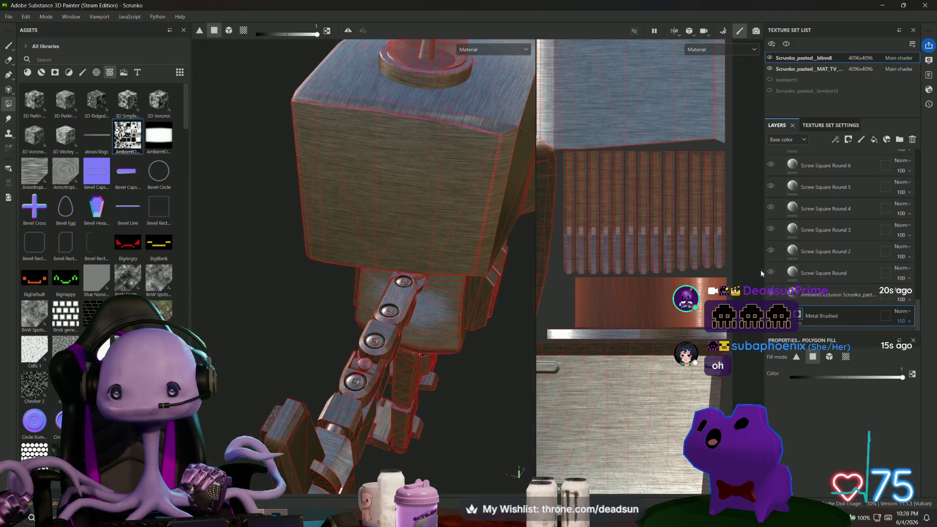
Step: Select the Paint Spray layer and show its fill material in Properties - Fill
{"action": "scroll", "coordinate": [842, 206], "scroll_direction": "up", "scroll_amount": 10}
{"action": "scroll", "coordinate": [811, 243], "scroll_direction": "down", "scroll_amount": 3}
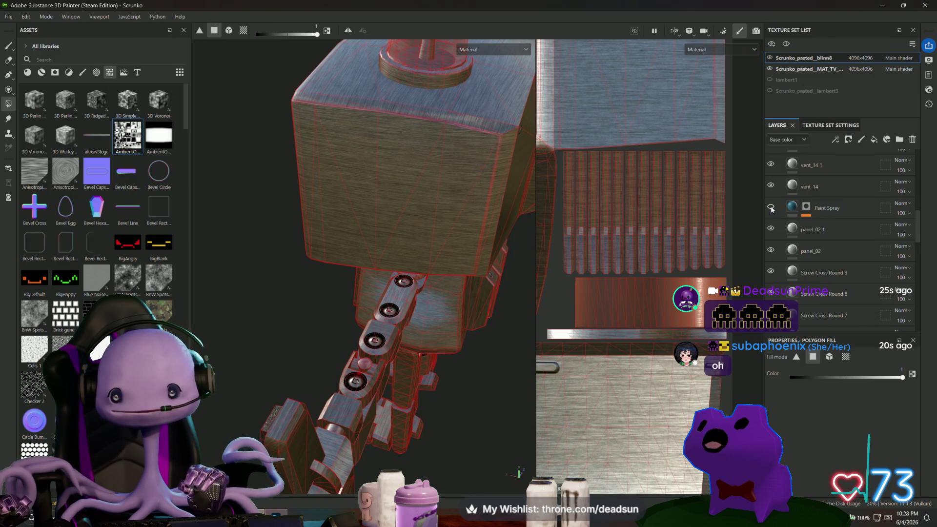
{"action": "scroll", "coordinate": [771, 209], "scroll_direction": "up", "scroll_amount": 10}
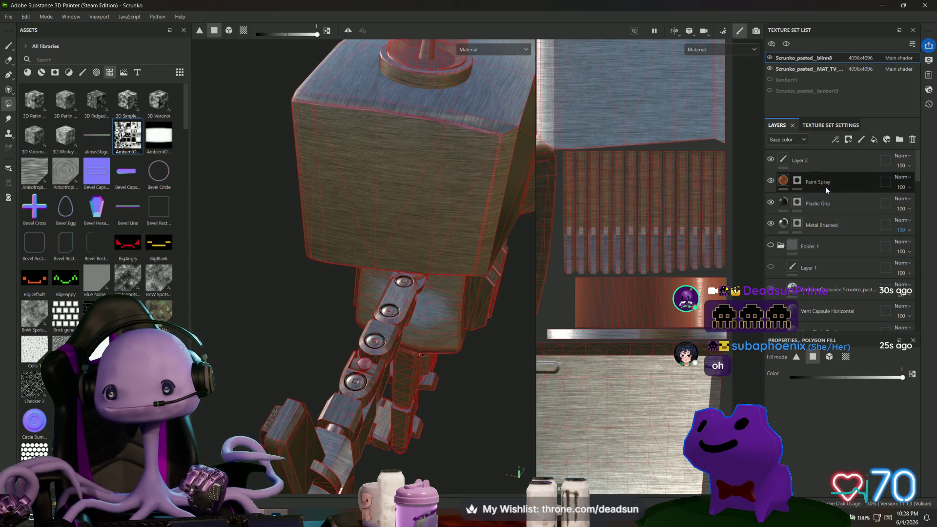
{"action": "left_click", "coordinate": [799, 184]}
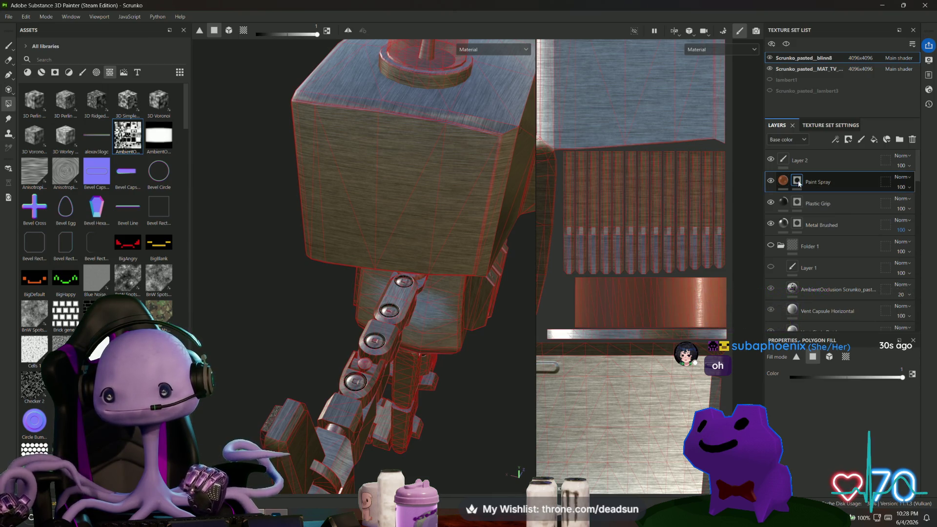
{"action": "right_click", "coordinate": [799, 183]}
{"action": "left_click", "coordinate": [783, 184]}
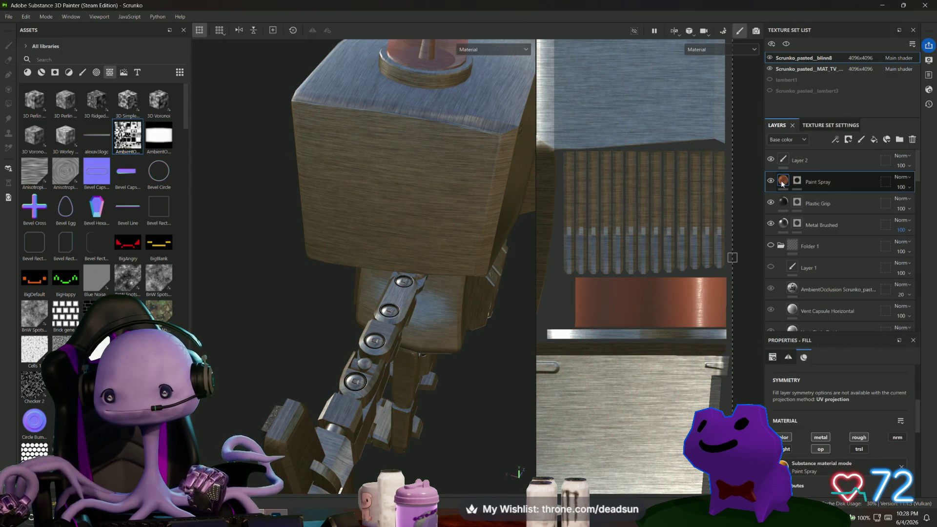
Step: Try asset searches for 'glass' and 'generator', then clear the search and filter to Materials
{"action": "left_click", "coordinate": [825, 470]}
{"action": "type", "text": "gla"}
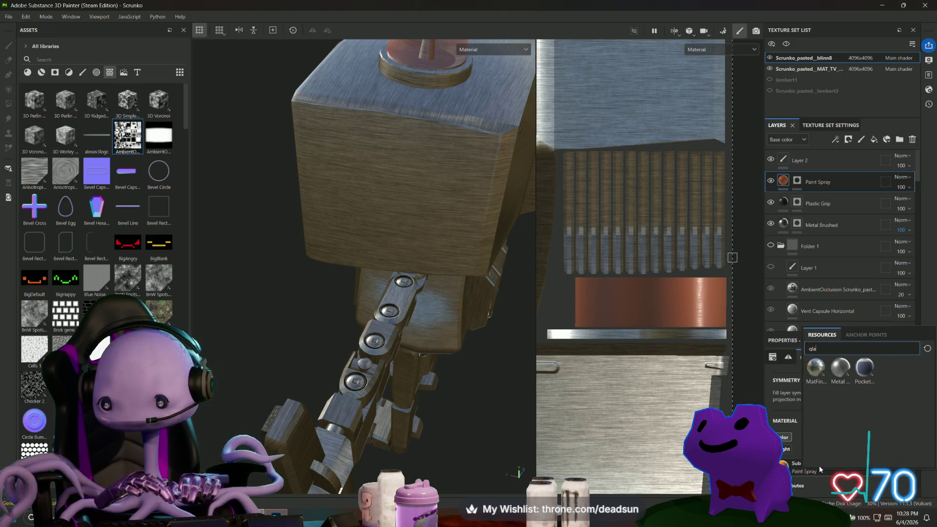
{"action": "key", "text": "BackSpace"}
{"action": "key", "text": "BackSpace"}
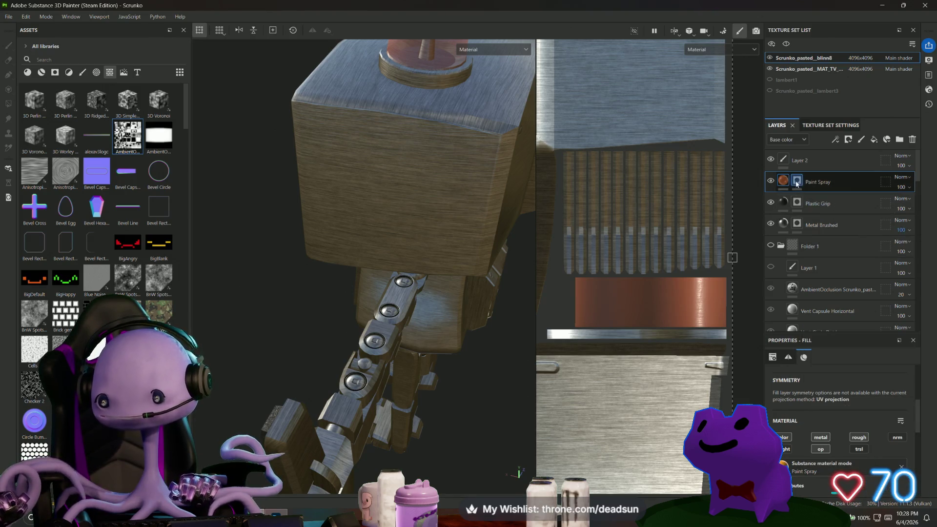
{"action": "left_click", "coordinate": [39, 60]}
{"action": "type", "text": "glass"}
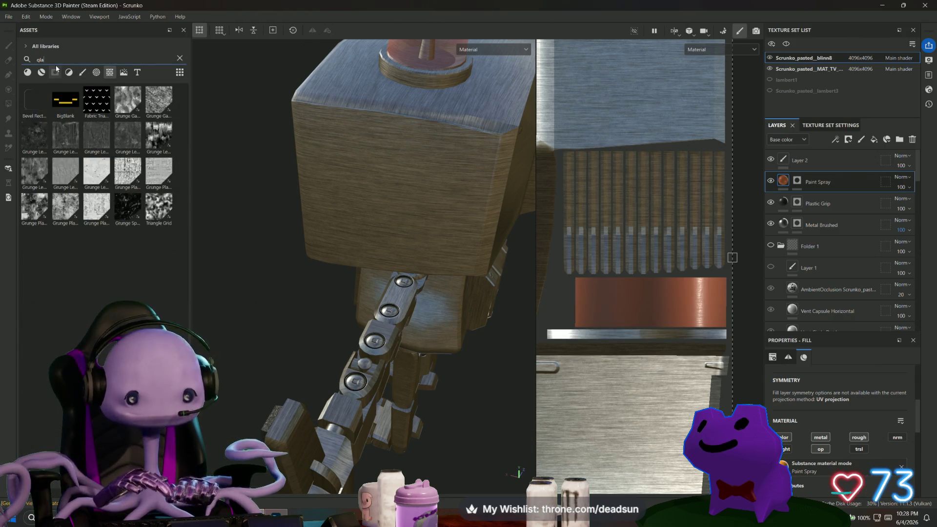
{"action": "key", "text": "BackSpace"}
{"action": "key", "text": "BackSpace"}
{"action": "key", "text": "BackSpace"}
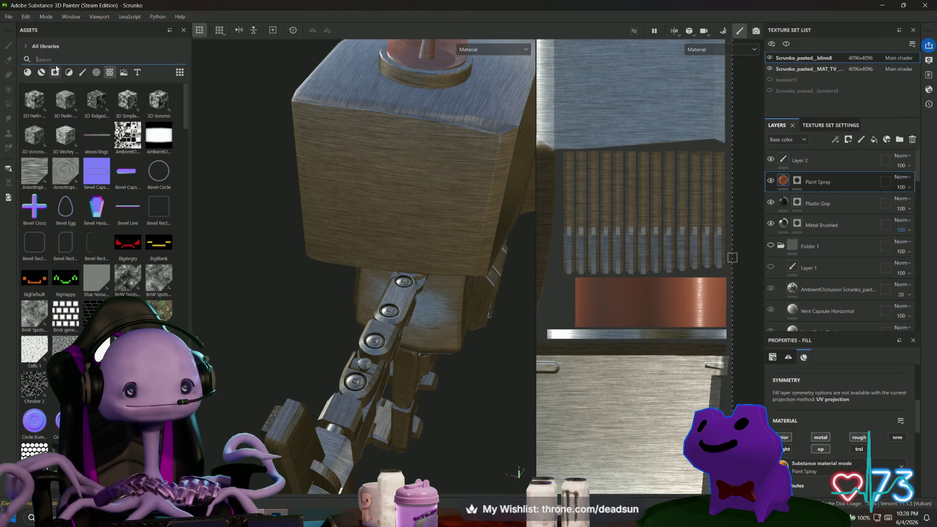
{"action": "type", "text": "generator"}
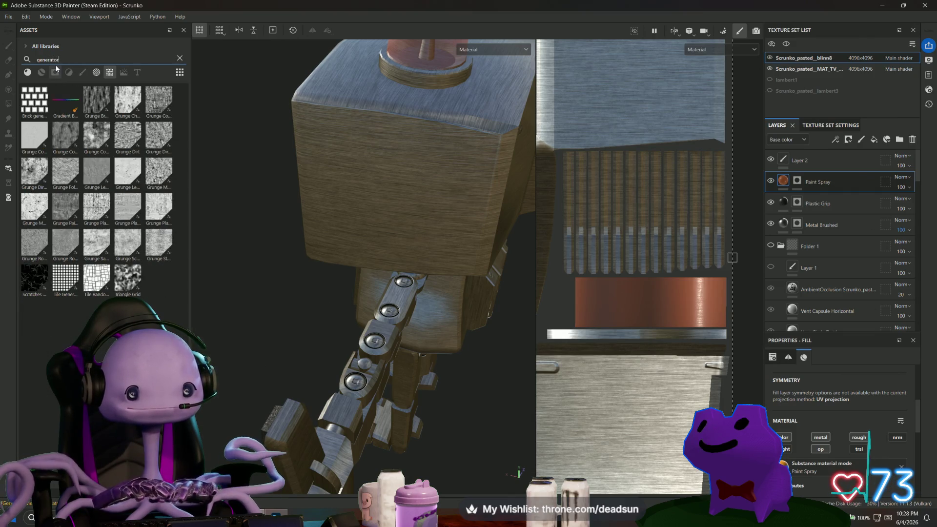
{"action": "key", "text": "BackSpace"}
{"action": "key", "text": "BackSpace"}
{"action": "key", "text": "BackSpace"}
{"action": "key", "text": "BackSpace"}
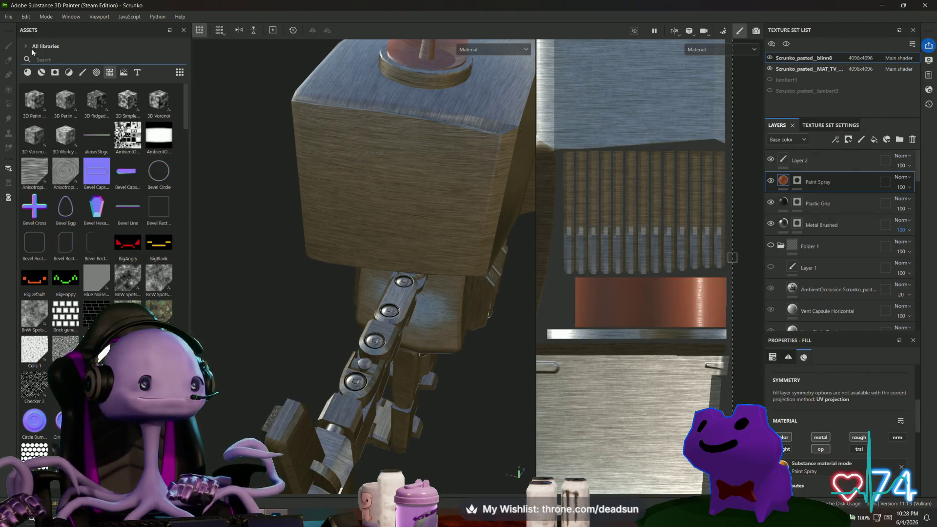
{"action": "left_click", "coordinate": [42, 73]}
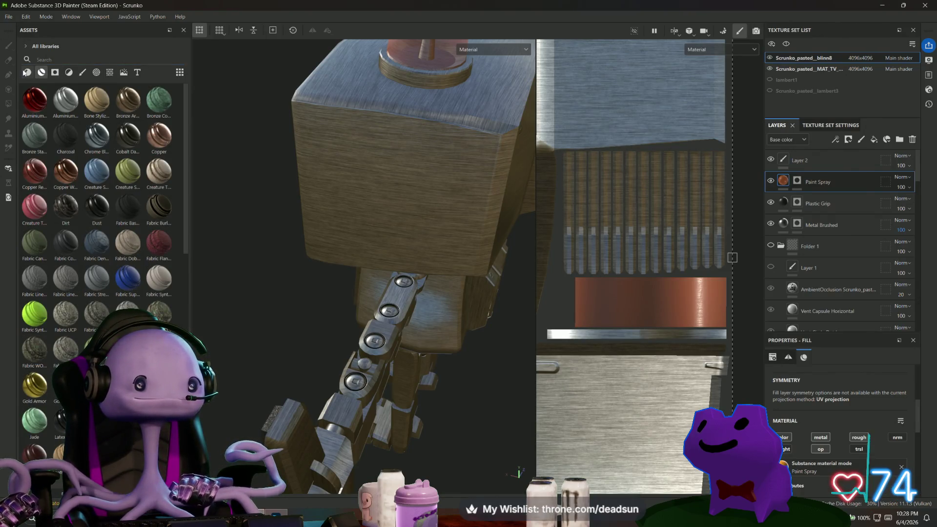
Step: Drag the Glass Visor material into the layer stack as a new layer above Paint Spray
{"action": "mouse_move", "coordinate": [128, 349]}
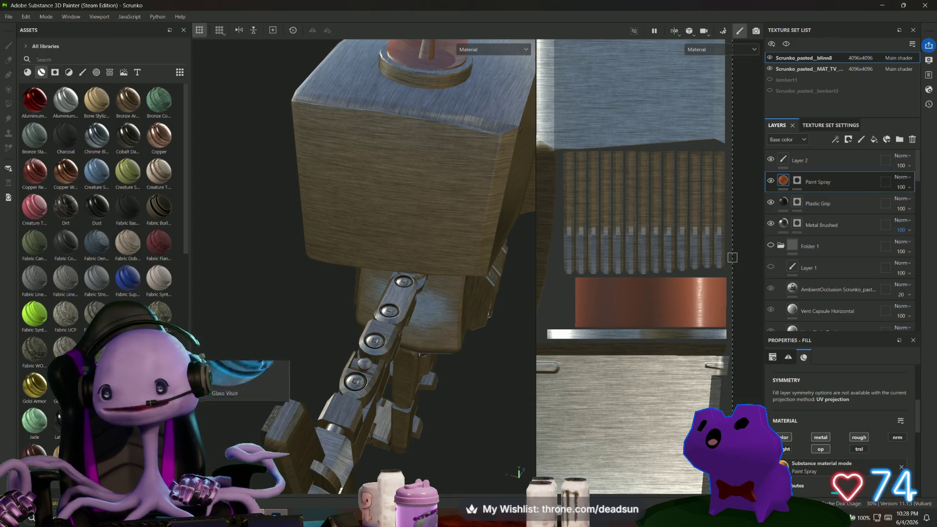
{"action": "mouse_move", "coordinate": [128, 349]}
{"action": "left_mouse_down"}
{"action": "mouse_move", "coordinate": [623, 231]}
{"action": "mouse_move", "coordinate": [784, 171]}
{"action": "mouse_move", "coordinate": [804, 174]}
{"action": "left_mouse_up"}
{"action": "mouse_move", "coordinate": [293, 276]}
{"action": "left_mouse_down", "text": "alt"}
{"action": "mouse_move", "coordinate": [406, 248]}
{"action": "mouse_move", "coordinate": [395, 304]}
{"action": "mouse_move", "coordinate": [391, 280]}
{"action": "left_mouse_up", "text": "alt"}
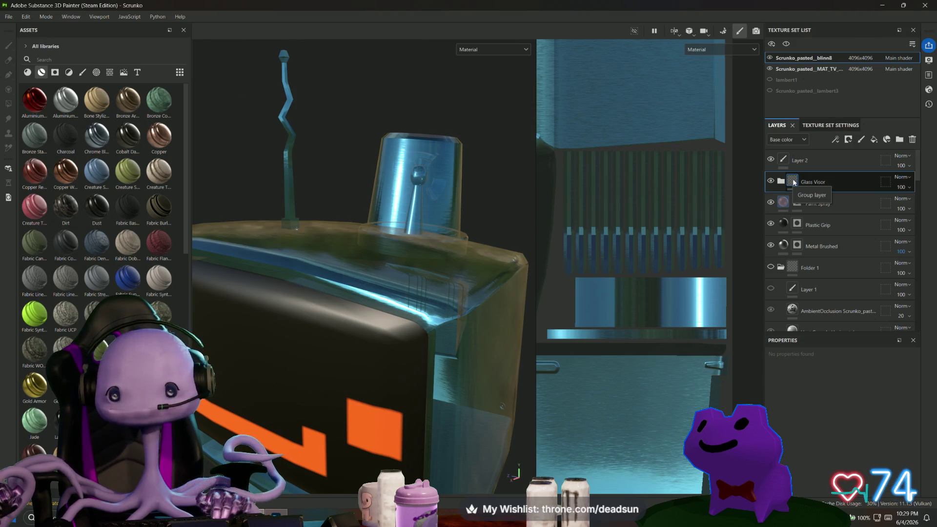
{"action": "right_click", "coordinate": [794, 182]}
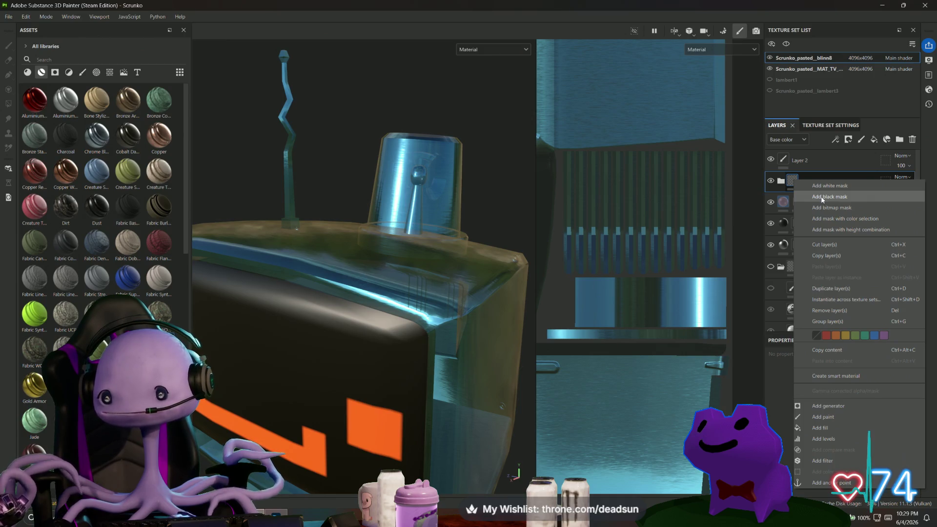
Step: Add a black mask to Glass Visor and polygon-fill only the siren dome faces, excluding the ring
{"action": "left_click", "coordinate": [823, 197]}
{"action": "left_click_drag", "start_coordinate": [569, 293], "coordinate": [730, 309]}
{"action": "scroll", "coordinate": [607, 217], "scroll_direction": "down", "scroll_amount": 3}
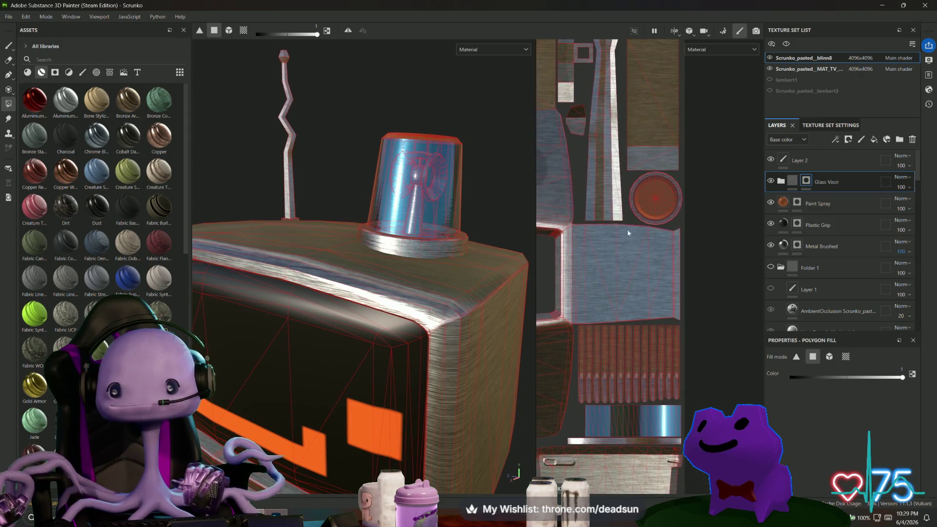
{"action": "scroll", "coordinate": [661, 197], "scroll_direction": "up", "scroll_amount": 5}
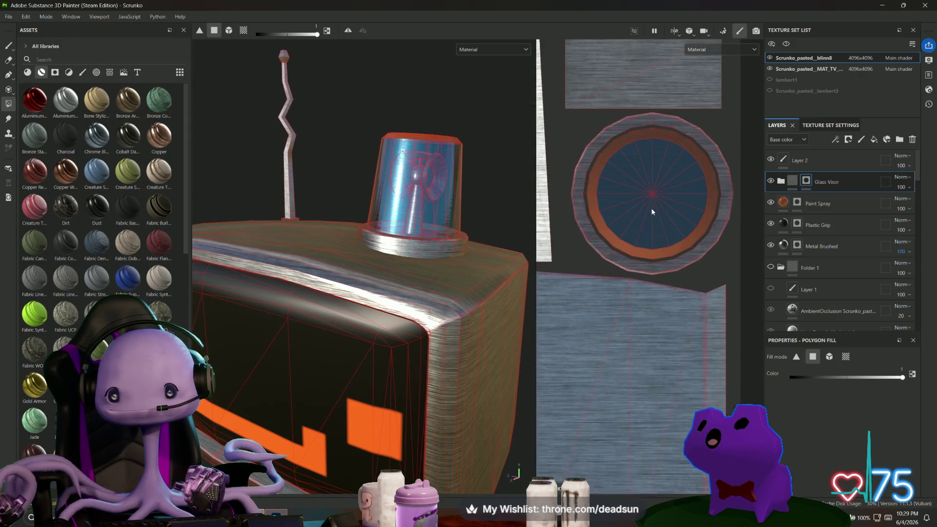
{"action": "left_click_drag", "start_coordinate": [670, 253], "coordinate": [694, 257]}
{"action": "left_click_drag", "start_coordinate": [698, 204], "coordinate": [720, 235]}
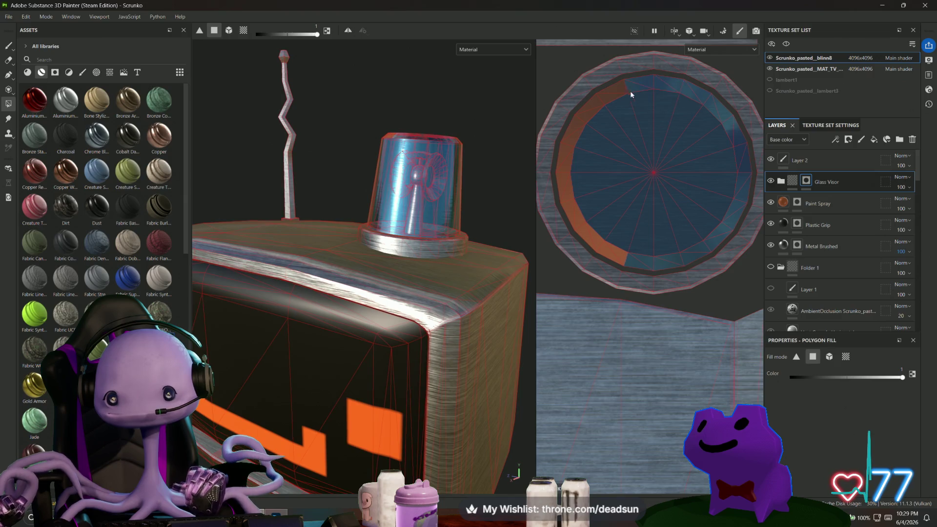
{"action": "mouse_move", "coordinate": [566, 127]}
{"action": "left_mouse_down", "text": "ctrl"}
{"action": "mouse_move", "coordinate": [596, 170]}
{"action": "mouse_move", "coordinate": [573, 192]}
{"action": "mouse_move", "coordinate": [593, 221]}
{"action": "left_mouse_up", "text": "ctrl"}
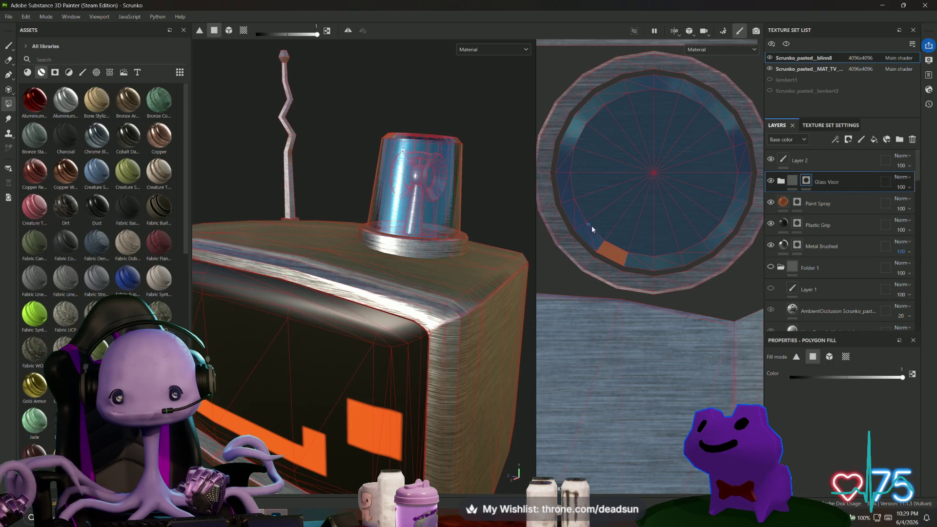
{"action": "left_click", "coordinate": [616, 247], "text": "ctrl"}
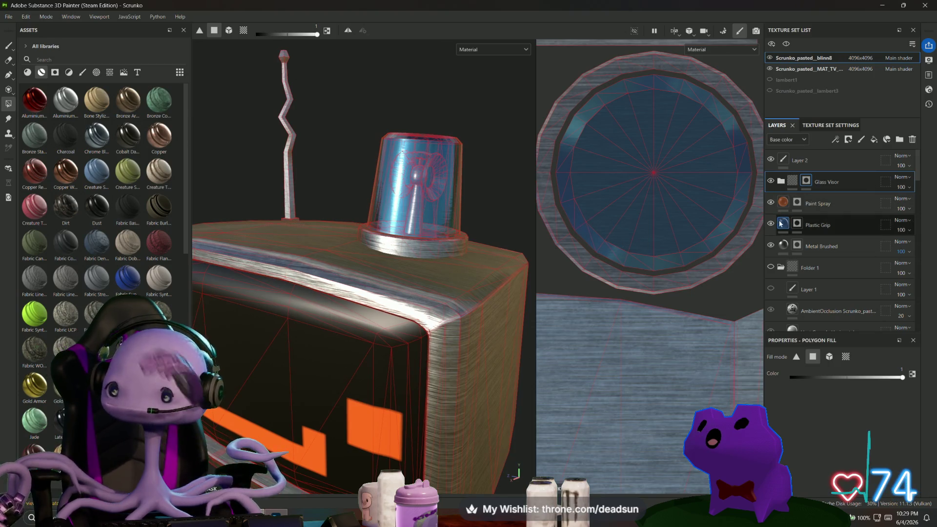
Step: Check the glass by toggling the brushed metal layer, then select Glowing Edges inside Glass Visor
{"action": "left_click", "coordinate": [771, 245]}
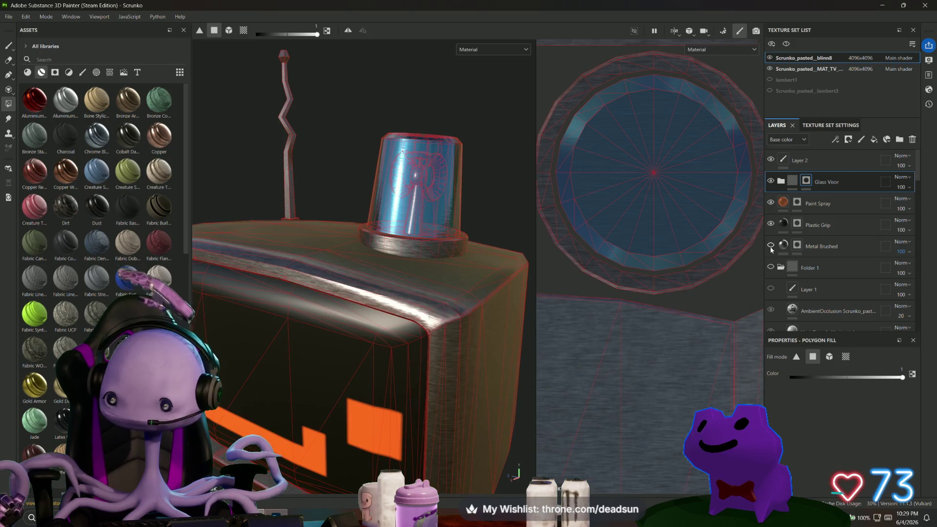
{"action": "left_click", "coordinate": [771, 247]}
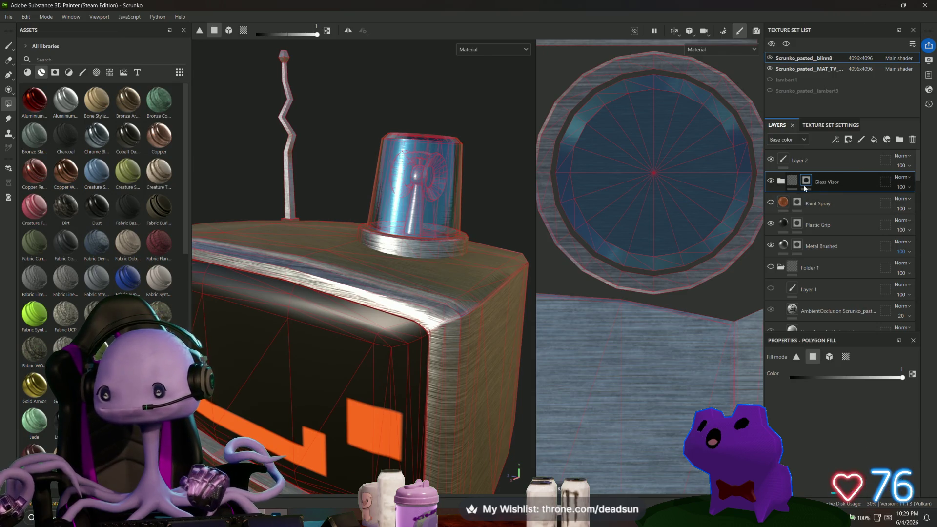
{"action": "left_click", "coordinate": [782, 183]}
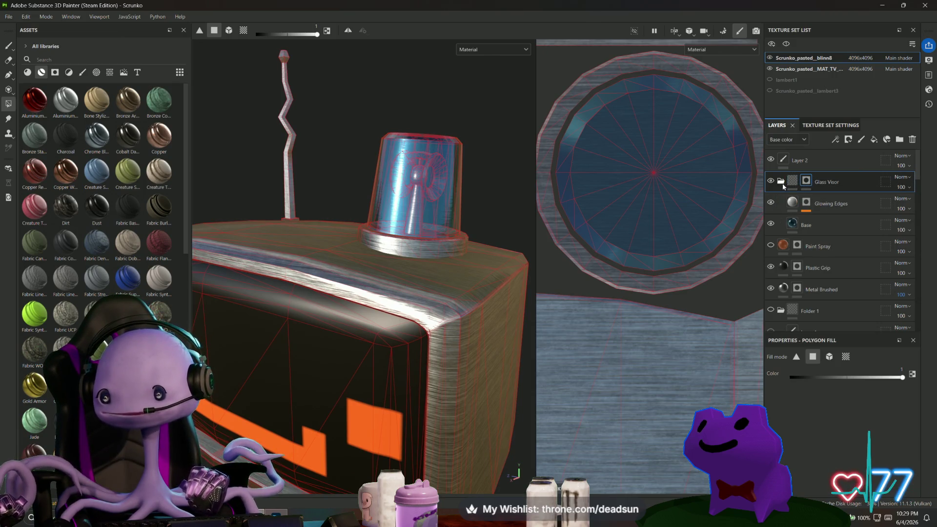
{"action": "left_click", "coordinate": [792, 206]}
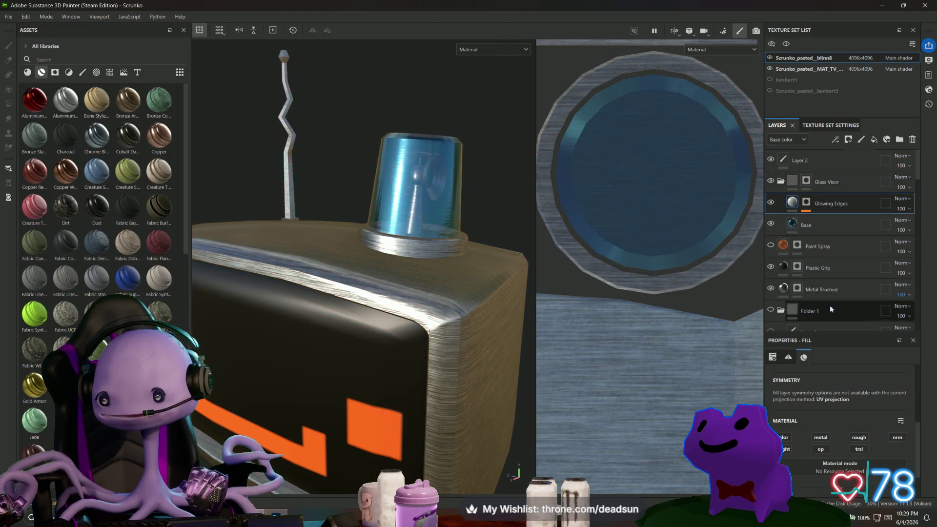
{"action": "scroll", "coordinate": [836, 320], "scroll_direction": "down", "scroll_amount": 1}
{"action": "scroll", "coordinate": [845, 280], "scroll_direction": "up", "scroll_amount": 1}
{"action": "scroll", "coordinate": [848, 396], "scroll_direction": "down", "scroll_amount": 2}
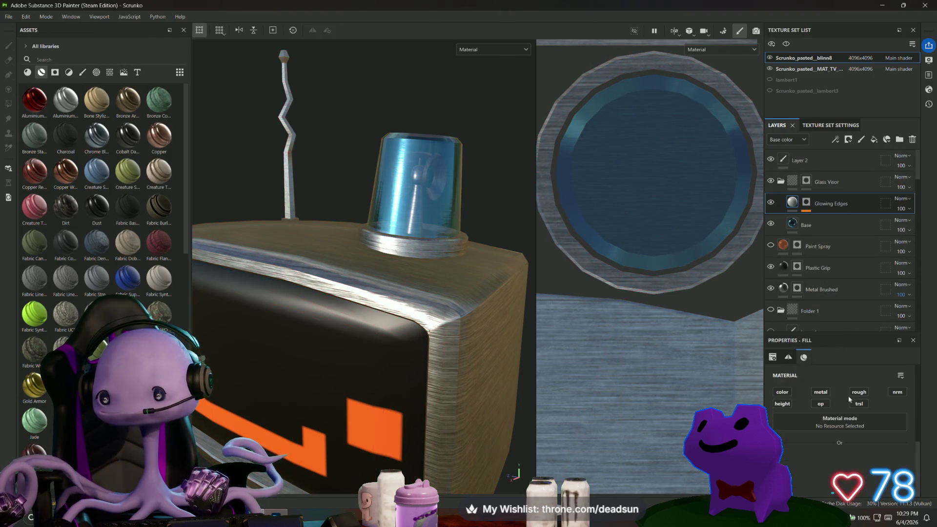
Step: Set the Glass Visor Base layer's base colour to deep orange and view the siren from the side
{"action": "scroll", "coordinate": [845, 393], "scroll_direction": "up", "scroll_amount": 3}
{"action": "left_click", "coordinate": [806, 225]}
{"action": "scroll", "coordinate": [832, 415], "scroll_direction": "down", "scroll_amount": 3}
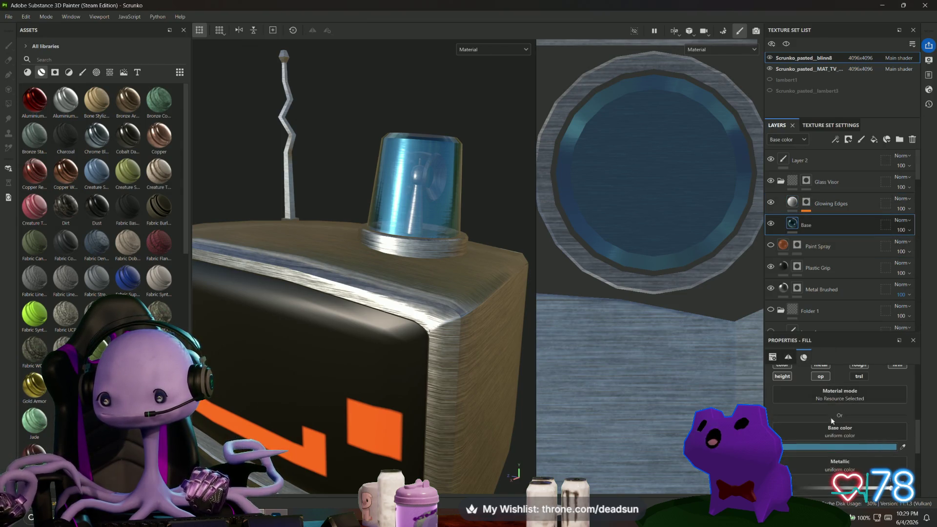
{"action": "left_click", "coordinate": [859, 448]}
{"action": "left_click_drag", "start_coordinate": [819, 448], "coordinate": [821, 455]}
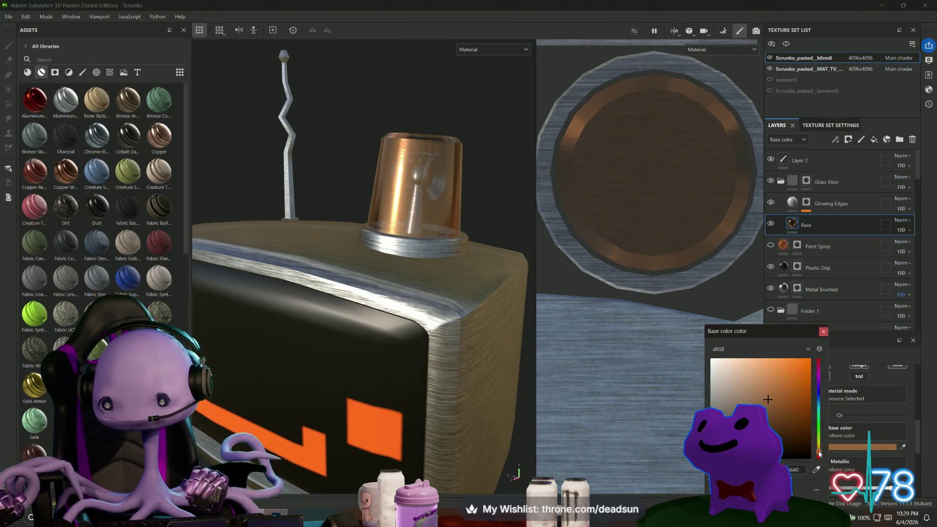
{"action": "mouse_move", "coordinate": [779, 412]}
{"action": "left_mouse_down"}
{"action": "mouse_move", "coordinate": [786, 428]}
{"action": "mouse_move", "coordinate": [806, 426]}
{"action": "left_mouse_up"}
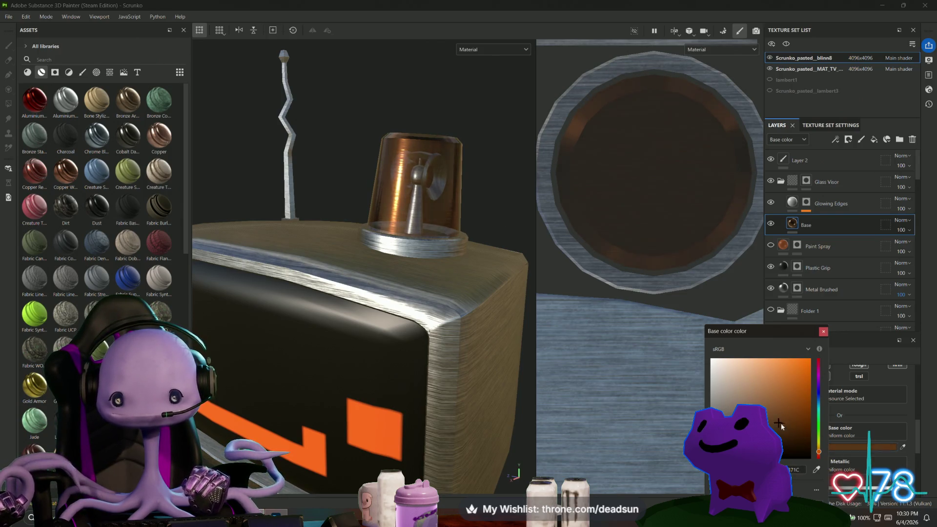
{"action": "mouse_move", "coordinate": [312, 146]}
{"action": "left_mouse_down", "text": "alt"}
{"action": "mouse_move", "coordinate": [219, 86]}
{"action": "mouse_move", "coordinate": [440, 107]}
{"action": "left_mouse_up", "text": "alt"}
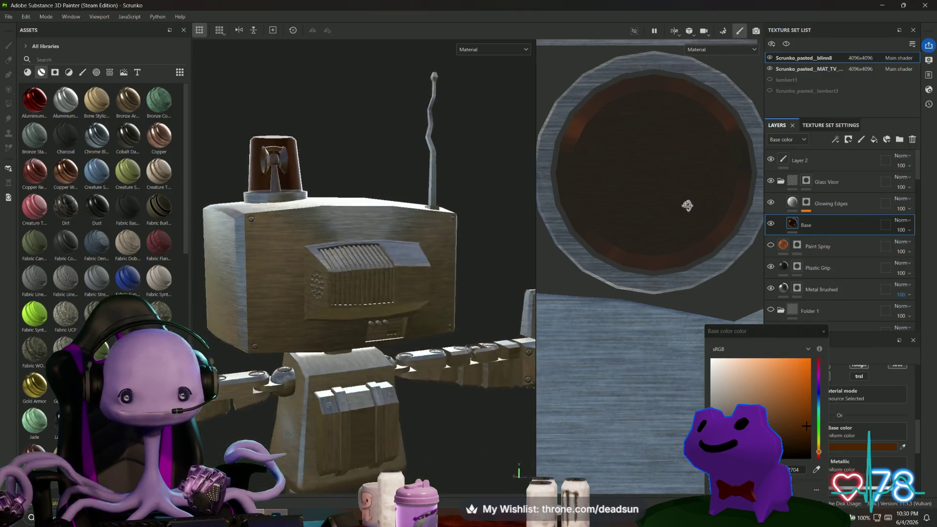
{"action": "left_click_drag", "start_coordinate": [335, 233], "coordinate": [307, 218], "text": "alt"}
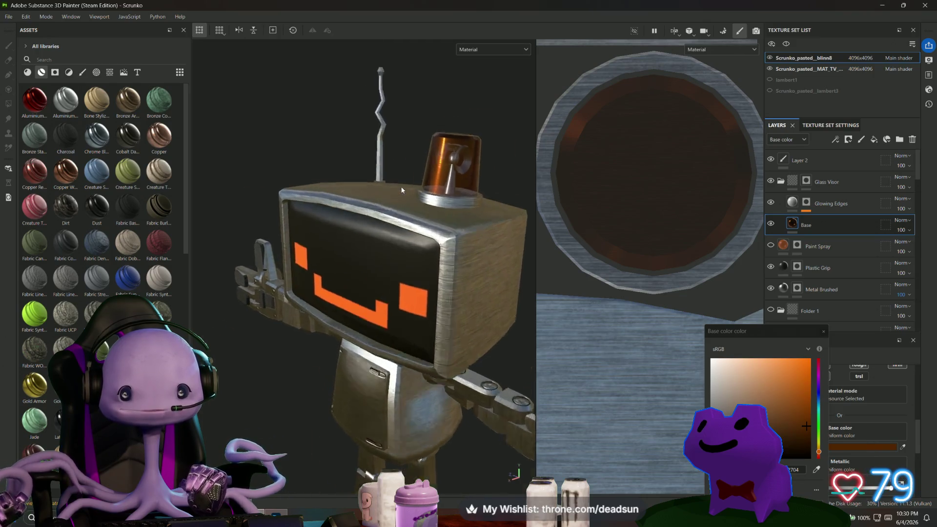
{"action": "scroll", "coordinate": [379, 317], "scroll_direction": "up", "scroll_amount": 10}
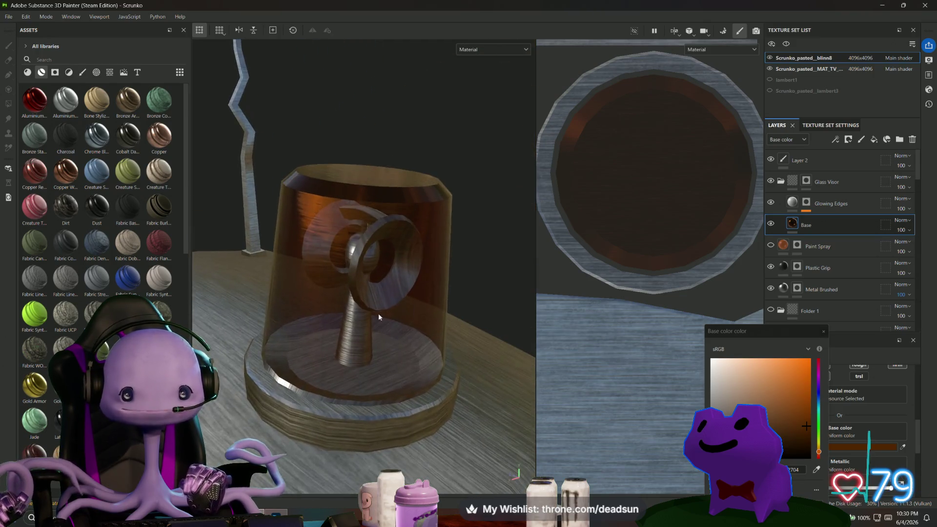
{"action": "left_click_drag", "start_coordinate": [379, 318], "coordinate": [493, 287], "text": "alt"}
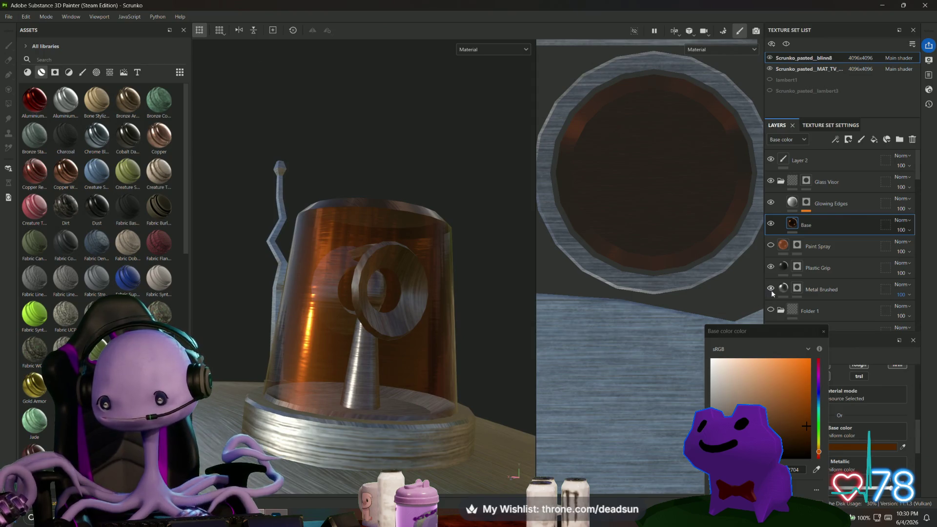
Step: Toggle the brushed metal layer to compare, then select the Metal Brushed layer
{"action": "left_click", "coordinate": [771, 290]}
{"action": "left_click", "coordinate": [771, 289]}
{"action": "left_click", "coordinate": [780, 289]}
{"action": "scroll", "coordinate": [780, 293], "scroll_direction": "down", "scroll_amount": 3}
{"action": "scroll", "coordinate": [780, 293], "scroll_direction": "up", "scroll_amount": 1}
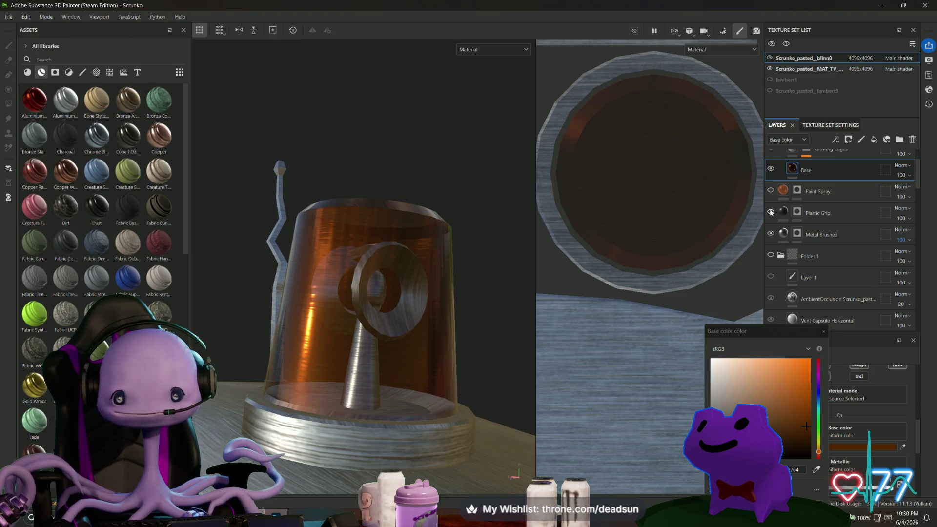
Step: Hide the Paint Spray layer and briefly toggle Glass Visor to compare the siren
{"action": "left_click", "coordinate": [770, 190]}
{"action": "scroll", "coordinate": [779, 205], "scroll_direction": "up", "scroll_amount": 3}
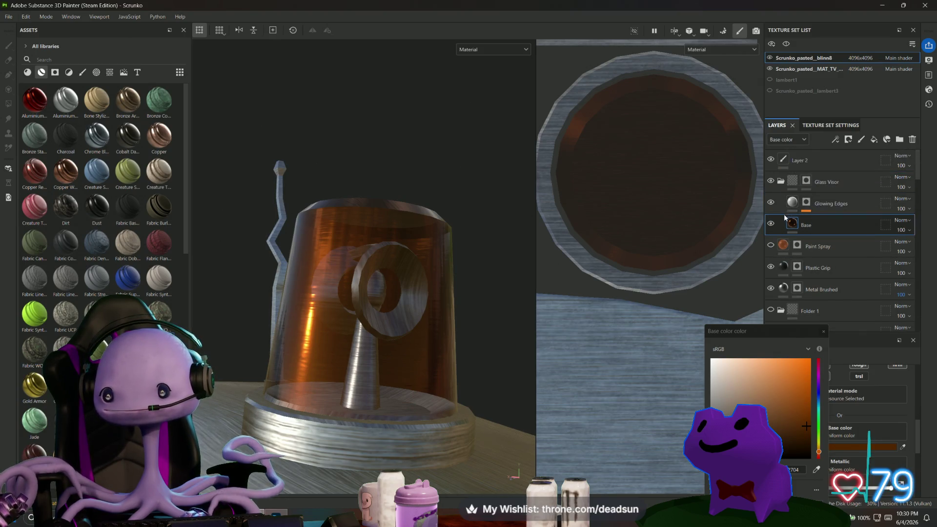
{"action": "left_click", "coordinate": [771, 246]}
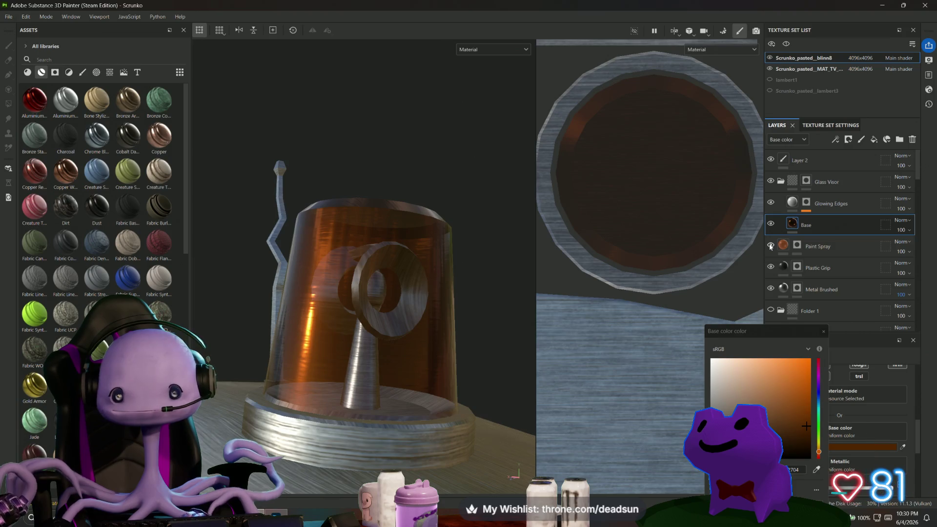
{"action": "left_click", "coordinate": [771, 246]}
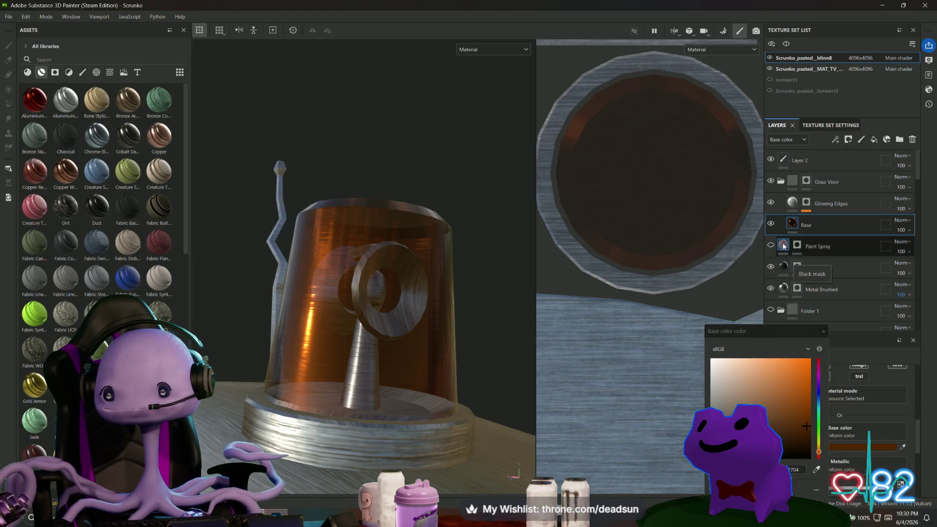
{"action": "left_click", "coordinate": [772, 180]}
{"action": "left_click", "coordinate": [772, 180]}
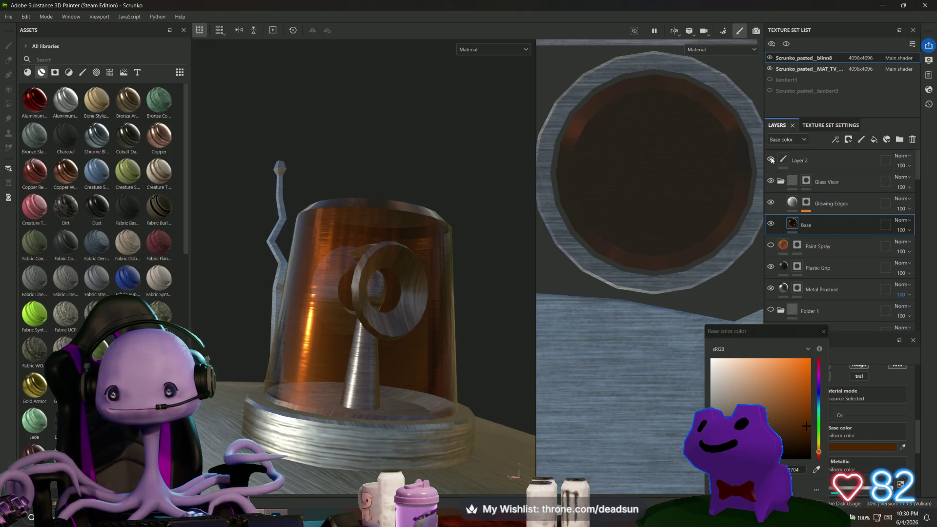
Step: Hide the Metal Brushed layers on the beacon base and body, face the TV, and enter Bake mode
{"action": "scroll", "coordinate": [813, 254], "scroll_direction": "down", "scroll_amount": 10}
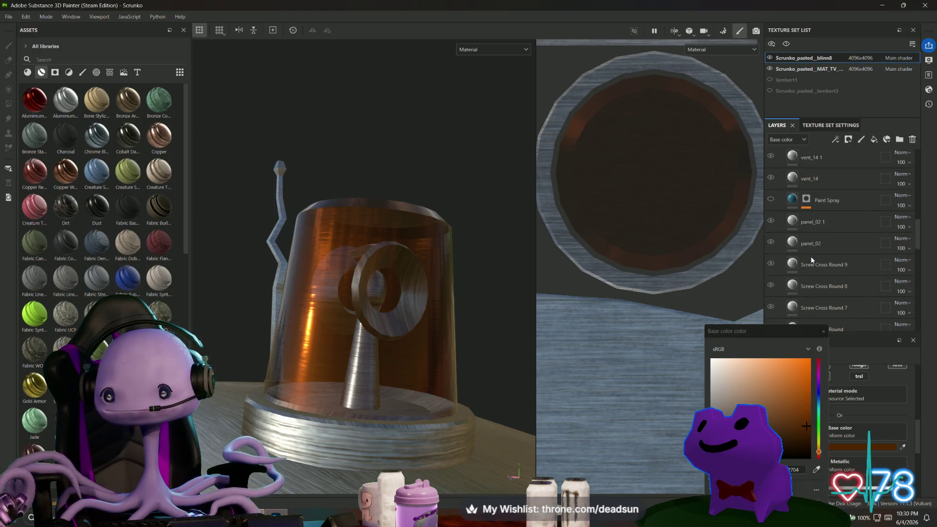
{"action": "scroll", "coordinate": [810, 257], "scroll_direction": "down", "scroll_amount": 10}
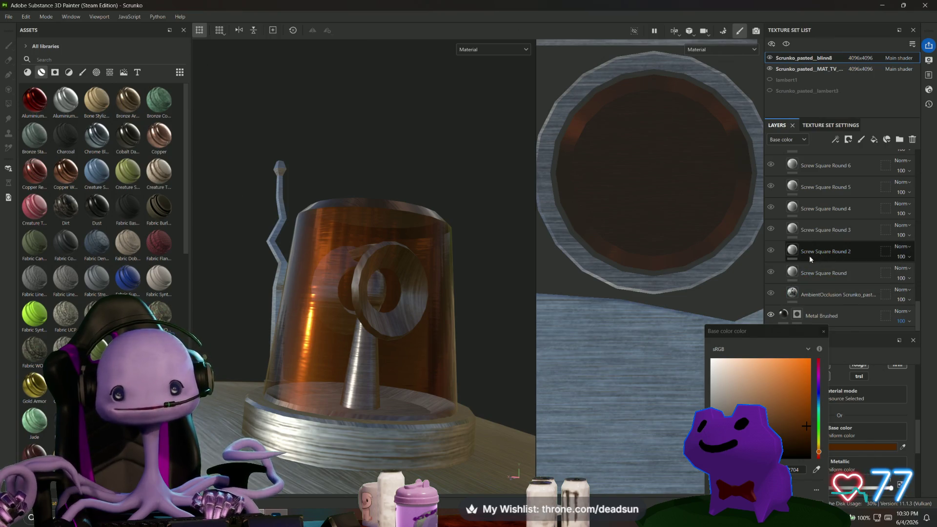
{"action": "scroll", "coordinate": [816, 260], "scroll_direction": "down", "scroll_amount": 5}
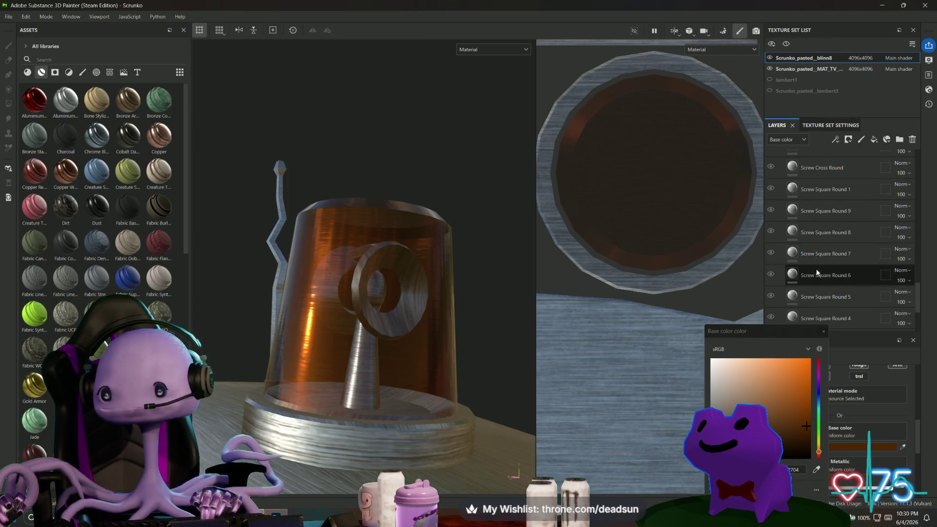
{"action": "scroll", "coordinate": [814, 279], "scroll_direction": "up", "scroll_amount": 5}
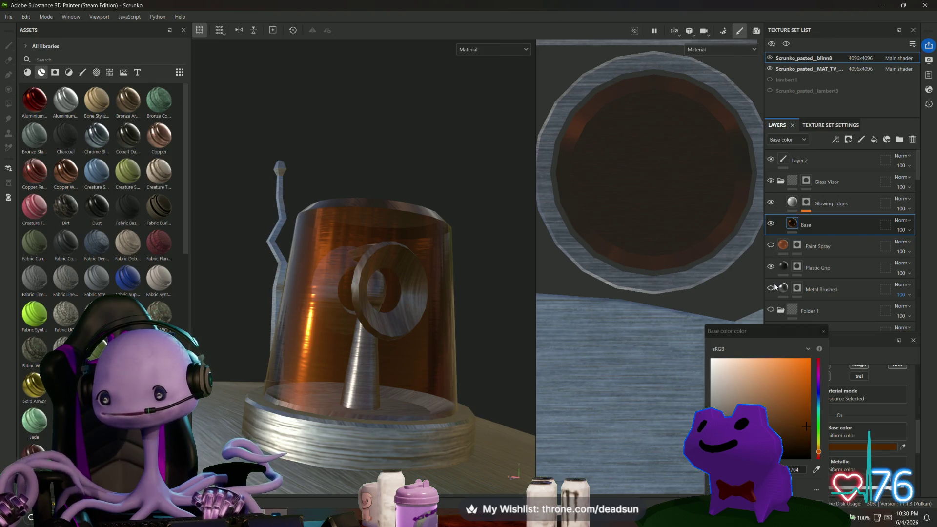
{"action": "left_click", "coordinate": [771, 288]}
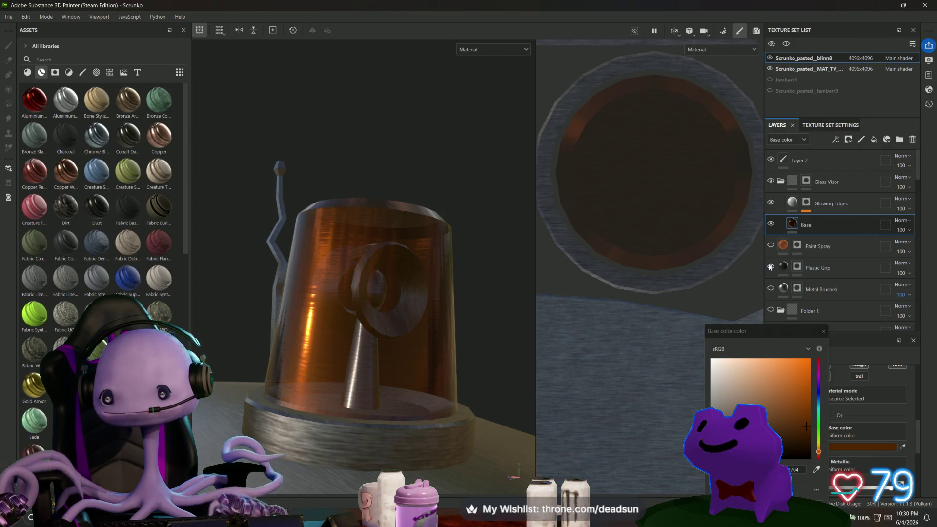
{"action": "scroll", "coordinate": [774, 268], "scroll_direction": "down", "scroll_amount": 10}
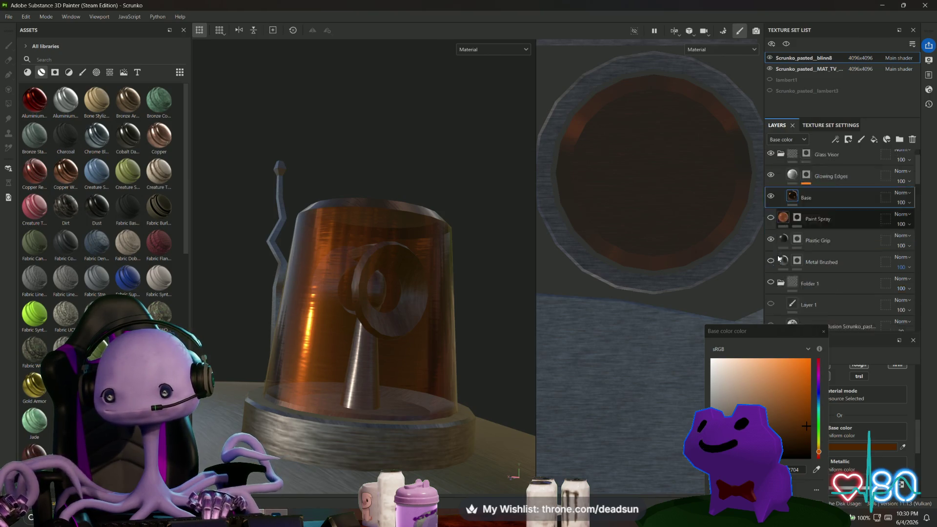
{"action": "scroll", "coordinate": [776, 264], "scroll_direction": "down", "scroll_amount": 1}
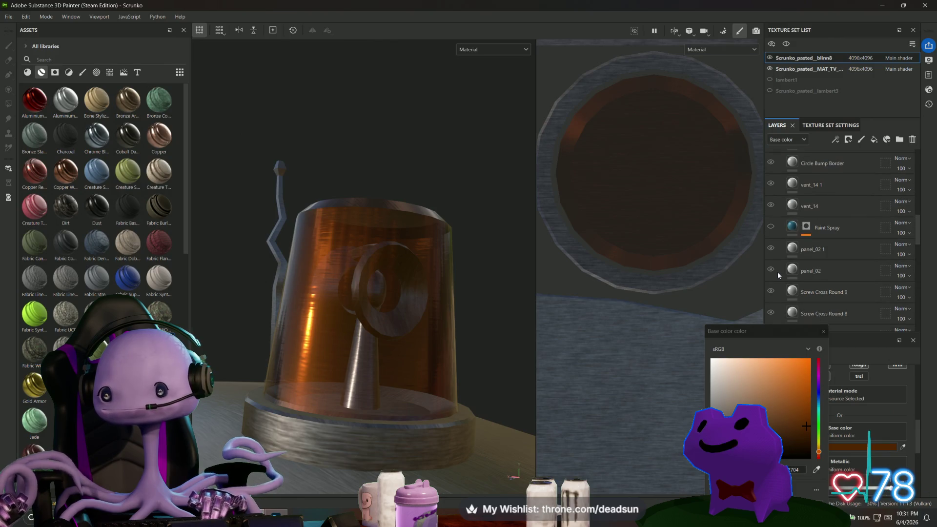
{"action": "scroll", "coordinate": [773, 273], "scroll_direction": "down", "scroll_amount": 5}
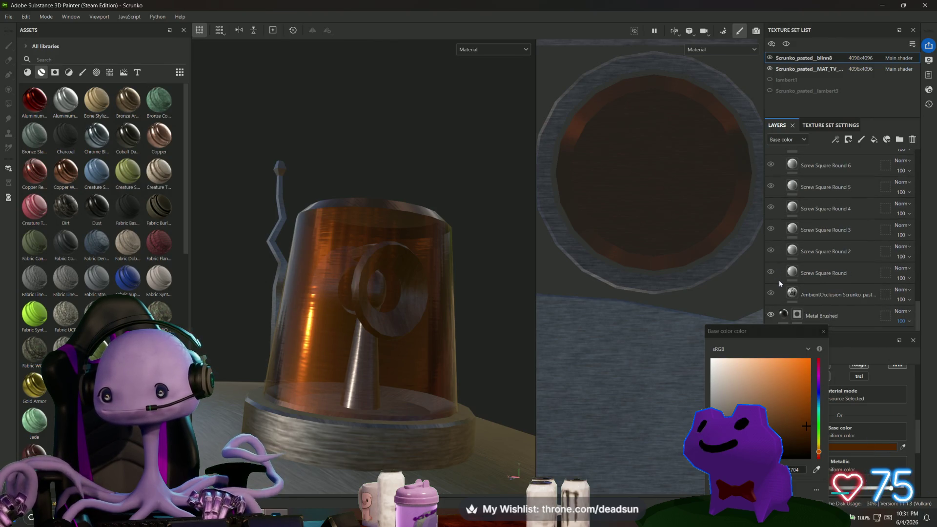
{"action": "left_click", "coordinate": [771, 315]}
{"action": "scroll", "coordinate": [424, 334], "scroll_direction": "down", "scroll_amount": 5}
{"action": "mouse_move", "coordinate": [421, 349]}
{"action": "left_mouse_down", "text": "alt"}
{"action": "mouse_move", "coordinate": [468, 274]}
{"action": "mouse_move", "coordinate": [588, 153]}
{"action": "left_mouse_up", "text": "alt"}
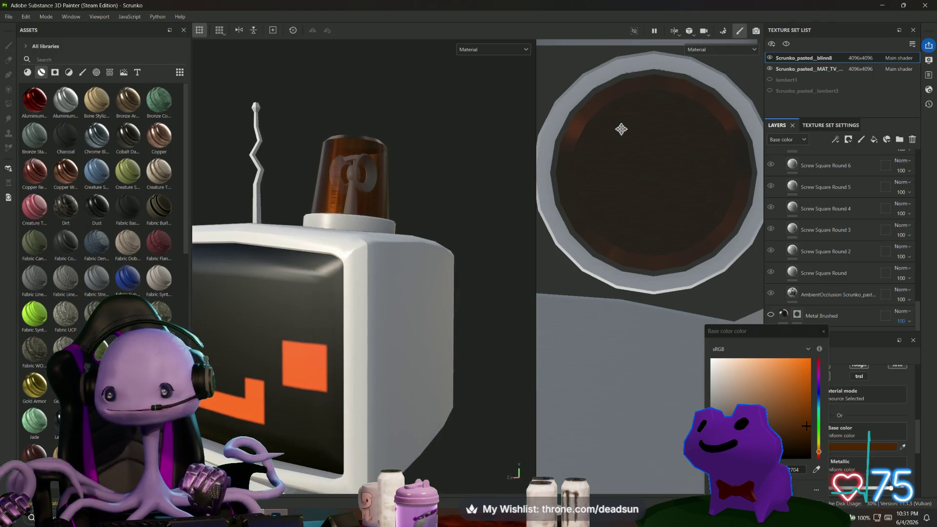
{"action": "left_click", "coordinate": [724, 31]}
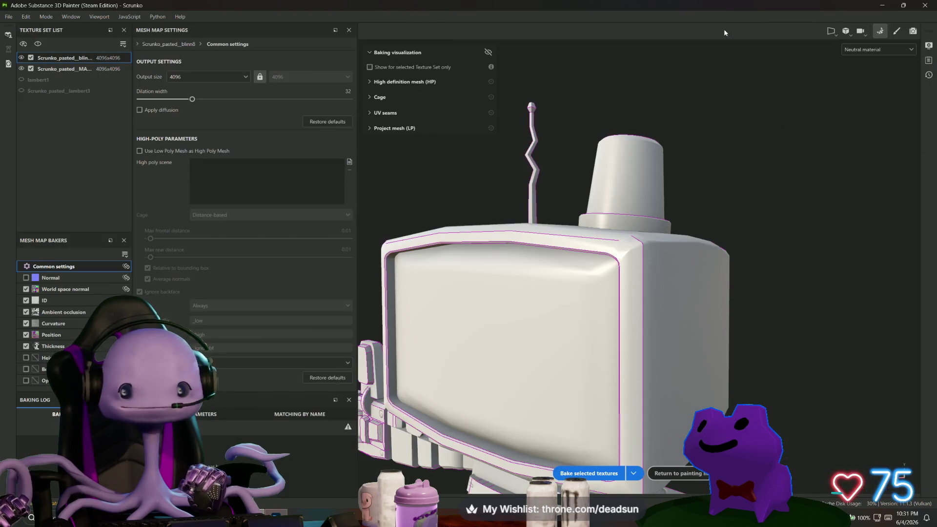
Step: Enable the Normal baker, bake the selected mesh maps, and return to painting mode
{"action": "left_click", "coordinate": [26, 278]}
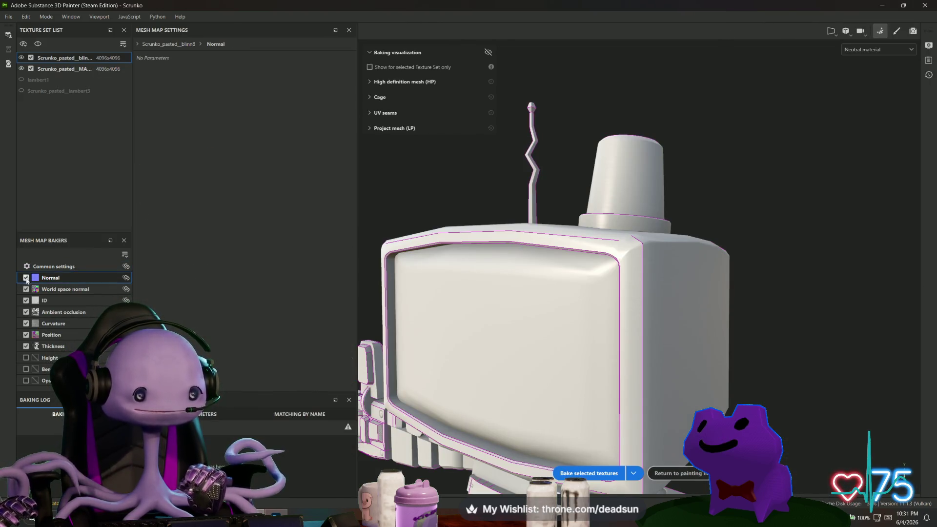
{"action": "left_click", "coordinate": [586, 473]}
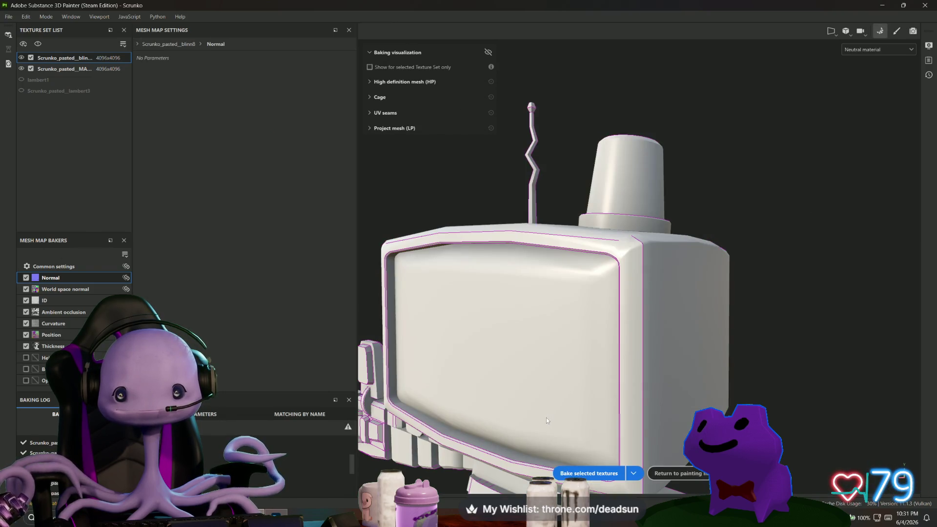
{"action": "left_click", "coordinate": [897, 30]}
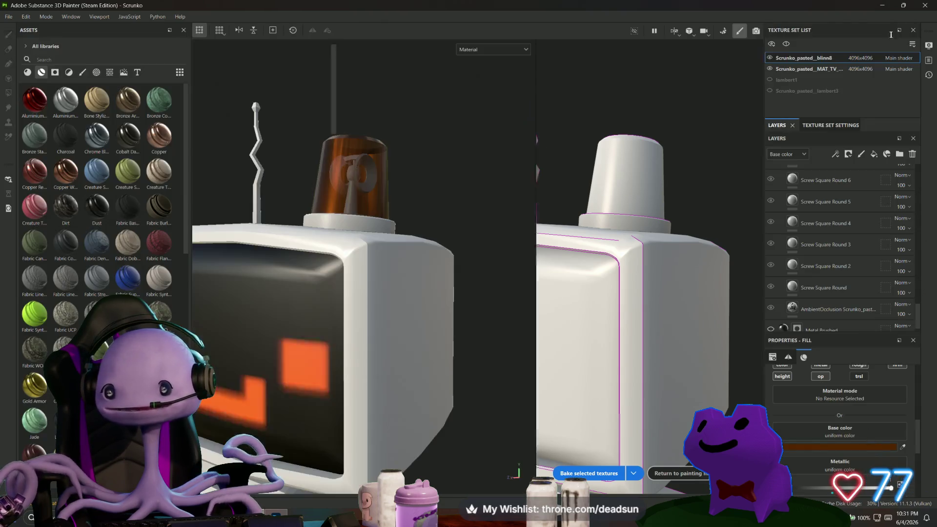
Step: Export all 16 PNG textures from File > Export Textures and open the output directory
{"action": "left_click", "coordinate": [8, 19]}
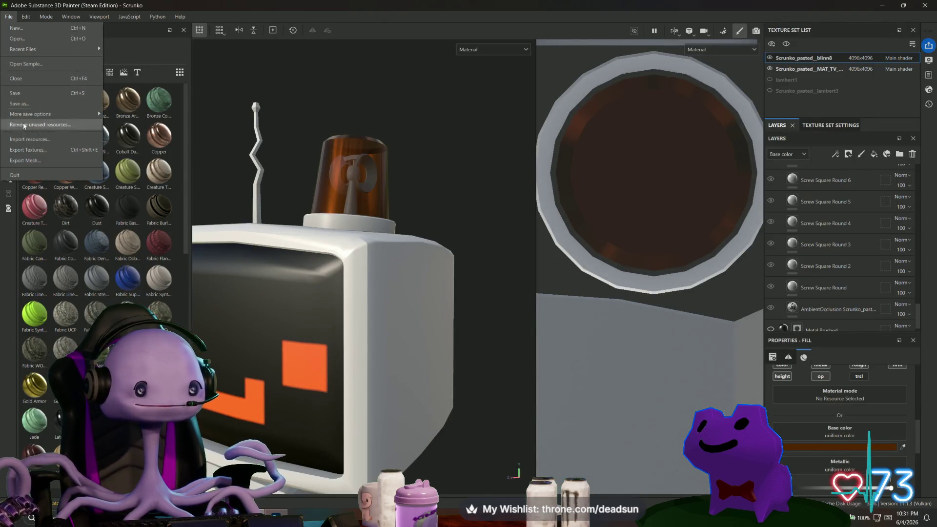
{"action": "left_click", "coordinate": [35, 149]}
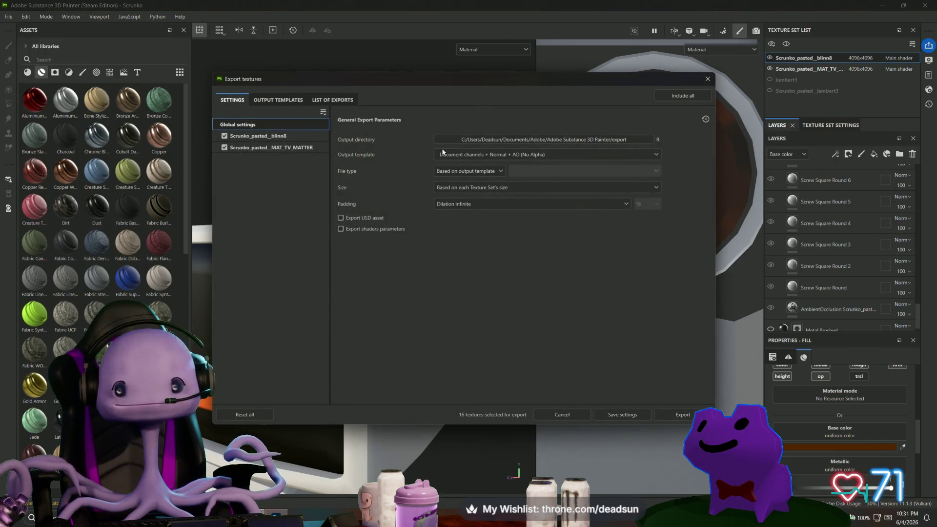
{"action": "left_click", "coordinate": [333, 101]}
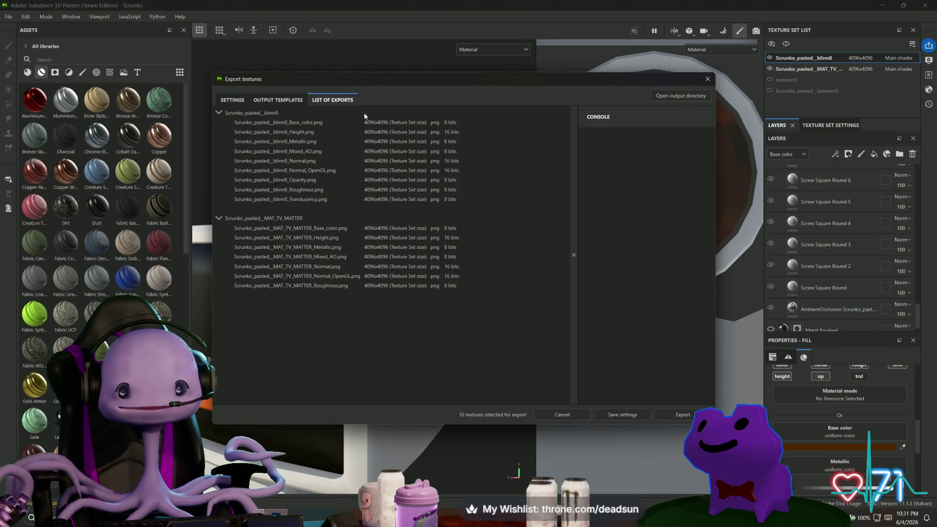
{"action": "left_click", "coordinate": [683, 414]}
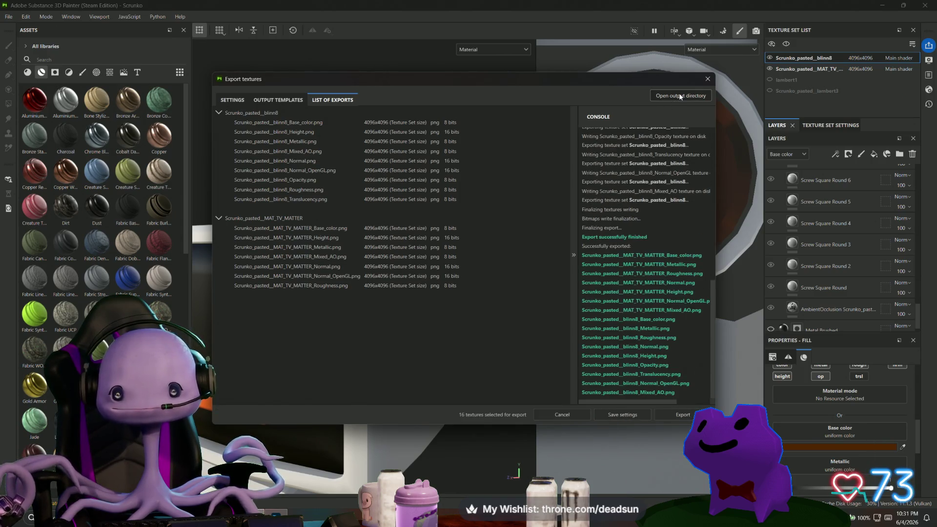
{"action": "left_click", "coordinate": [678, 94]}
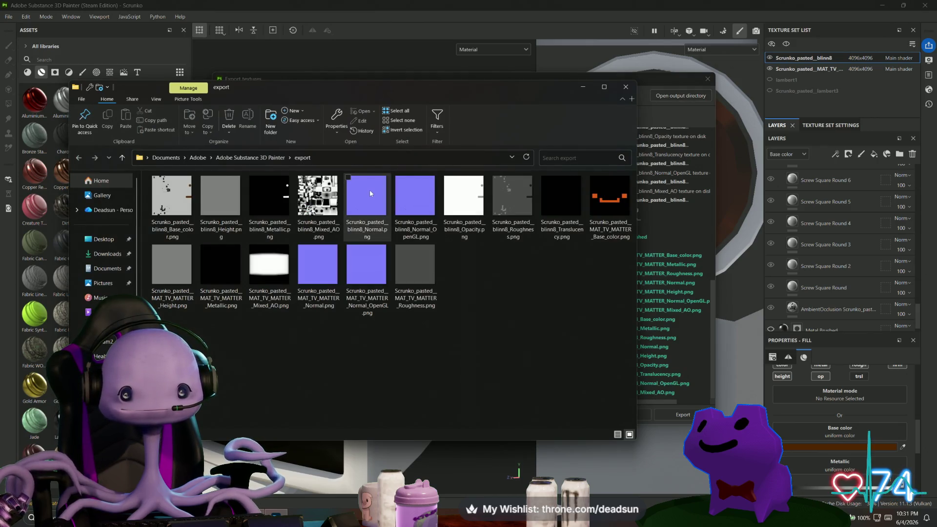
Step: Preview the blinn8 Normal, Normal_OpenGL and MAT_TV_MATTER Normal maps in Photos
{"action": "left_click", "coordinate": [370, 190]}
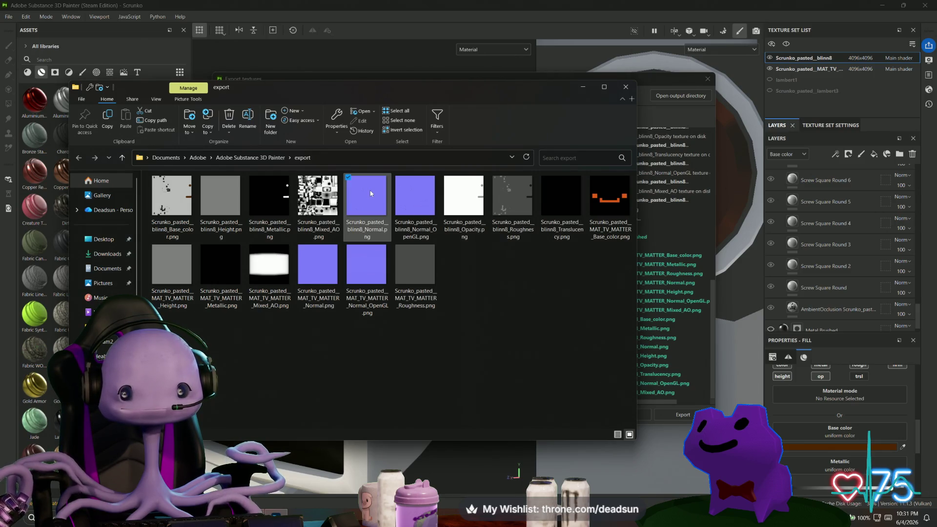
{"action": "double_click", "coordinate": [369, 195]}
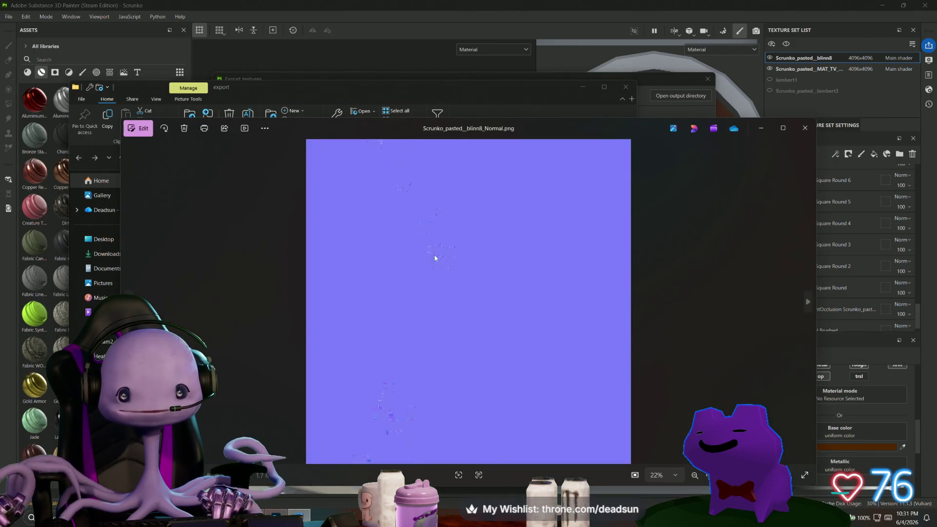
{"action": "scroll", "coordinate": [452, 269], "scroll_direction": "up", "scroll_amount": 5}
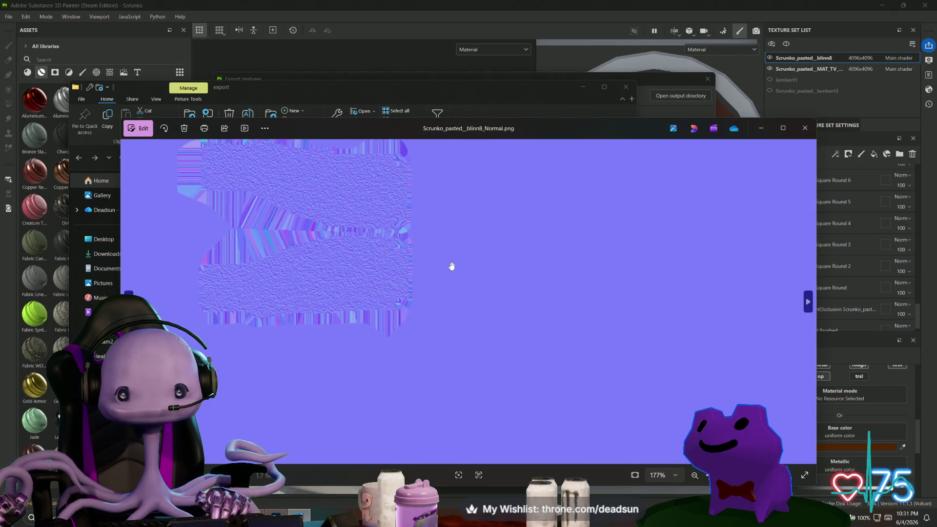
{"action": "scroll", "coordinate": [452, 266], "scroll_direction": "down", "scroll_amount": 5}
{"action": "left_click", "coordinate": [806, 128]}
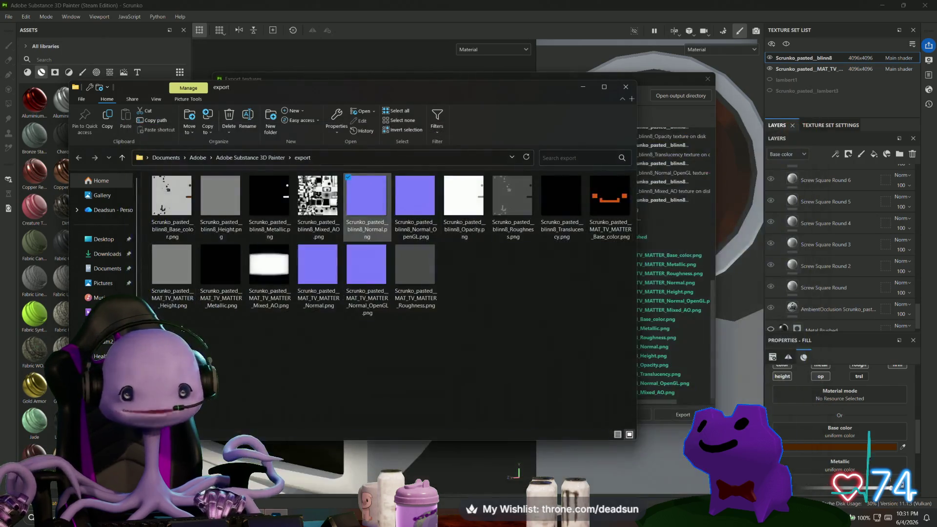
{"action": "left_click", "coordinate": [427, 198]}
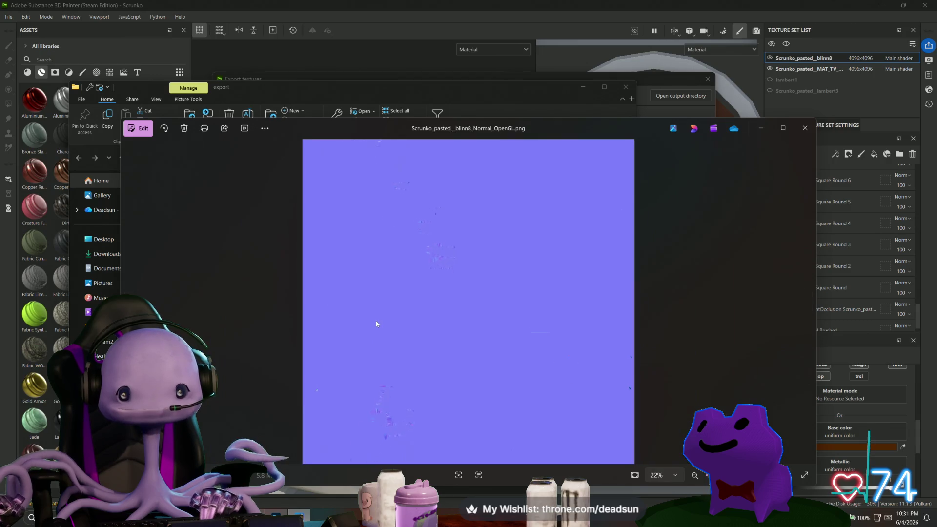
{"action": "left_click", "coordinate": [800, 131]}
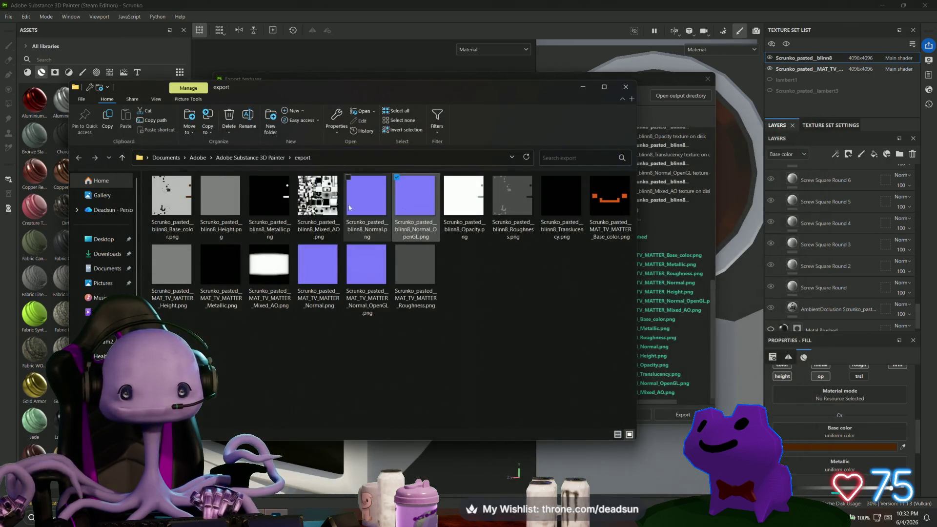
{"action": "double_click", "coordinate": [318, 264]}
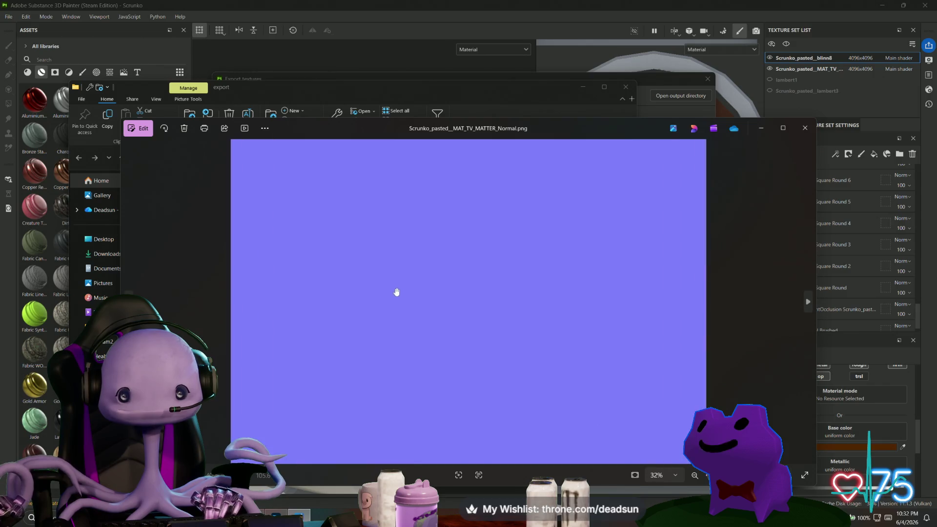
{"action": "left_click", "coordinate": [805, 128]}
Step: Delete all exported texture files and close the Explorer window
{"action": "left_click_drag", "start_coordinate": [606, 345], "coordinate": [179, 200]}
{"action": "key", "text": "Delete"}
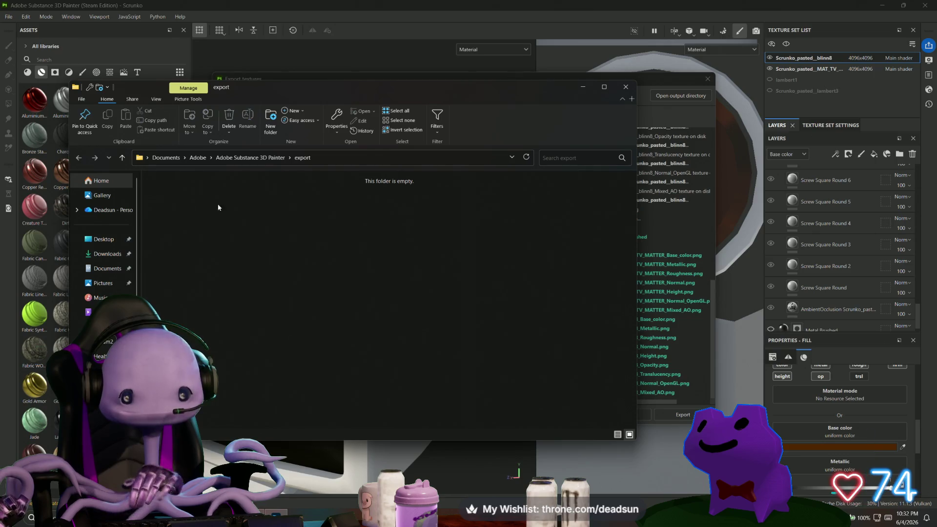
{"action": "left_click", "coordinate": [626, 87]}
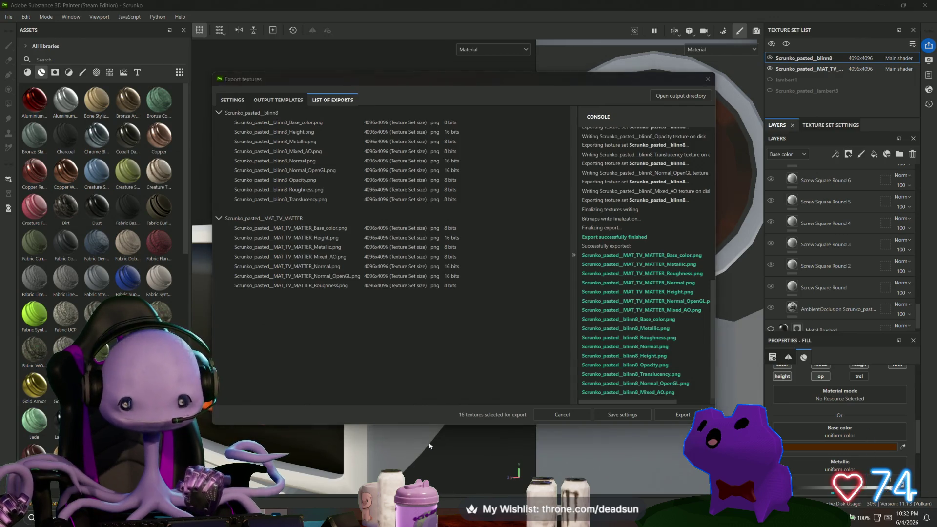
Step: Close the texture export and make Folder 1's detail layers visible on the robot again
{"action": "left_click", "coordinate": [710, 78]}
{"action": "left_click_drag", "start_coordinate": [342, 293], "coordinate": [317, 425], "text": "alt"}
{"action": "scroll", "coordinate": [816, 232], "scroll_direction": "up", "scroll_amount": 5}
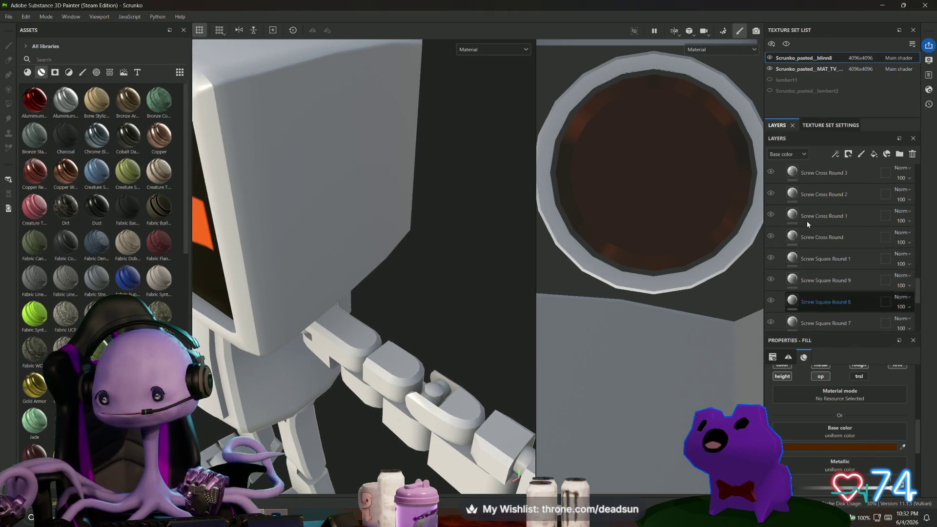
{"action": "scroll", "coordinate": [817, 233], "scroll_direction": "up", "scroll_amount": 5}
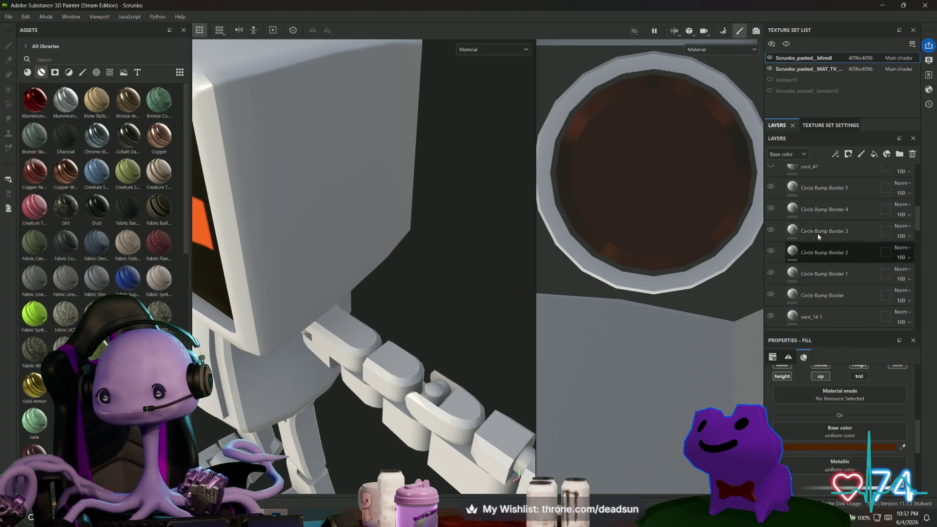
{"action": "scroll", "coordinate": [820, 239], "scroll_direction": "up", "scroll_amount": 5}
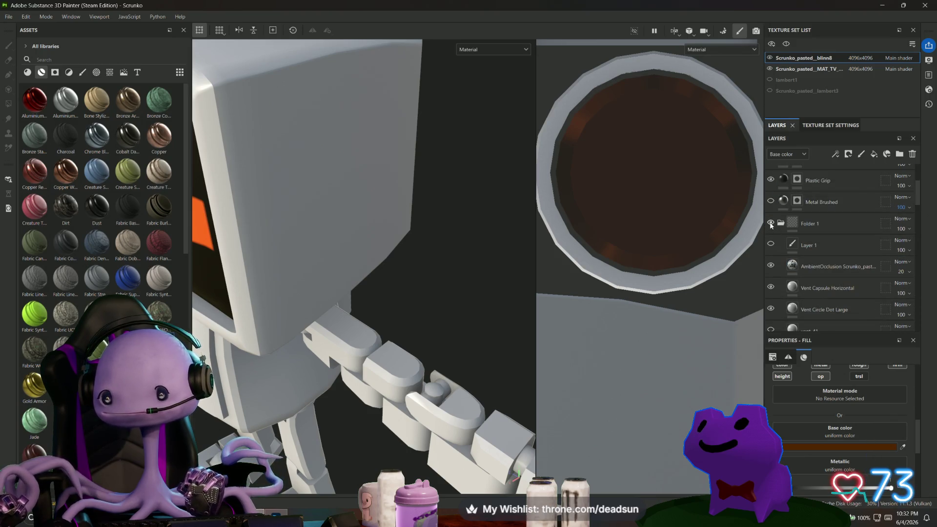
{"action": "left_click", "coordinate": [771, 223]}
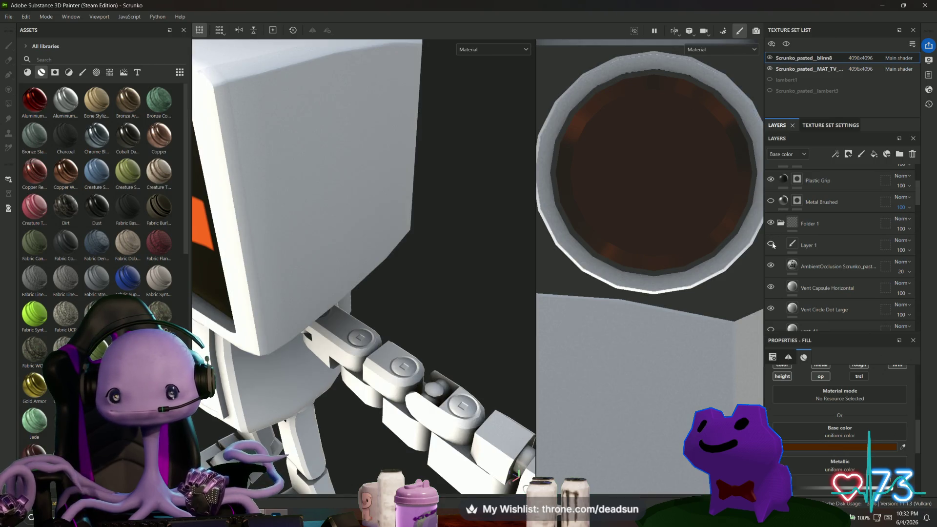
Step: Bring up the File > Export Mesh options, then cancel the mesh export
{"action": "mouse_move", "coordinate": [447, 316]}
{"action": "left_mouse_down", "text": "alt"}
{"action": "mouse_move", "coordinate": [244, 268]}
{"action": "mouse_move", "coordinate": [316, 313]}
{"action": "mouse_move", "coordinate": [587, 334]}
{"action": "mouse_move", "coordinate": [473, 329]}
{"action": "mouse_move", "coordinate": [380, 346]}
{"action": "left_mouse_up", "text": "alt"}
{"action": "left_click", "coordinate": [2, 16]}
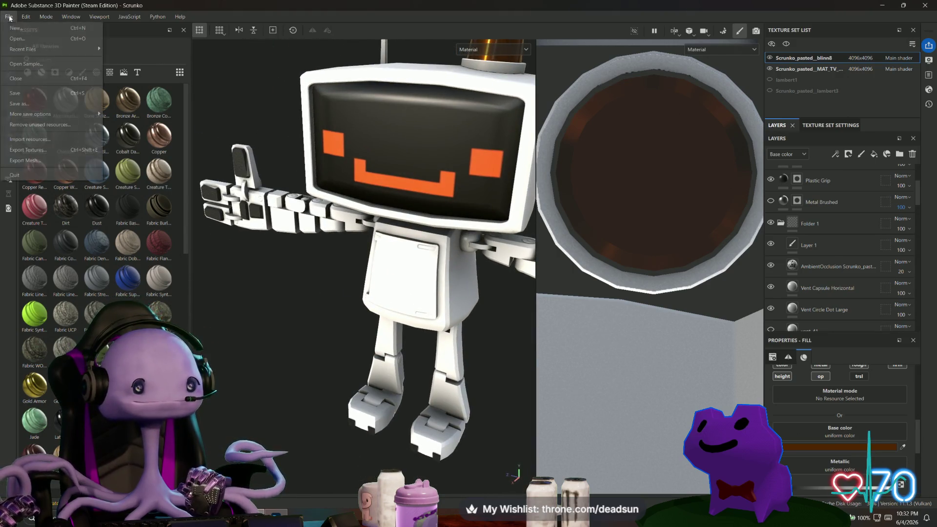
{"action": "left_click", "coordinate": [41, 163]}
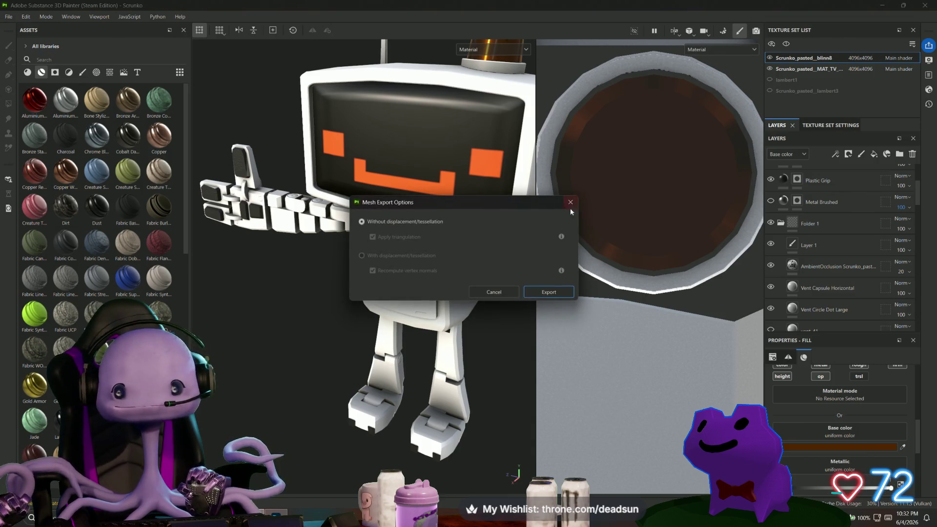
{"action": "left_click", "coordinate": [570, 202]}
{"action": "left_click", "coordinate": [9, 16]}
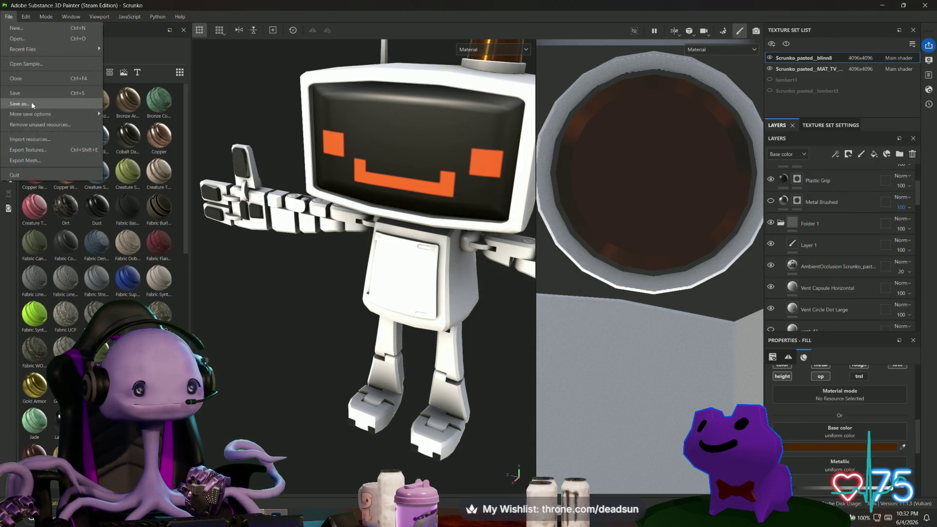
Step: Export all 16 textures of both Scrunko texture sets from the Export textures dialog
{"action": "left_click", "coordinate": [29, 139]}
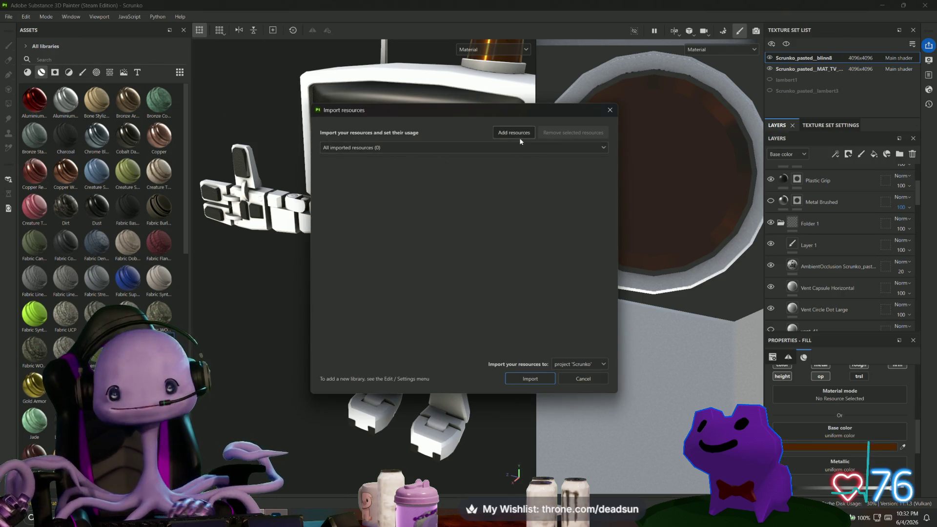
{"action": "left_click", "coordinate": [610, 109]}
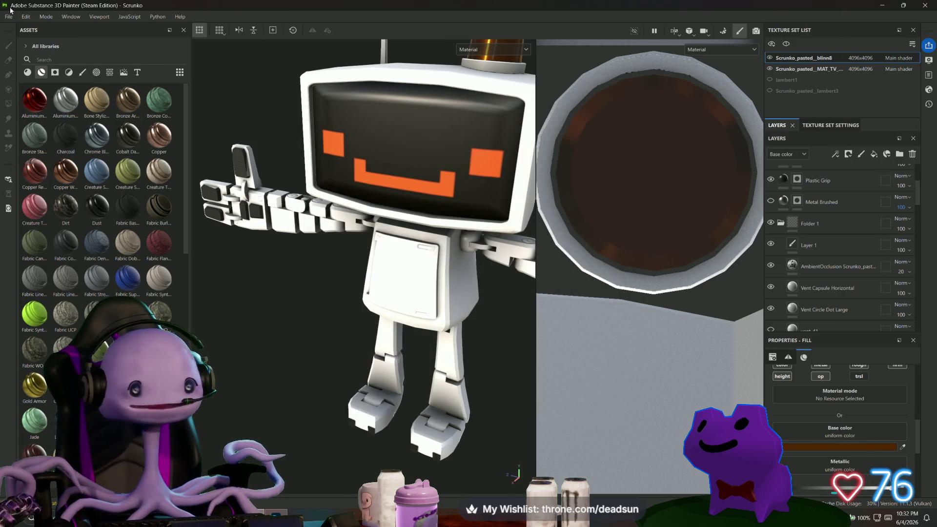
{"action": "left_click", "coordinate": [9, 16]}
{"action": "left_click", "coordinate": [28, 150]}
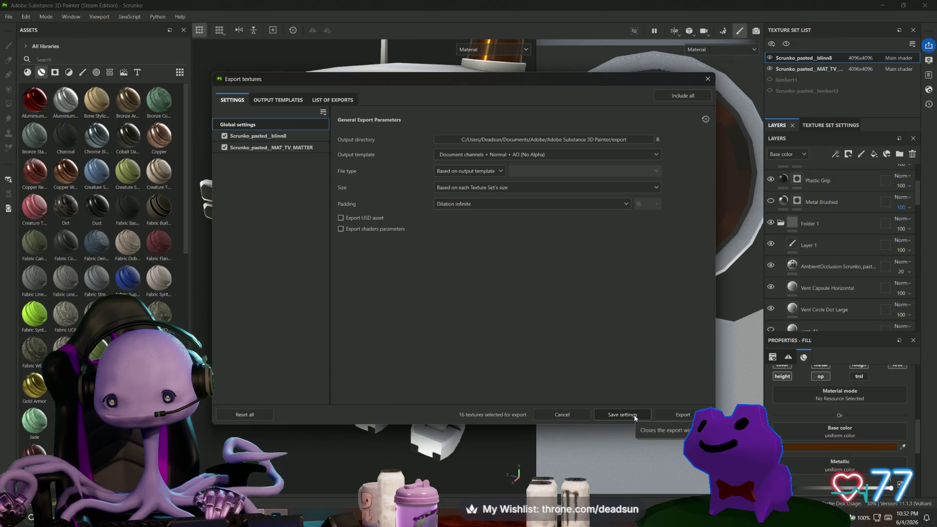
{"action": "left_click", "coordinate": [669, 413]}
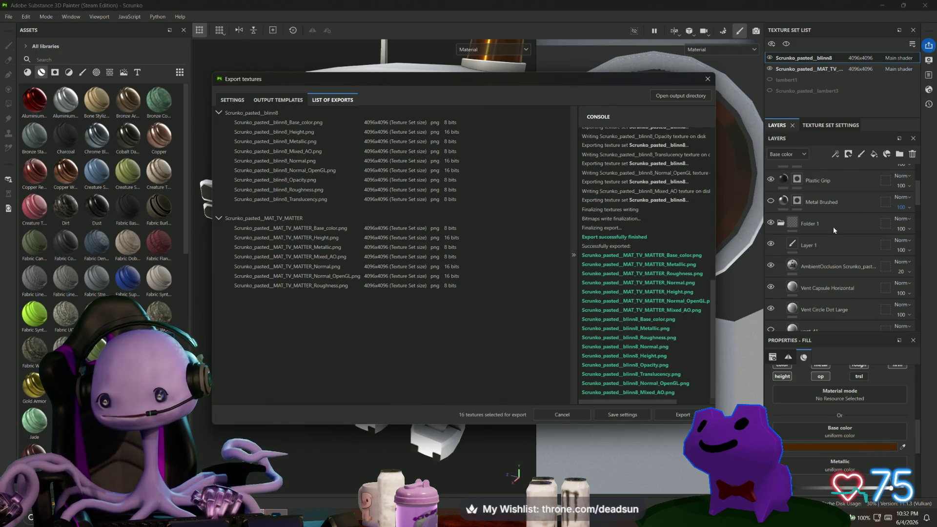
Step: Check the exported PNGs in the output directory, then close Explorer and the export dialog
{"action": "left_click", "coordinate": [670, 97]}
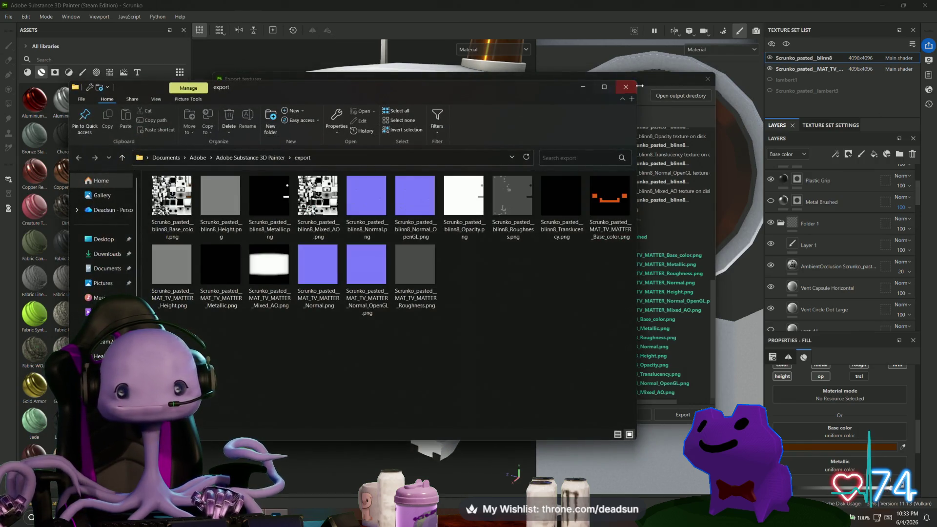
{"action": "left_click_drag", "start_coordinate": [639, 86], "coordinate": [518, 86]}
{"action": "left_click", "coordinate": [675, 78]}
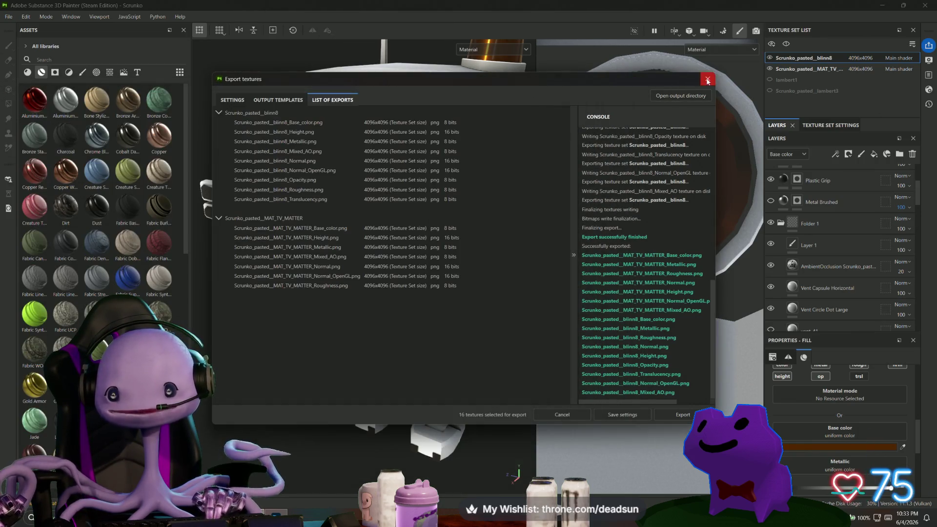
{"action": "left_click", "coordinate": [708, 80]}
{"action": "scroll", "coordinate": [774, 190], "scroll_direction": "up", "scroll_amount": 3}
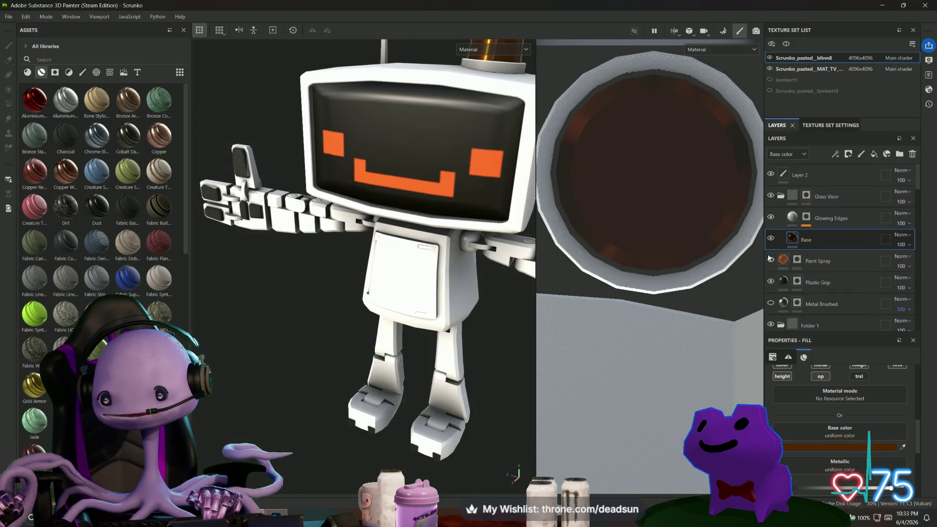
Step: Uncheck Normal in the Mesh Map Bakers and return to painting mode
{"action": "scroll", "coordinate": [771, 282], "scroll_direction": "down", "scroll_amount": 2}
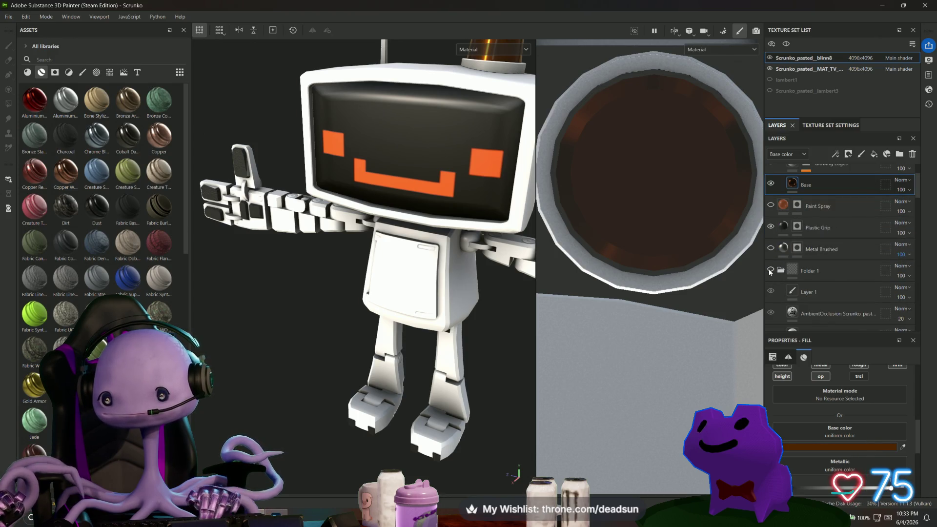
{"action": "left_click", "coordinate": [722, 32]}
{"action": "left_click", "coordinate": [26, 277]}
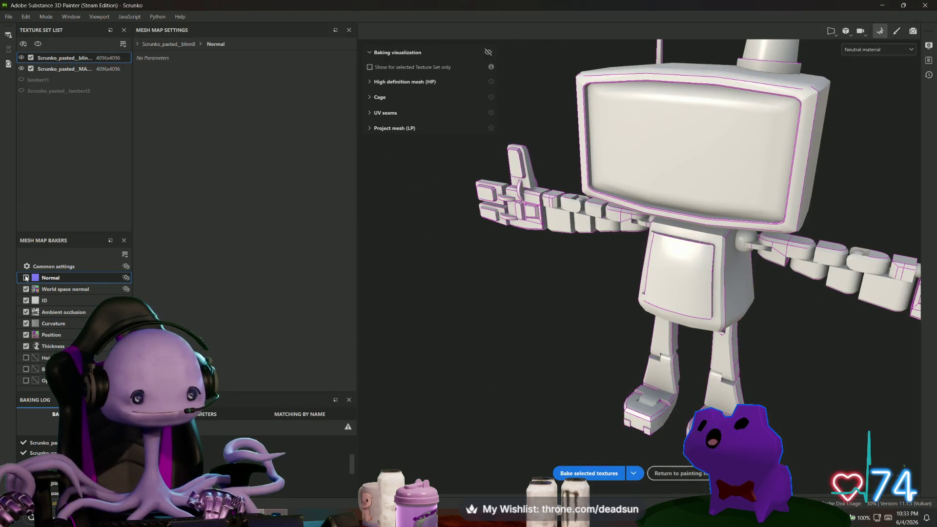
{"action": "left_click", "coordinate": [897, 31]}
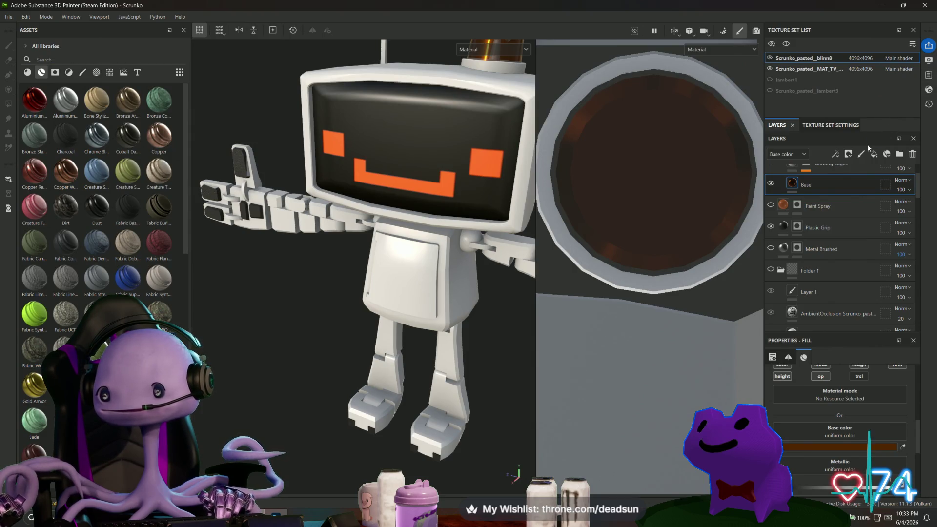
Step: Show the Mesh Maps list in Texture Set Settings
{"action": "left_click", "coordinate": [843, 126]}
{"action": "scroll", "coordinate": [814, 230], "scroll_direction": "down", "scroll_amount": 4}
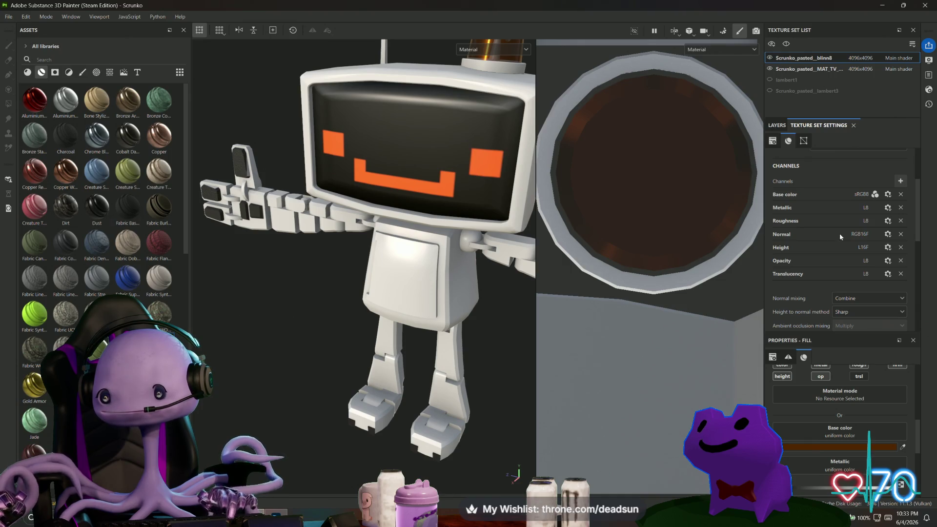
{"action": "scroll", "coordinate": [835, 234], "scroll_direction": "down", "scroll_amount": 8}
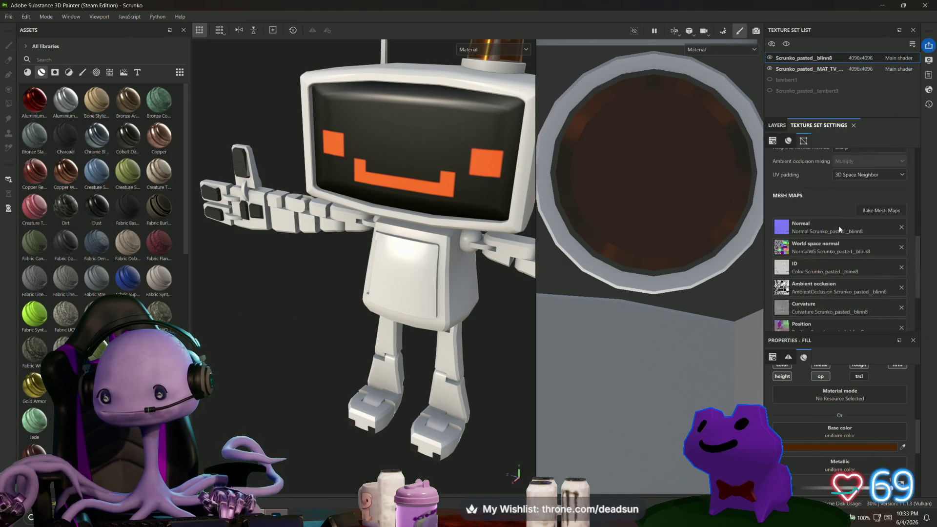
{"action": "scroll", "coordinate": [98, 219], "scroll_direction": "down", "scroll_amount": 10}
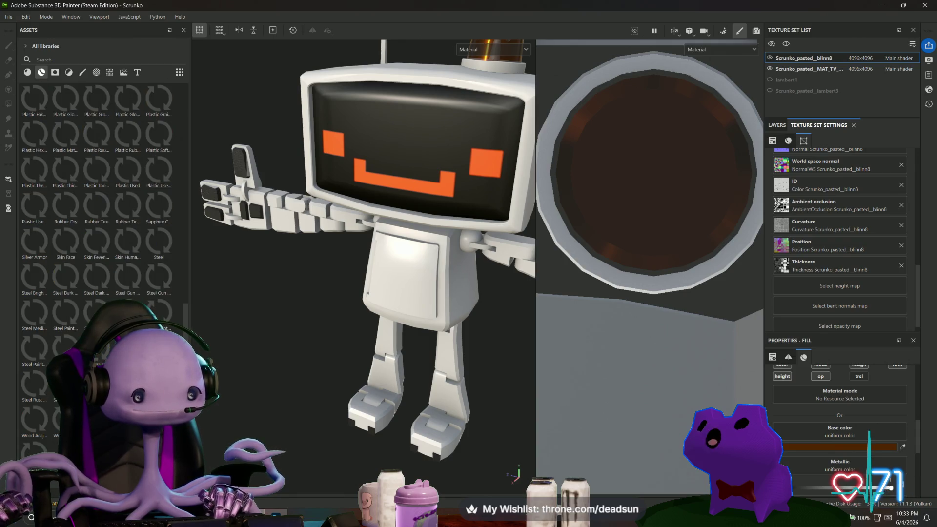
Step: Start a resource import with Ctrl+I, then preview MAT_TV_MATTER_Normal_OpenGL.png from the export folder
{"action": "key", "text": "ctrl+i"}
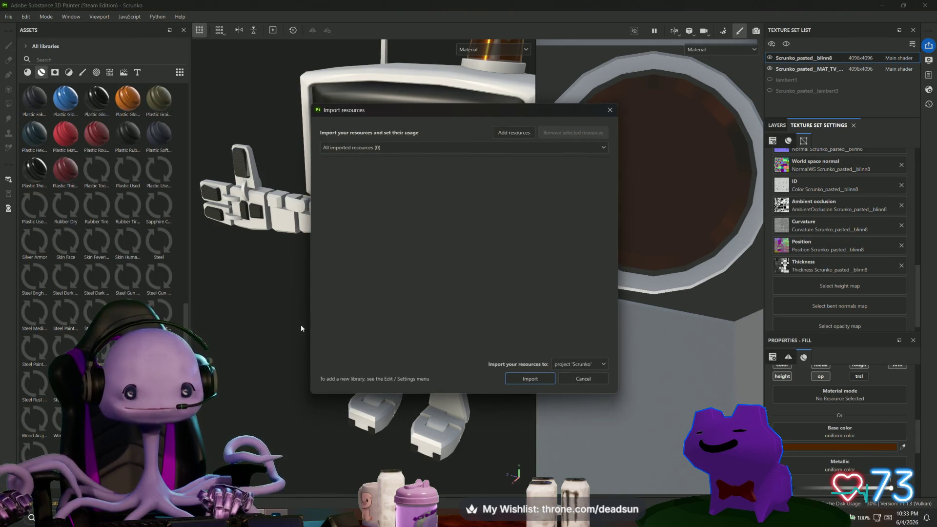
{"action": "left_click", "coordinate": [515, 133]}
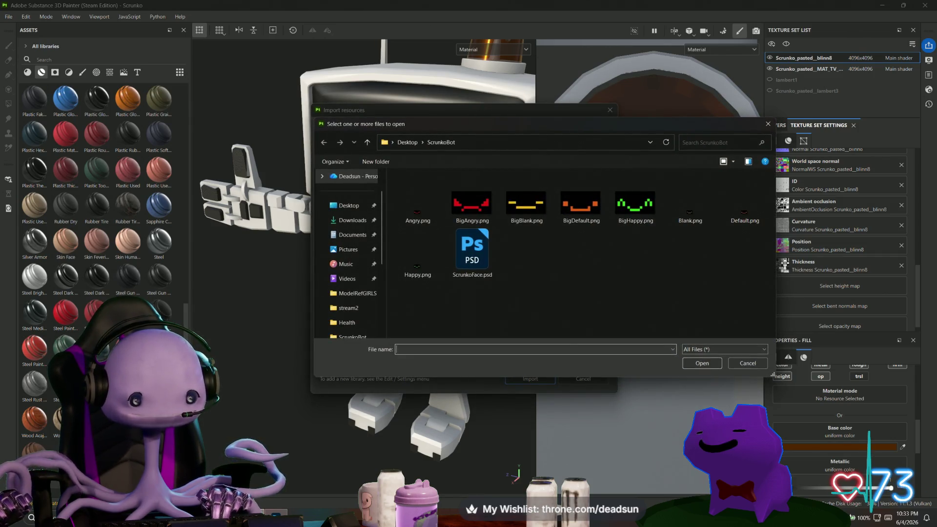
{"action": "key", "text": "alt+Tab"}
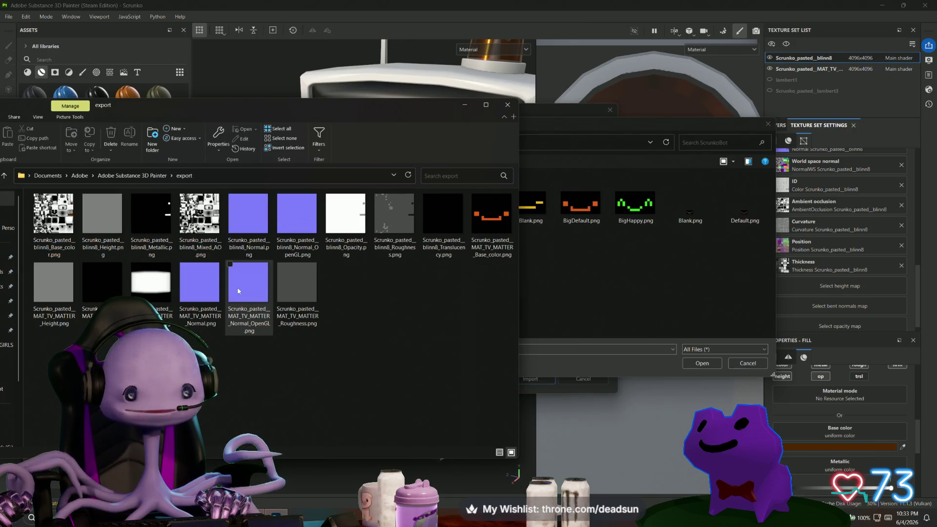
{"action": "double_click", "coordinate": [250, 279]}
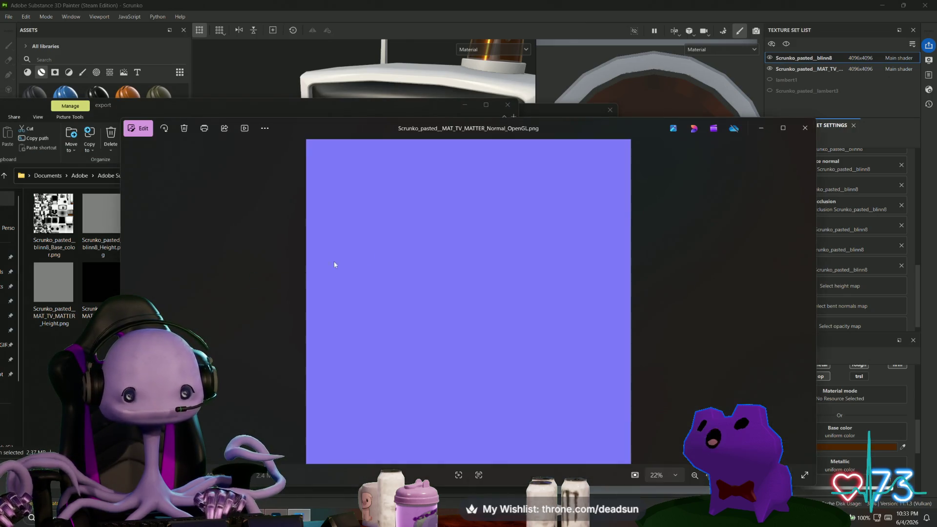
Step: Preview both blinn8 normal maps in Photos, then drag Scrunko_pasted__blinn8_Normal.png into the import picker
{"action": "left_click", "coordinate": [805, 128]}
{"action": "double_click", "coordinate": [291, 248]}
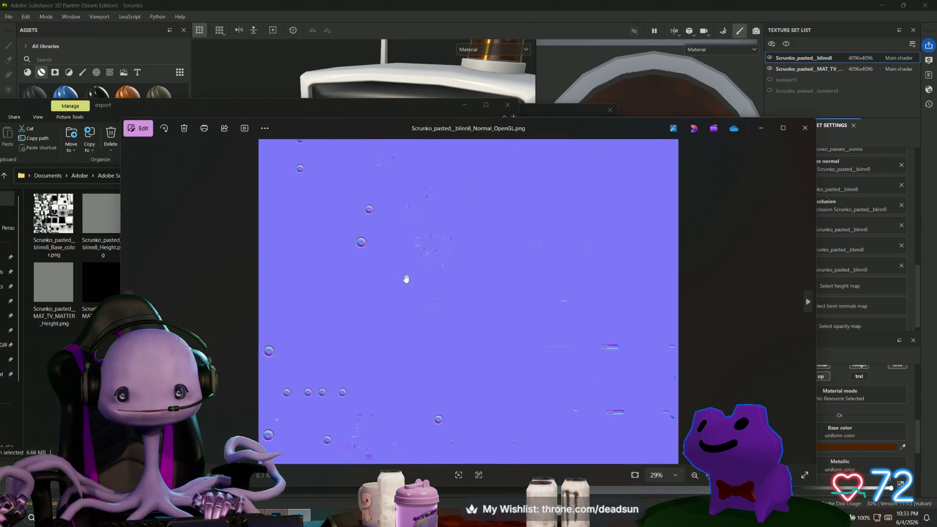
{"action": "left_click", "coordinate": [805, 128]}
{"action": "double_click", "coordinate": [246, 217]}
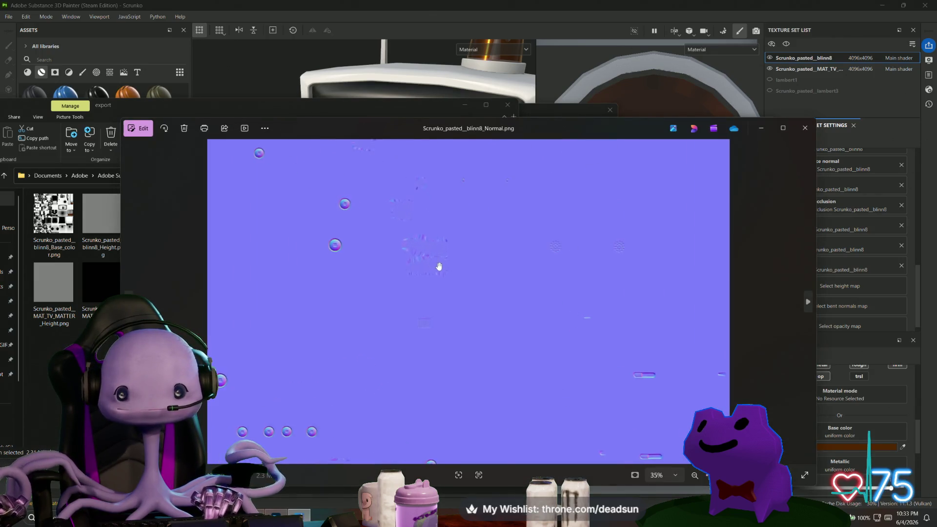
{"action": "left_click", "coordinate": [801, 129]}
{"action": "left_click_drag", "start_coordinate": [239, 221], "coordinate": [574, 264]}
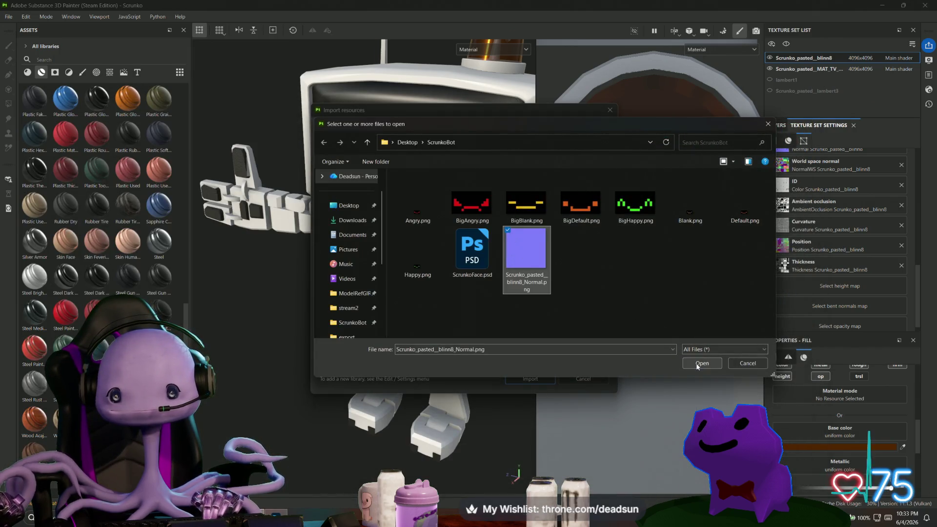
Step: Import Scrunko_pasted__blinn8_Normal.png into the project with its usage set to texture
{"action": "left_click", "coordinate": [696, 367]}
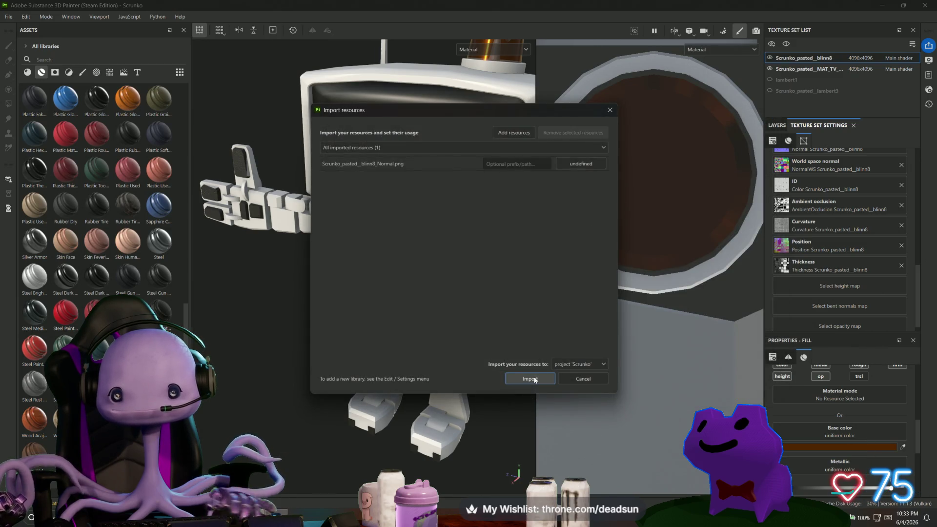
{"action": "left_click", "coordinate": [586, 165]}
{"action": "left_click", "coordinate": [608, 205]}
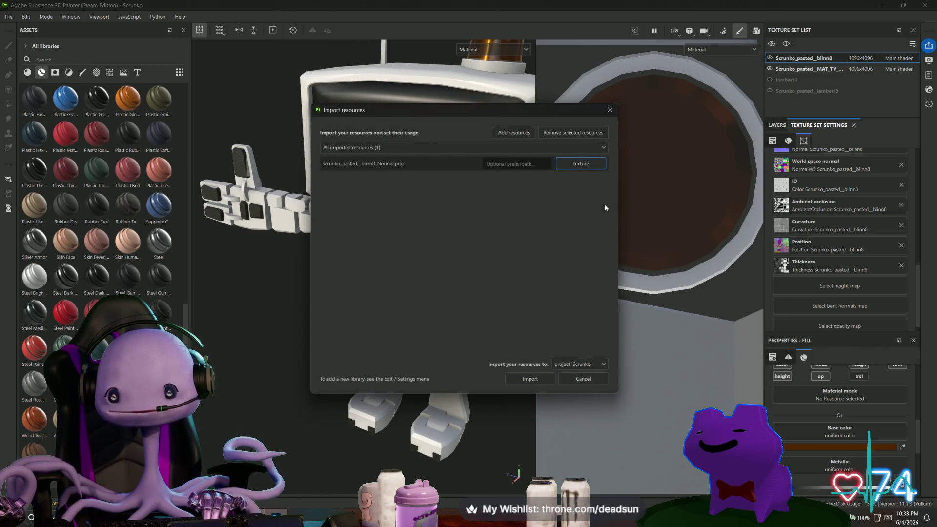
{"action": "left_click", "coordinate": [512, 379]}
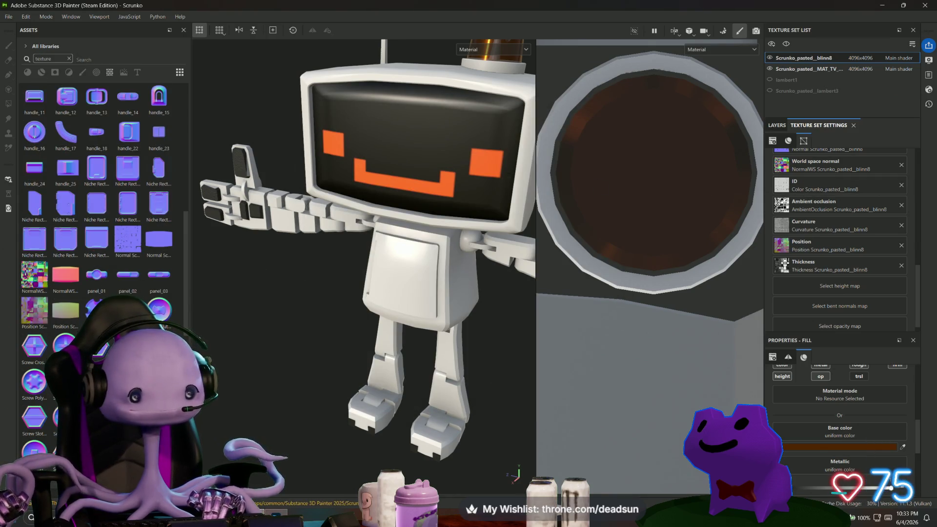
{"action": "scroll", "coordinate": [899, 190], "scroll_direction": "up", "scroll_amount": 3}
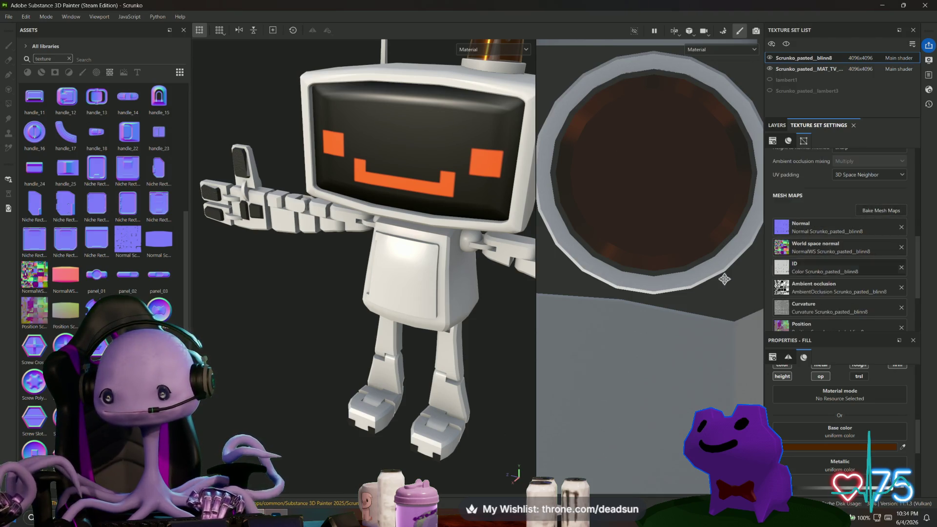
Step: Assign the imported blinn8 normal texture to the Normal mesh map slot, then enter baking mode
{"action": "left_click_drag", "start_coordinate": [781, 249], "coordinate": [782, 226]}
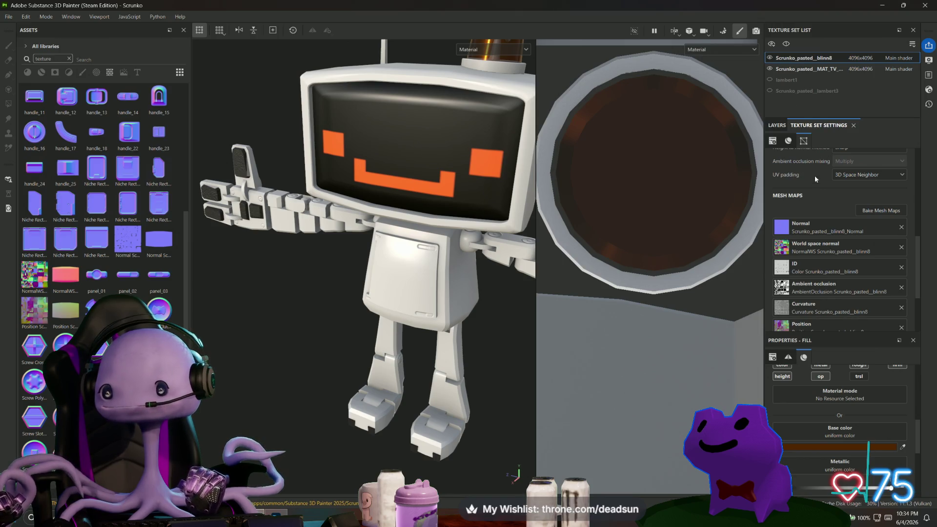
{"action": "left_click", "coordinate": [775, 127]}
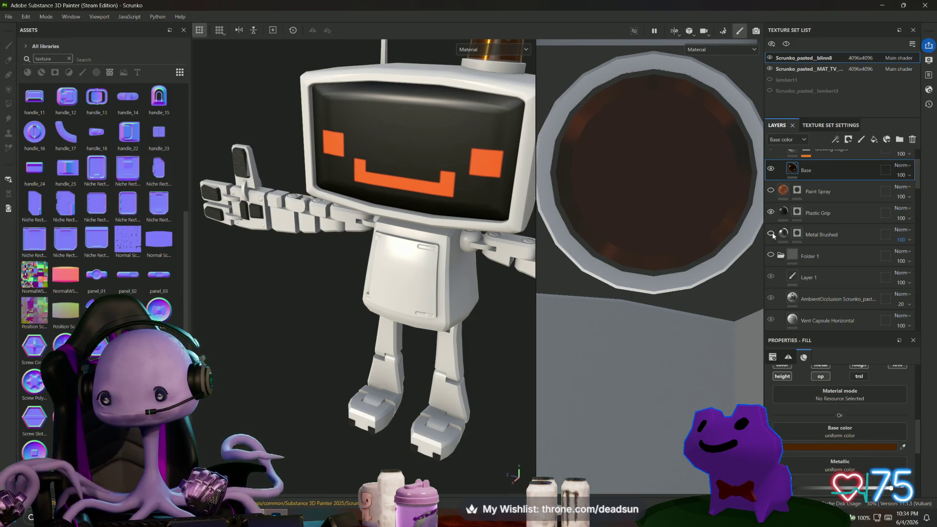
{"action": "mouse_move", "coordinate": [490, 246]}
{"action": "left_mouse_down", "text": "alt"}
{"action": "mouse_move", "coordinate": [312, 331]}
{"action": "mouse_move", "coordinate": [463, 302]}
{"action": "left_mouse_up", "text": "alt"}
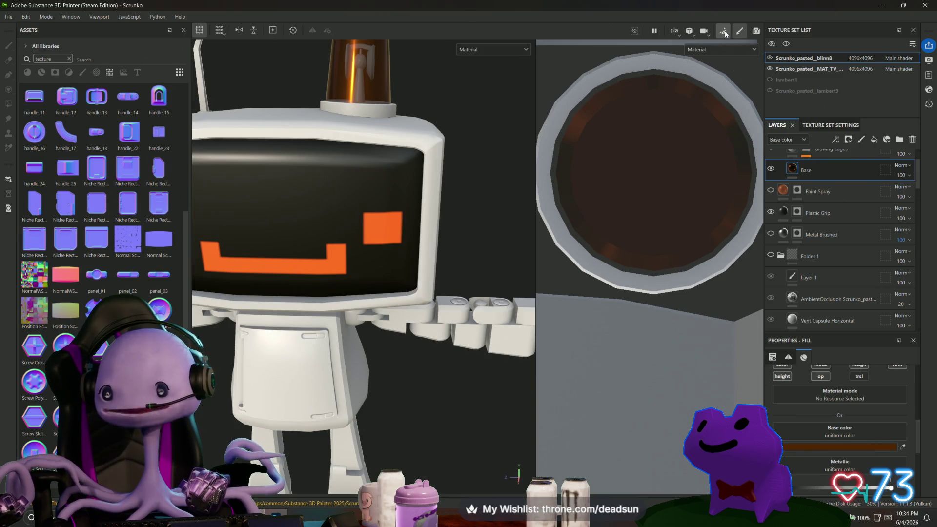
{"action": "left_click", "coordinate": [724, 31]}
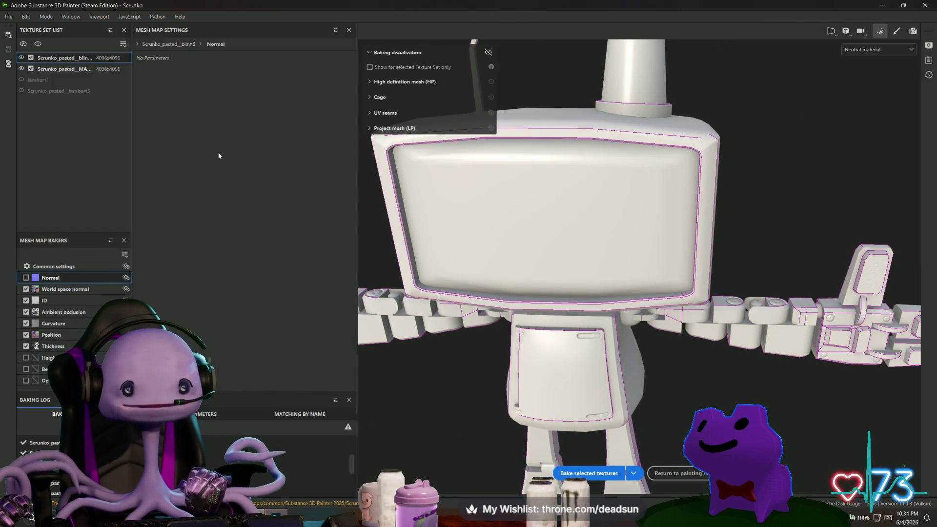
Step: Bake the selected mesh maps, then return to painting mode viewing the beacon
{"action": "left_click", "coordinate": [597, 470]}
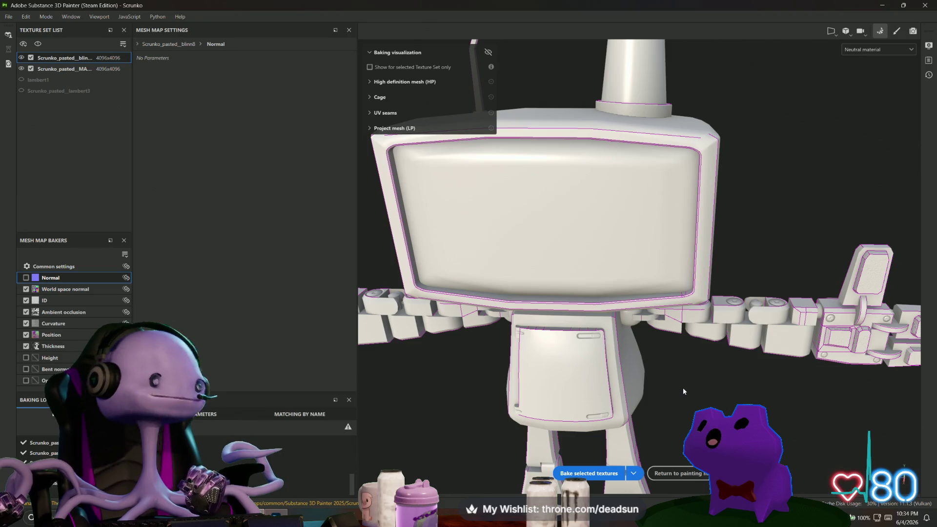
{"action": "mouse_move", "coordinate": [730, 391]}
{"action": "left_mouse_down", "text": "alt"}
{"action": "mouse_move", "coordinate": [508, 378]}
{"action": "mouse_move", "coordinate": [593, 363]}
{"action": "mouse_move", "coordinate": [500, 331]}
{"action": "mouse_move", "coordinate": [561, 360]}
{"action": "mouse_move", "coordinate": [858, 372]}
{"action": "mouse_move", "coordinate": [602, 390]}
{"action": "mouse_move", "coordinate": [757, 371]}
{"action": "mouse_move", "coordinate": [766, 287]}
{"action": "mouse_move", "coordinate": [643, 458]}
{"action": "mouse_move", "coordinate": [628, 247]}
{"action": "mouse_move", "coordinate": [725, 342]}
{"action": "mouse_move", "coordinate": [863, 119]}
{"action": "left_mouse_up", "text": "alt"}
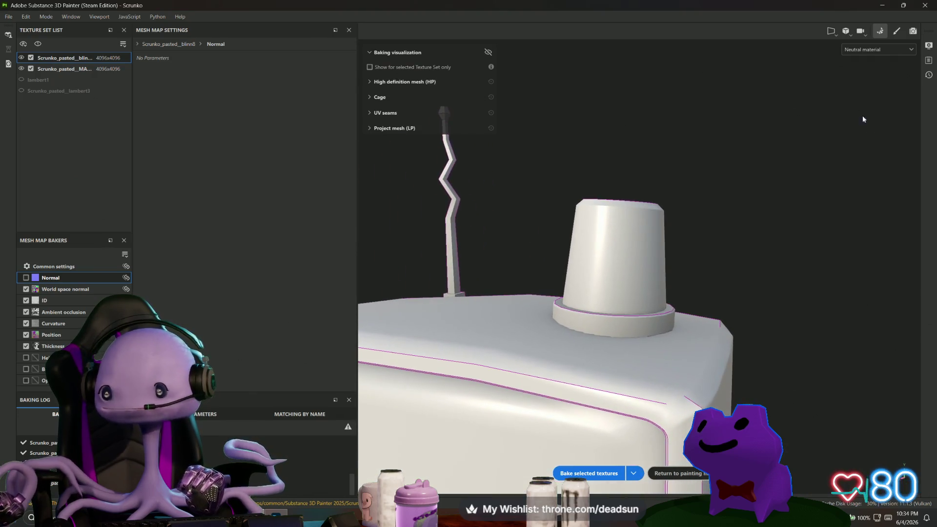
{"action": "left_click", "coordinate": [896, 31]}
{"action": "mouse_move", "coordinate": [429, 248]}
{"action": "left_mouse_down", "text": "alt"}
{"action": "mouse_move", "coordinate": [428, 322]}
{"action": "mouse_move", "coordinate": [441, 241]}
{"action": "mouse_move", "coordinate": [550, 319]}
{"action": "left_mouse_up", "text": "alt"}
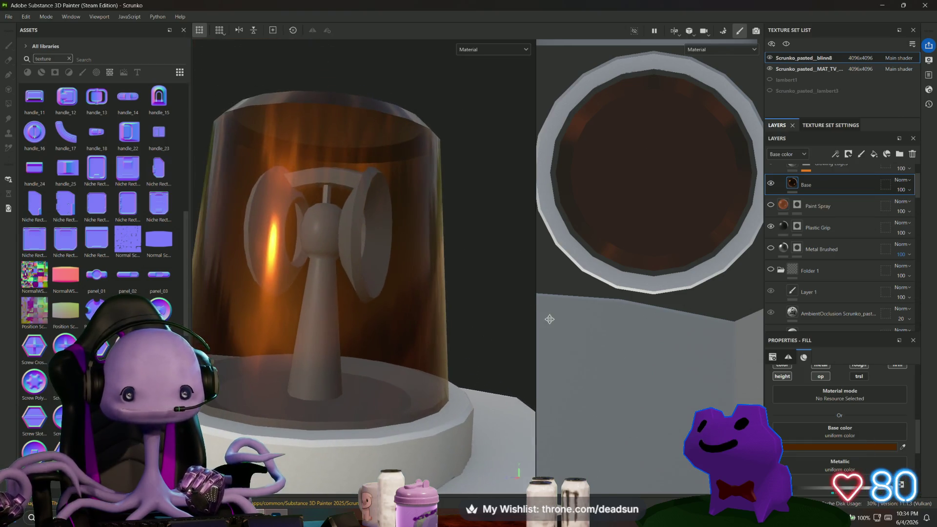
Step: Turn the Metal Brushed layer back on and inspect the brushed metal on the robot
{"action": "left_click", "coordinate": [771, 248]}
{"action": "mouse_move", "coordinate": [438, 286]}
{"action": "left_mouse_down", "text": "alt"}
{"action": "mouse_move", "coordinate": [360, 299]}
{"action": "mouse_move", "coordinate": [368, 310]}
{"action": "mouse_move", "coordinate": [395, 298]}
{"action": "left_mouse_up", "text": "alt"}
{"action": "scroll", "coordinate": [835, 204], "scroll_direction": "up", "scroll_amount": 2}
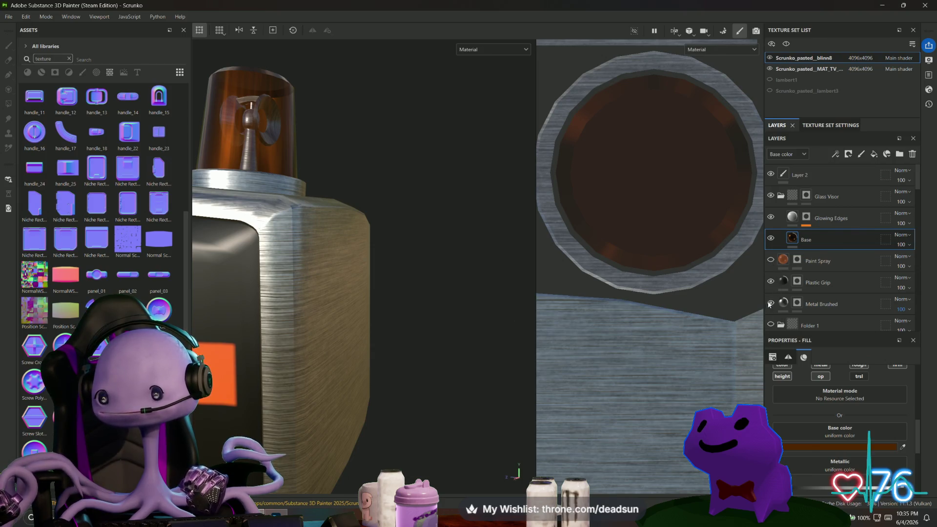
{"action": "scroll", "coordinate": [781, 283], "scroll_direction": "down", "scroll_amount": 2}
{"action": "scroll", "coordinate": [787, 273], "scroll_direction": "up", "scroll_amount": 2}
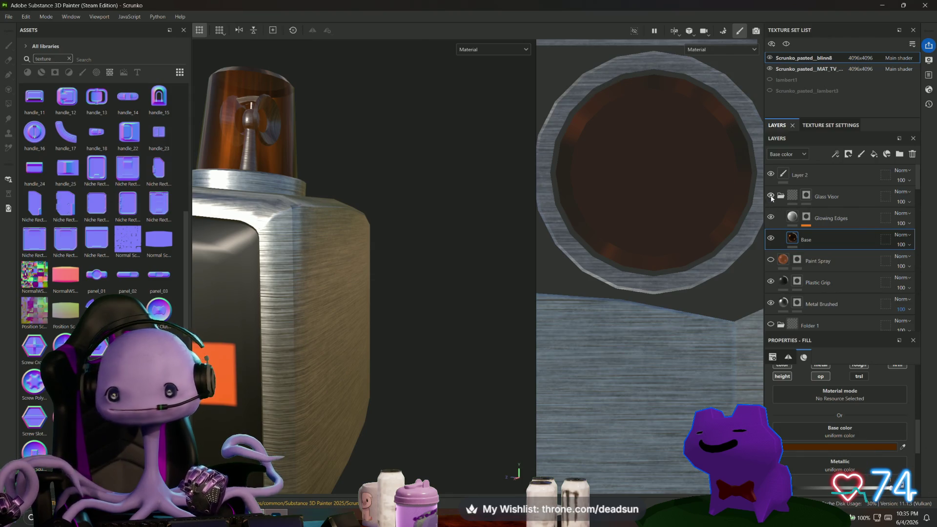
{"action": "scroll", "coordinate": [810, 230], "scroll_direction": "down", "scroll_amount": 15}
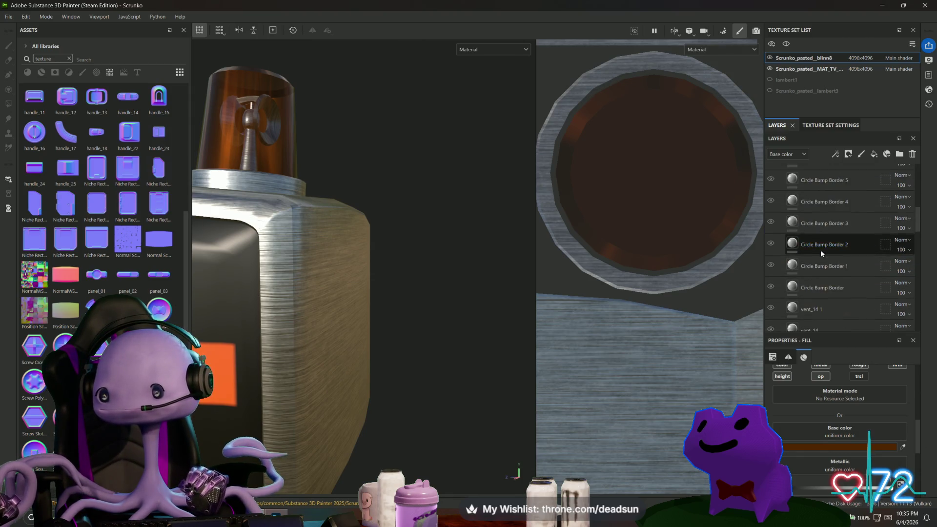
{"action": "scroll", "coordinate": [810, 295], "scroll_direction": "down", "scroll_amount": 5}
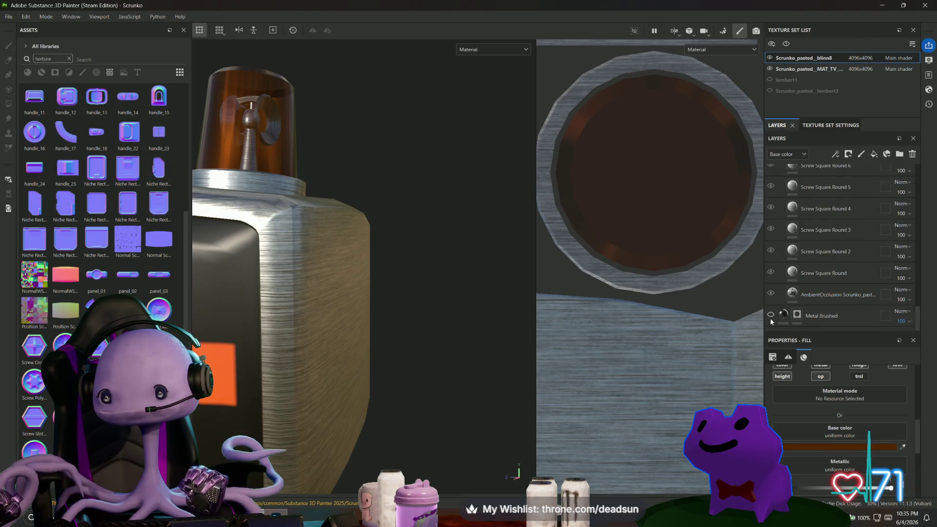
{"action": "mouse_move", "coordinate": [478, 314]}
{"action": "left_mouse_down", "text": "alt"}
{"action": "mouse_move", "coordinate": [450, 335]}
{"action": "mouse_move", "coordinate": [421, 329]}
{"action": "mouse_move", "coordinate": [280, 216]}
{"action": "mouse_move", "coordinate": [461, 247]}
{"action": "mouse_move", "coordinate": [513, 244]}
{"action": "mouse_move", "coordinate": [391, 280]}
{"action": "mouse_move", "coordinate": [393, 199]}
{"action": "left_mouse_up", "text": "alt"}
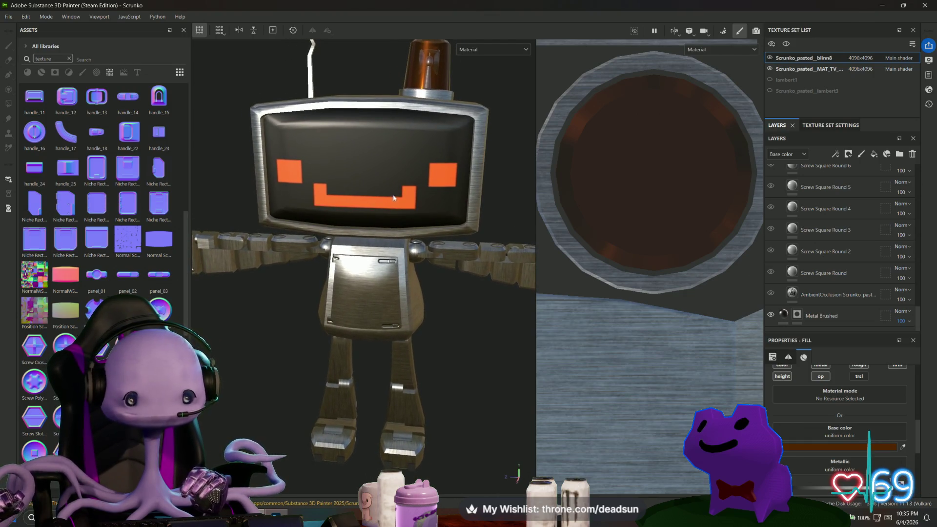
Step: List all library materials with the 'texture' search cleared, and drag the Base layer higher
{"action": "left_click", "coordinate": [27, 73]}
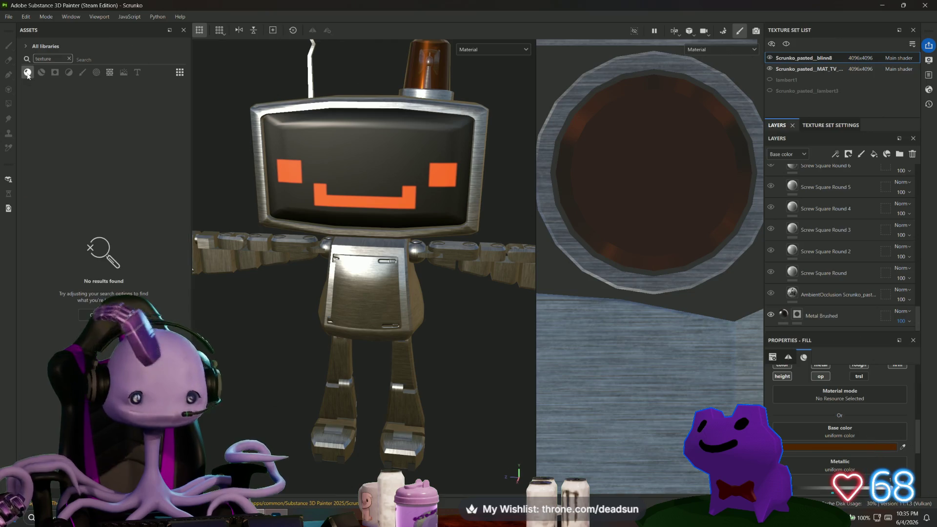
{"action": "left_click", "coordinate": [69, 59]}
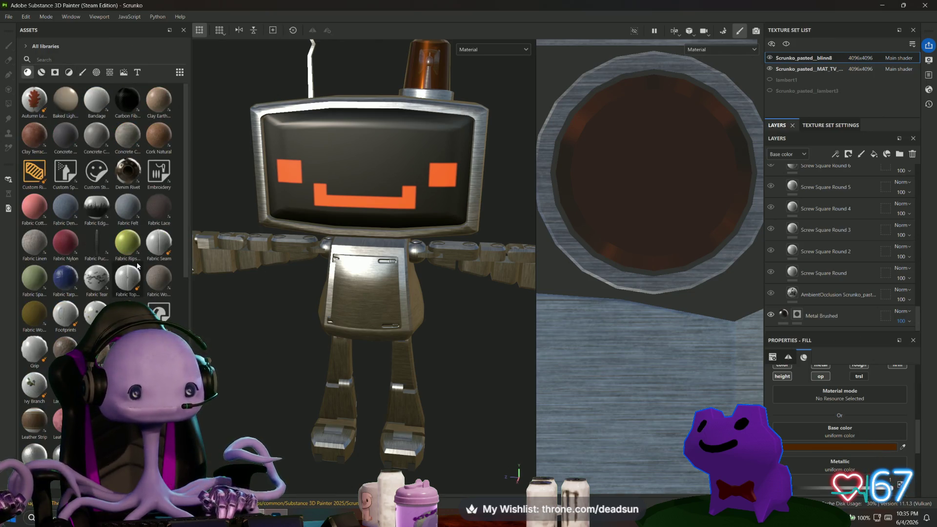
{"action": "scroll", "coordinate": [855, 244], "scroll_direction": "up", "scroll_amount": 5}
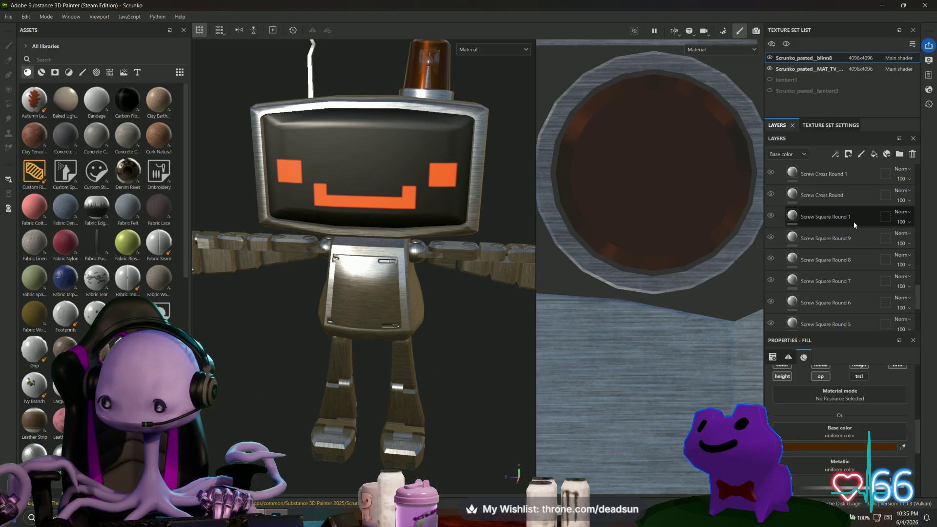
{"action": "scroll", "coordinate": [854, 242], "scroll_direction": "up", "scroll_amount": 10}
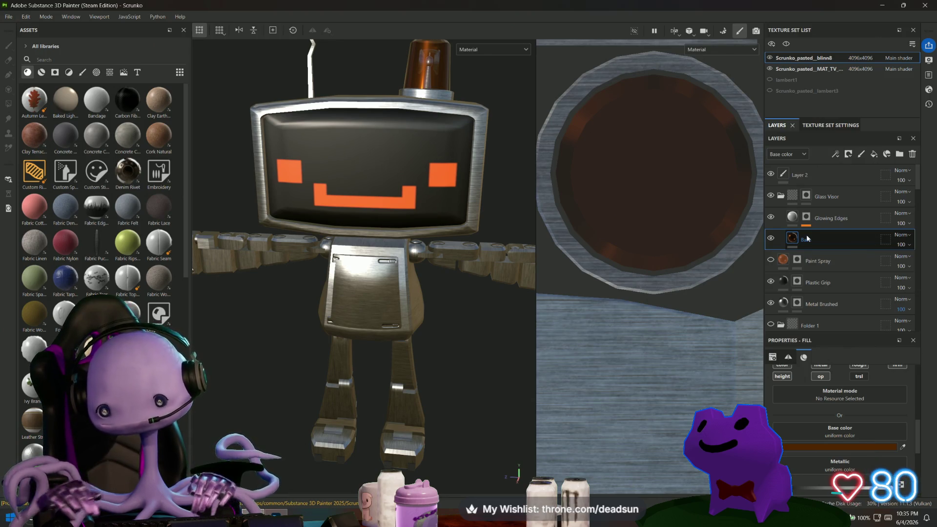
{"action": "mouse_move", "coordinate": [807, 239]}
{"action": "left_mouse_down"}
{"action": "mouse_move", "coordinate": [811, 231]}
{"action": "mouse_move", "coordinate": [815, 251]}
{"action": "mouse_move", "coordinate": [822, 172]}
{"action": "left_mouse_up"}
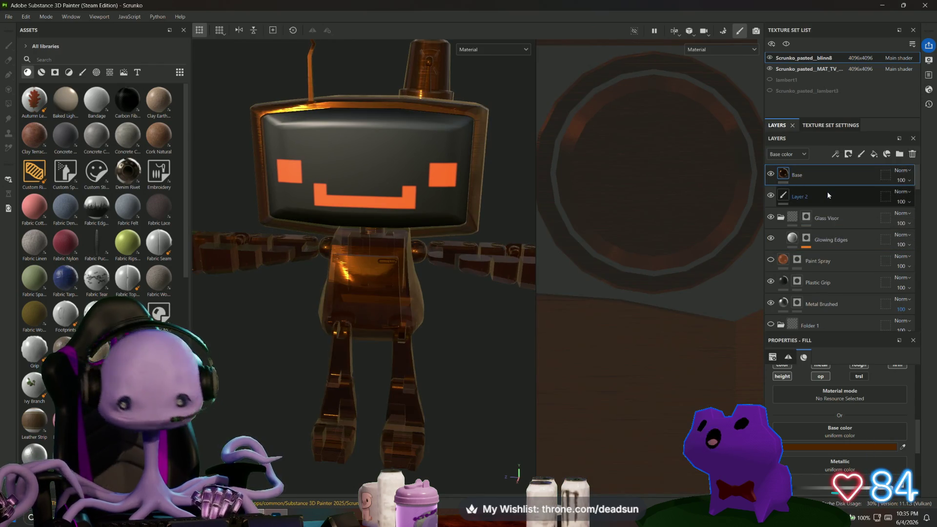
Step: Undo the layer move, rename Base to 'Glass', then switch to the MAT_TV texture set
{"action": "key", "text": "ctrl+z"}
{"action": "mouse_move", "coordinate": [493, 203]}
{"action": "left_mouse_down", "text": "alt"}
{"action": "mouse_move", "coordinate": [419, 224]}
{"action": "mouse_move", "coordinate": [365, 300]}
{"action": "left_mouse_up", "text": "alt"}
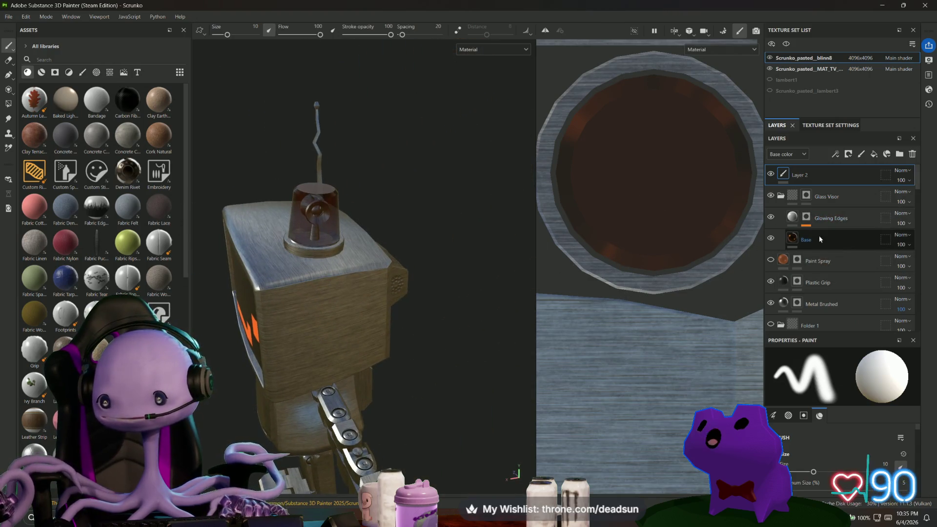
{"action": "double_click", "coordinate": [806, 241]}
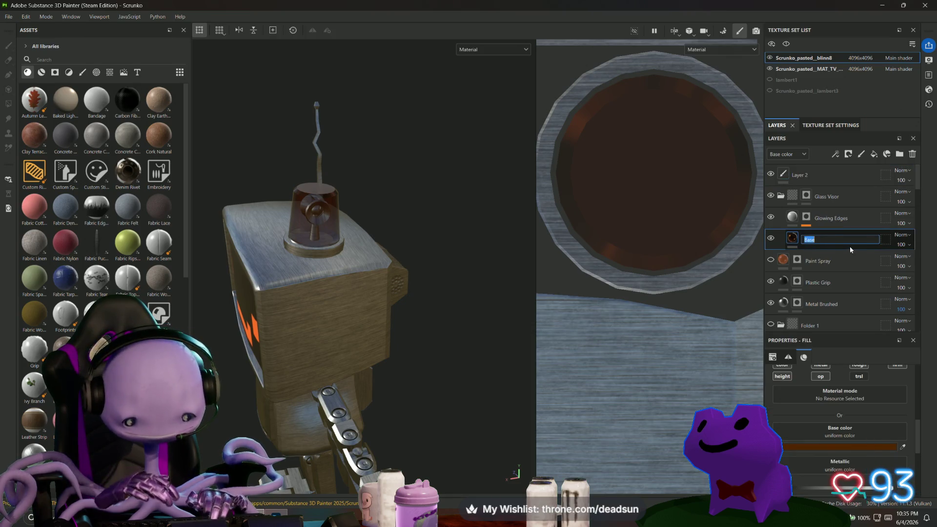
{"action": "type", "text": "Glass"}
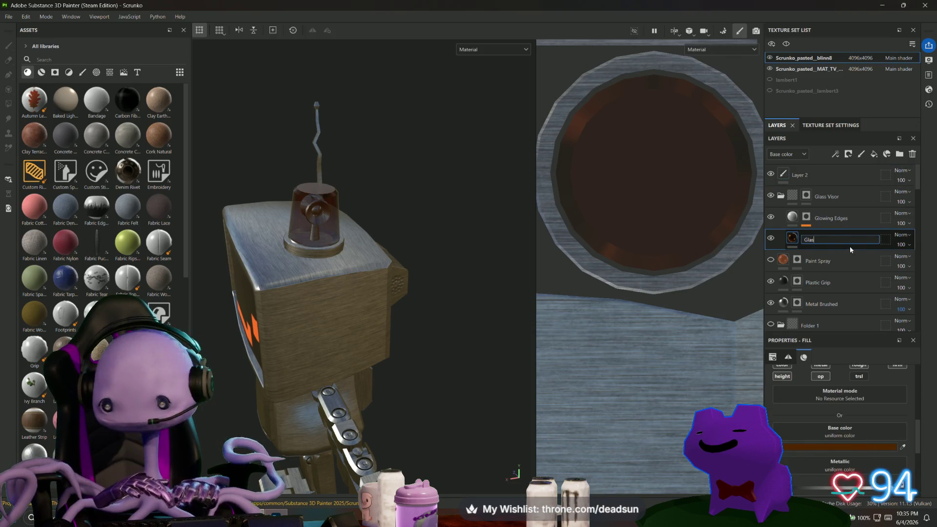
{"action": "key", "text": "Return"}
{"action": "mouse_move", "coordinate": [483, 261]}
{"action": "left_mouse_down", "text": "alt"}
{"action": "mouse_move", "coordinate": [445, 264]}
{"action": "mouse_move", "coordinate": [284, 226]}
{"action": "mouse_move", "coordinate": [303, 201]}
{"action": "mouse_move", "coordinate": [391, 306]}
{"action": "mouse_move", "coordinate": [493, 226]}
{"action": "mouse_move", "coordinate": [458, 240]}
{"action": "left_mouse_up", "text": "alt"}
{"action": "left_click", "coordinate": [814, 68]}
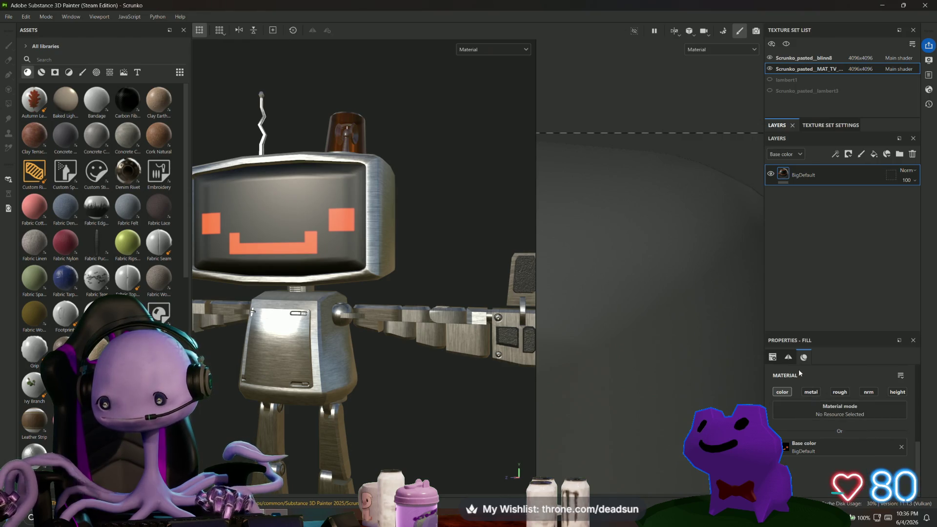
Step: Check the BigDefault fill's symmetry and projection settings in the TV screen's Properties
{"action": "left_click", "coordinate": [788, 358]}
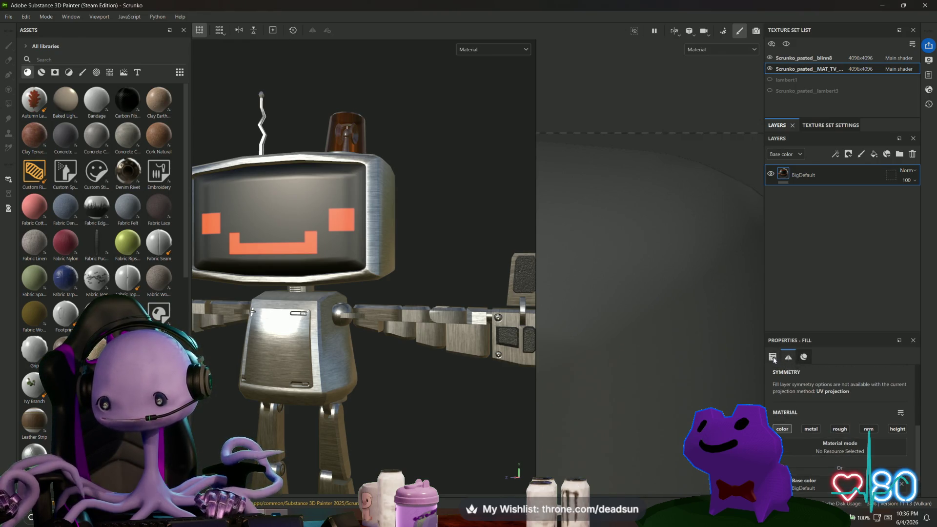
{"action": "left_click", "coordinate": [773, 358]}
{"action": "left_click", "coordinate": [790, 359]}
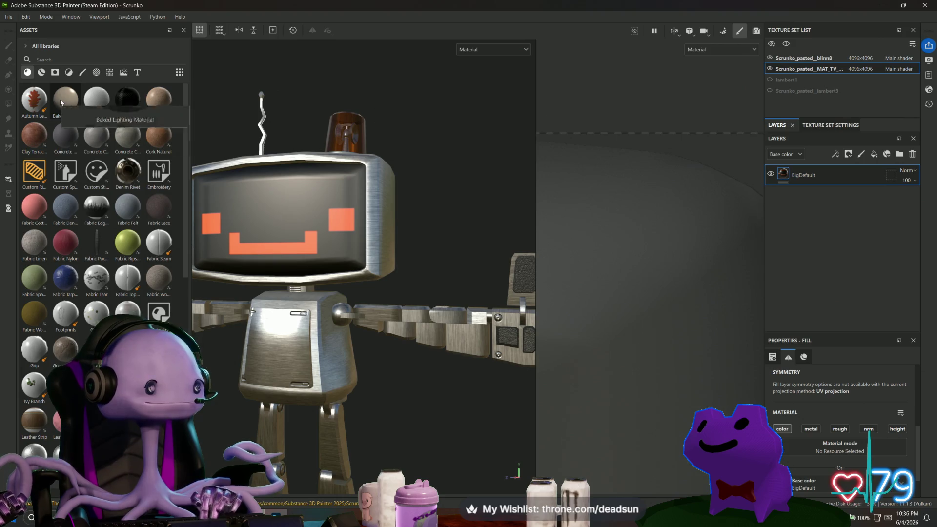
Step: Filter the asset library to materials, try Cobalt Dark, then search for 'glass'
{"action": "mouse_move", "coordinate": [54, 102]}
{"action": "mouse_move", "coordinate": [49, 118]}
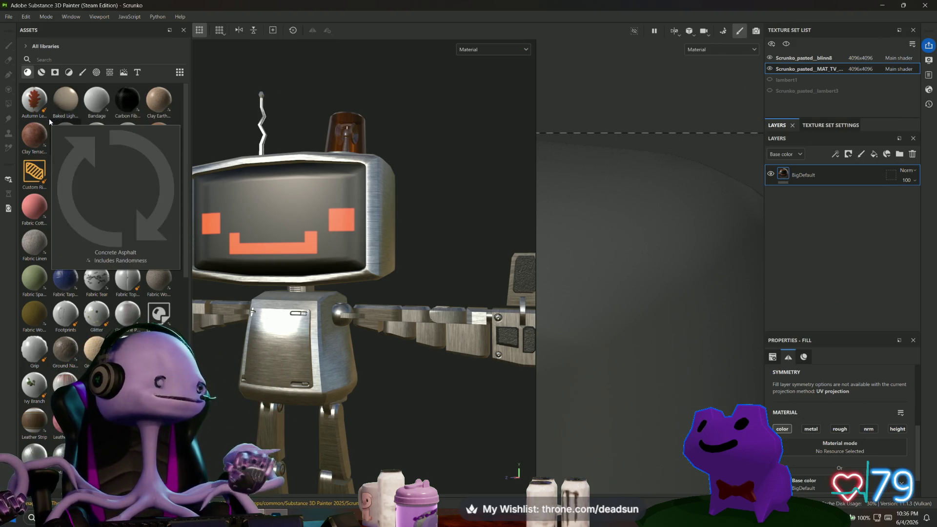
{"action": "left_click", "coordinate": [42, 73]}
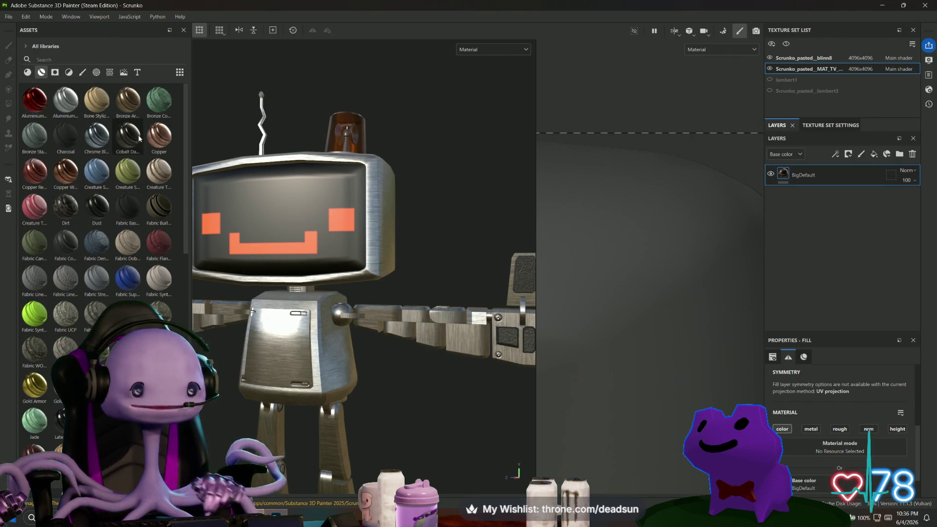
{"action": "mouse_move", "coordinate": [133, 140]}
{"action": "left_mouse_down"}
{"action": "mouse_move", "coordinate": [797, 212]}
{"action": "mouse_move", "coordinate": [514, 200]}
{"action": "left_mouse_up"}
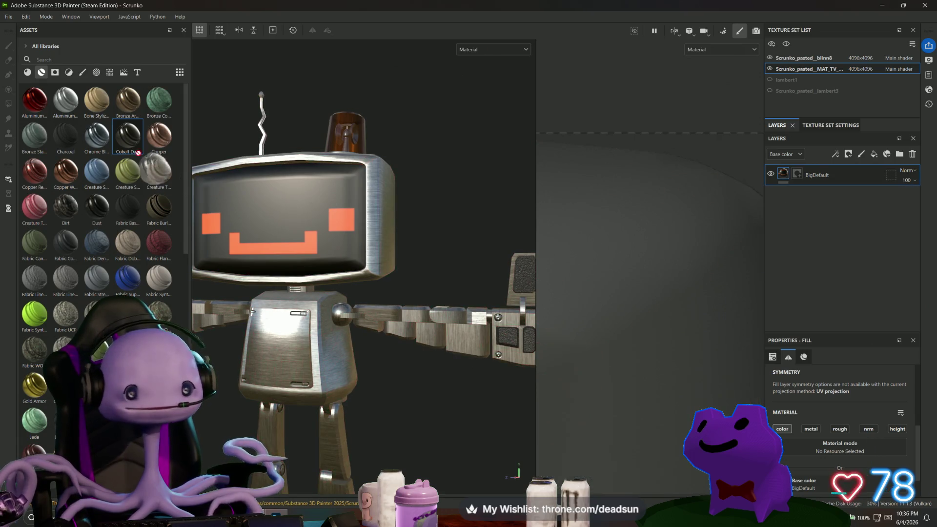
{"action": "left_click", "coordinate": [74, 59]}
{"action": "type", "text": "glass"}
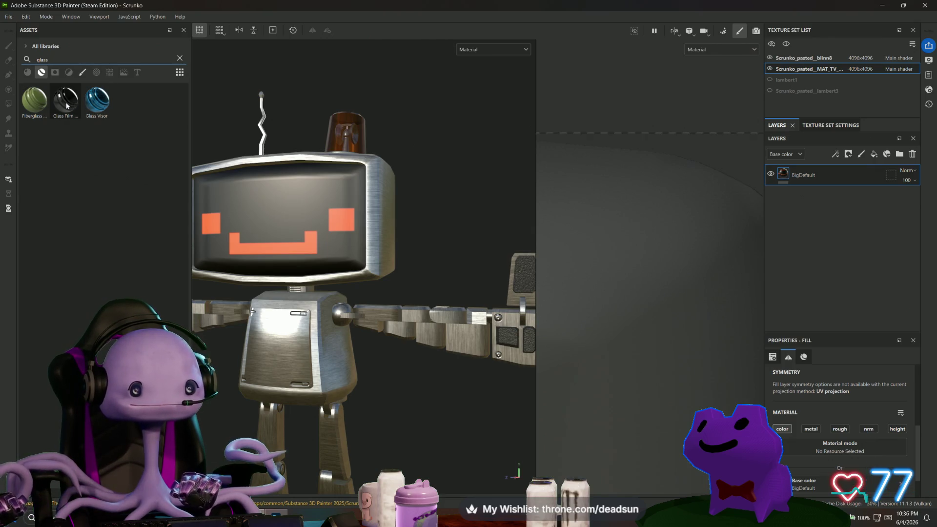
Step: Add Glass Film Dirty Mirror to the TV screen and move BigDefault into its folder
{"action": "mouse_move", "coordinate": [66, 105]}
{"action": "left_mouse_down"}
{"action": "mouse_move", "coordinate": [793, 213]}
{"action": "mouse_move", "coordinate": [784, 196]}
{"action": "left_mouse_up"}
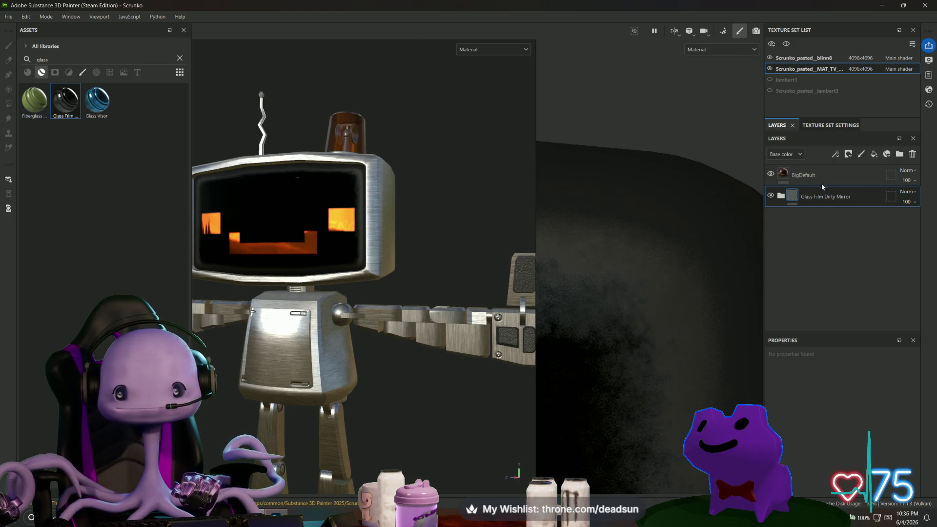
{"action": "mouse_move", "coordinate": [398, 245]}
{"action": "left_mouse_down", "text": "alt"}
{"action": "mouse_move", "coordinate": [485, 235]}
{"action": "mouse_move", "coordinate": [493, 266]}
{"action": "mouse_move", "coordinate": [421, 255]}
{"action": "mouse_move", "coordinate": [429, 274]}
{"action": "mouse_move", "coordinate": [441, 218]}
{"action": "mouse_move", "coordinate": [475, 272]}
{"action": "mouse_move", "coordinate": [435, 245]}
{"action": "left_mouse_up", "text": "alt"}
{"action": "left_click_drag", "start_coordinate": [805, 175], "coordinate": [823, 199]}
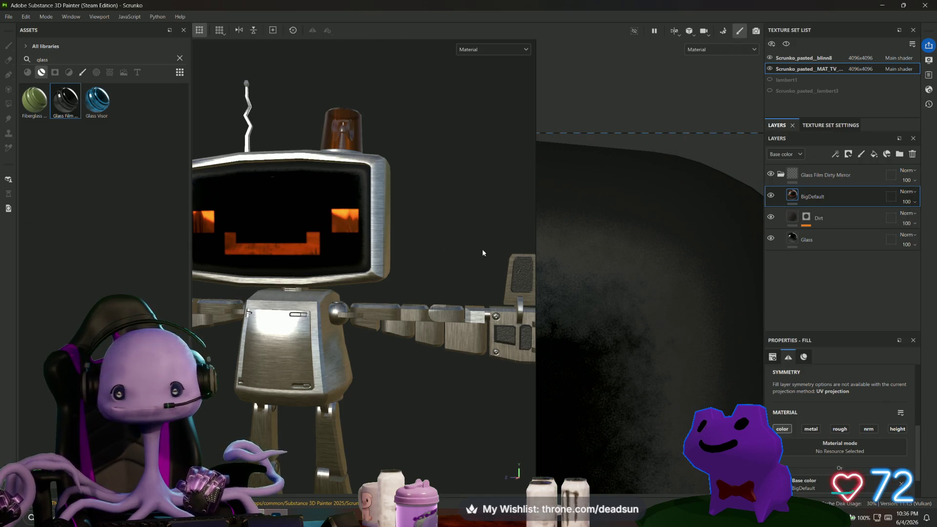
{"action": "scroll", "coordinate": [534, 248], "scroll_direction": "down", "scroll_amount": 10}
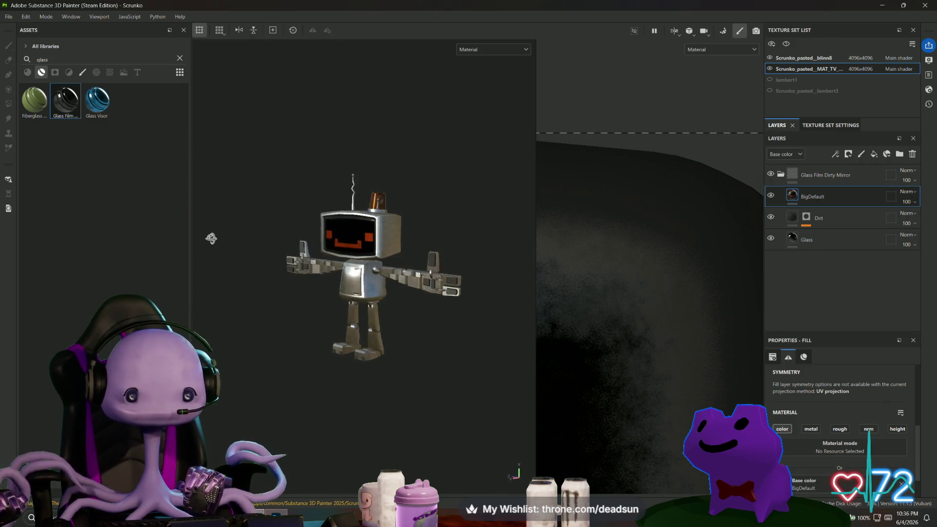
{"action": "mouse_move", "coordinate": [211, 238]}
{"action": "left_mouse_down", "text": "alt"}
{"action": "mouse_move", "coordinate": [268, 300]}
{"action": "mouse_move", "coordinate": [273, 197]}
{"action": "mouse_move", "coordinate": [322, 215]}
{"action": "mouse_move", "coordinate": [372, 197]}
{"action": "mouse_move", "coordinate": [469, 219]}
{"action": "left_mouse_up", "text": "alt"}
{"action": "right_click_drag", "start_coordinate": [468, 220], "coordinate": [708, 391], "text": "alt"}
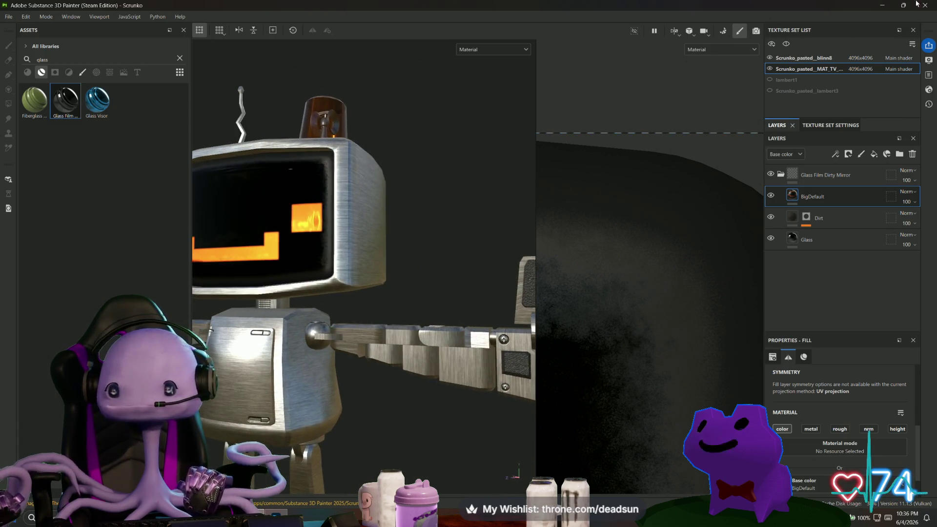
Step: Glance at the Scrunko_pasted_blinn8 texture set, then go back to the TV screen's set
{"action": "left_click", "coordinate": [823, 59]}
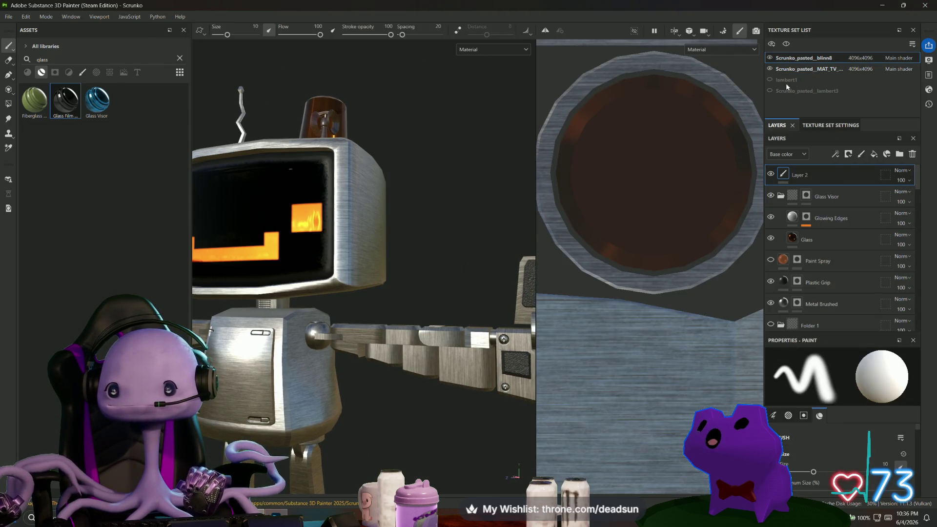
{"action": "mouse_move", "coordinate": [467, 134]}
{"action": "left_mouse_down", "text": "alt"}
{"action": "mouse_move", "coordinate": [430, 161]}
{"action": "mouse_move", "coordinate": [498, 141]}
{"action": "left_mouse_up", "text": "alt"}
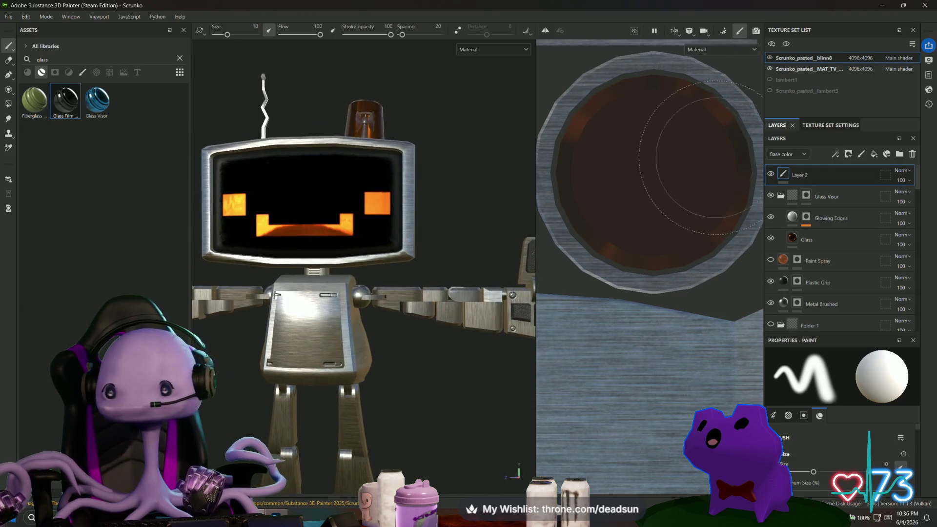
{"action": "left_click", "coordinate": [794, 70]}
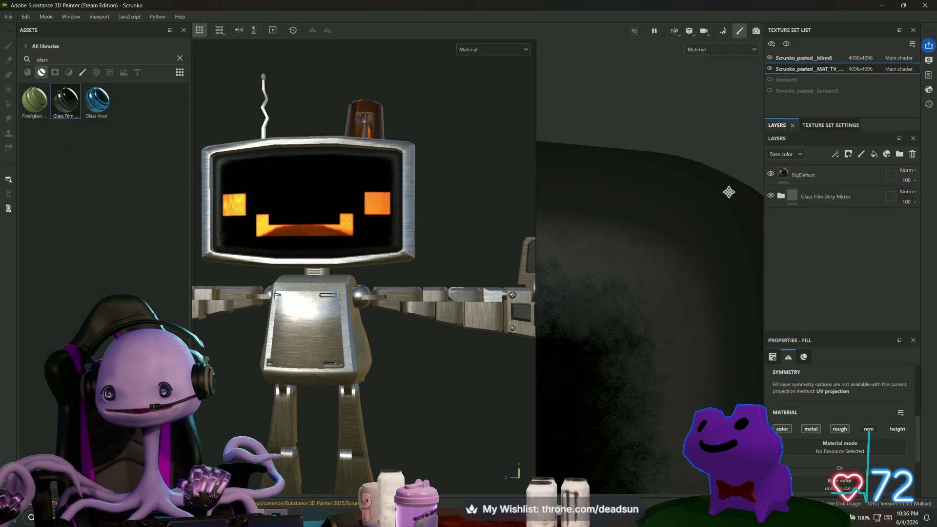
Step: Undo the glass film and turn on the screen fill's Metallic channel at full value
{"action": "key", "text": "ctrl+z"}
{"action": "mouse_move", "coordinate": [469, 215]}
{"action": "left_mouse_down", "text": "alt"}
{"action": "mouse_move", "coordinate": [483, 217]}
{"action": "mouse_move", "coordinate": [469, 235]}
{"action": "mouse_move", "coordinate": [479, 239]}
{"action": "mouse_move", "coordinate": [483, 218]}
{"action": "left_mouse_up", "text": "alt"}
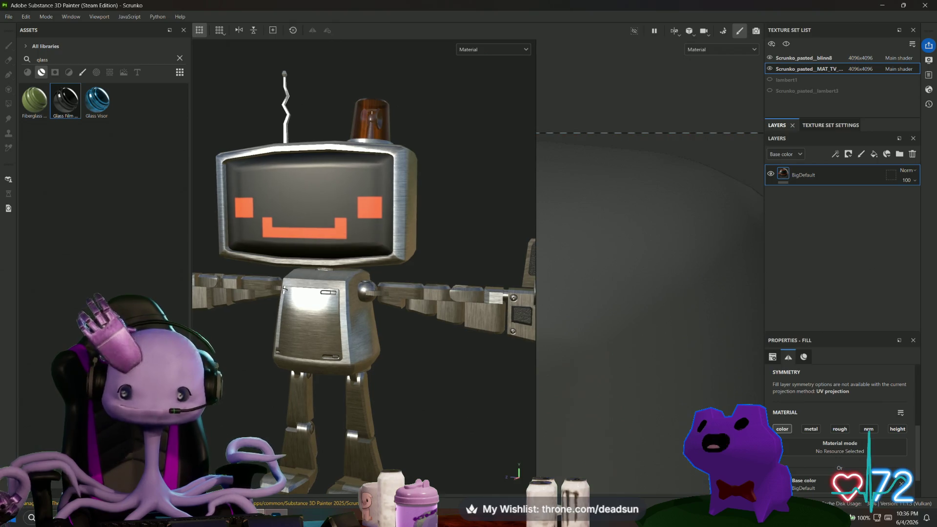
{"action": "left_click", "coordinate": [811, 429]}
{"action": "scroll", "coordinate": [828, 426], "scroll_direction": "down", "scroll_amount": 1}
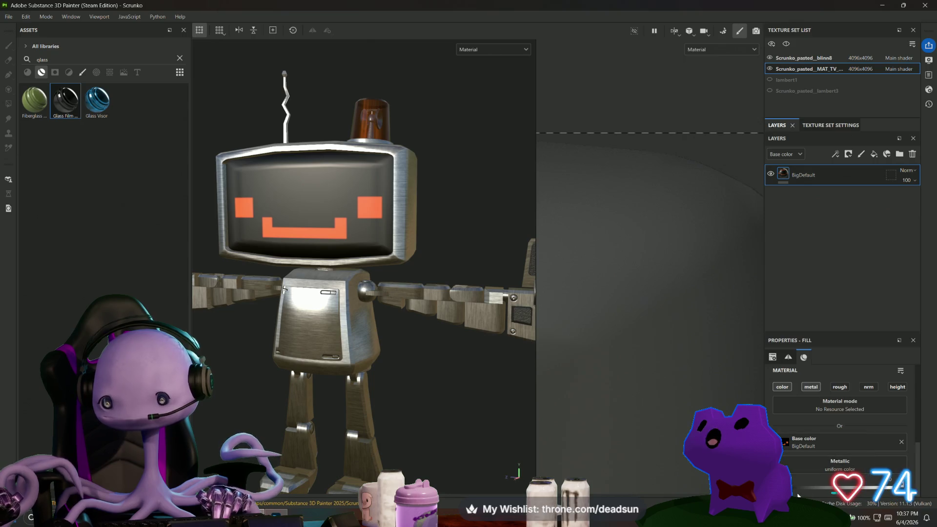
{"action": "left_click_drag", "start_coordinate": [859, 487], "coordinate": [924, 490]}
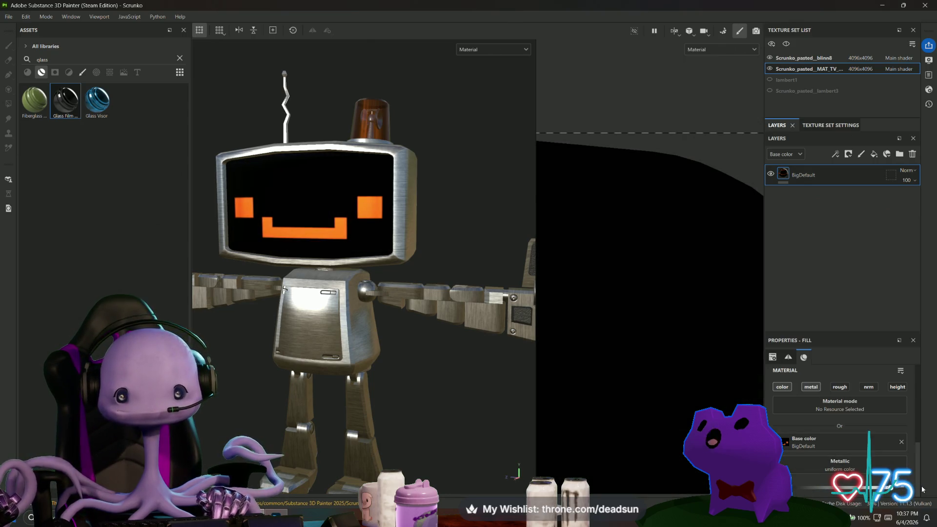
Step: Drop the screen fill's Metallic to 0 and inspect the glossy screen from several angles
{"action": "left_click_drag", "start_coordinate": [417, 397], "coordinate": [432, 362], "text": "alt"}
{"action": "left_click_drag", "start_coordinate": [889, 497], "coordinate": [797, 488]}
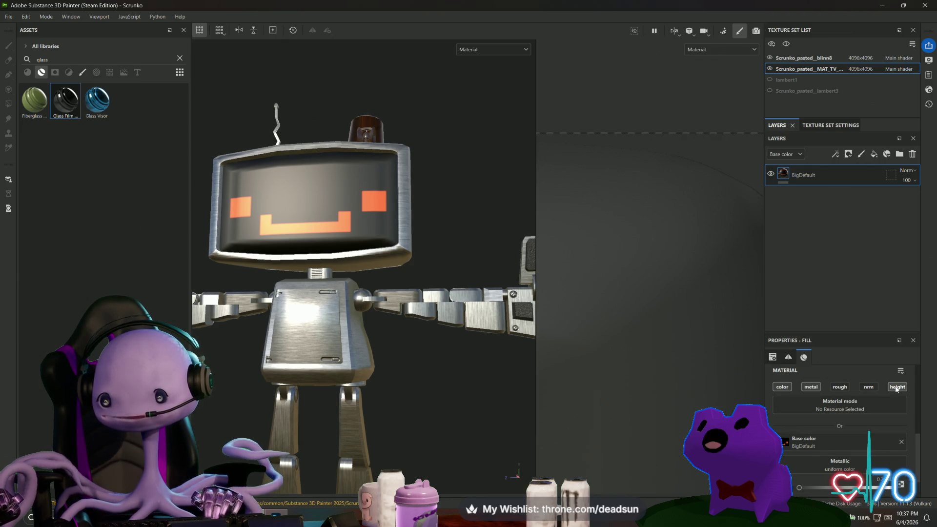
{"action": "mouse_move", "coordinate": [482, 313]}
{"action": "left_mouse_down", "text": "alt"}
{"action": "mouse_move", "coordinate": [469, 356]}
{"action": "mouse_move", "coordinate": [473, 349]}
{"action": "mouse_move", "coordinate": [454, 362]}
{"action": "mouse_move", "coordinate": [412, 361]}
{"action": "left_mouse_up", "text": "alt"}
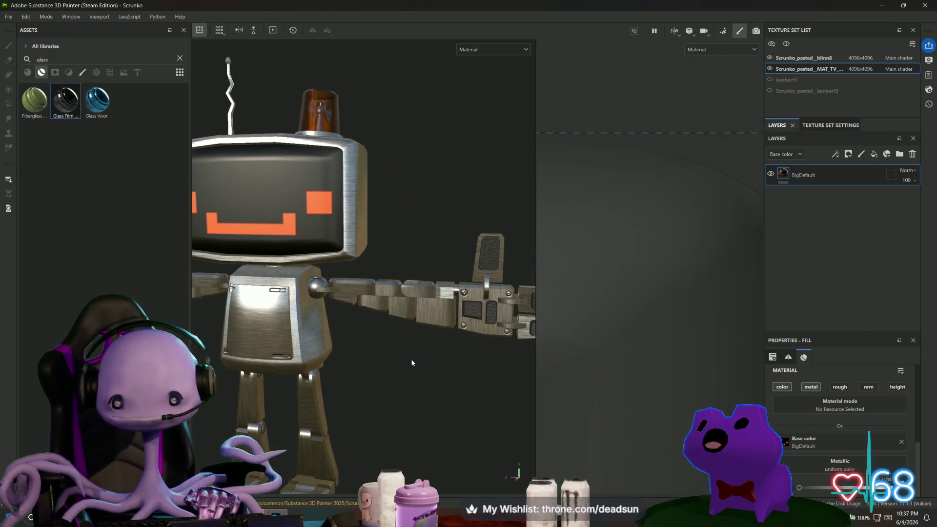
{"action": "mouse_move", "coordinate": [372, 351]}
{"action": "left_mouse_down", "text": "alt"}
{"action": "mouse_move", "coordinate": [367, 371]}
{"action": "mouse_move", "coordinate": [358, 338]}
{"action": "mouse_move", "coordinate": [372, 380]}
{"action": "mouse_move", "coordinate": [378, 364]}
{"action": "mouse_move", "coordinate": [383, 452]}
{"action": "mouse_move", "coordinate": [390, 385]}
{"action": "mouse_move", "coordinate": [352, 352]}
{"action": "left_mouse_up", "text": "alt"}
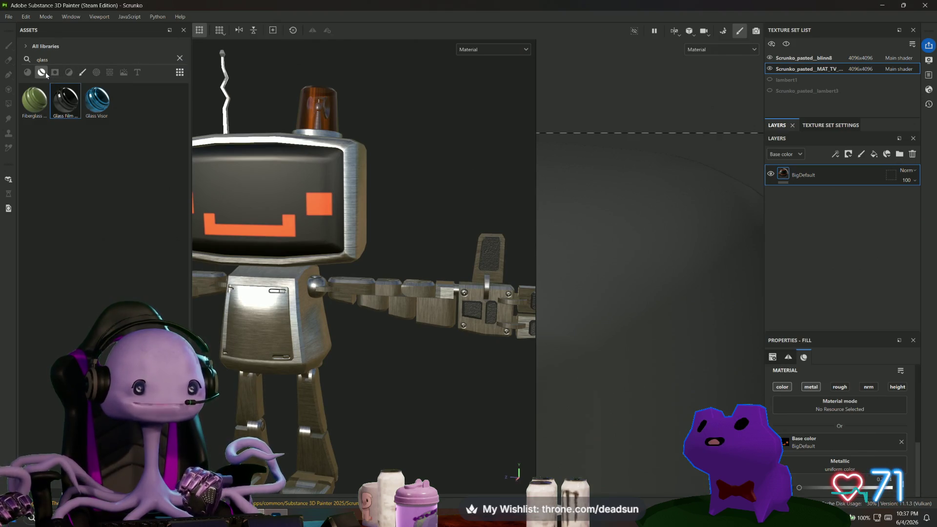
{"action": "mouse_move", "coordinate": [467, 195]}
{"action": "left_mouse_down", "text": "alt"}
{"action": "mouse_move", "coordinate": [441, 243]}
{"action": "mouse_move", "coordinate": [453, 288]}
{"action": "mouse_move", "coordinate": [473, 310]}
{"action": "mouse_move", "coordinate": [469, 245]}
{"action": "mouse_move", "coordinate": [481, 245]}
{"action": "left_mouse_up", "text": "alt"}
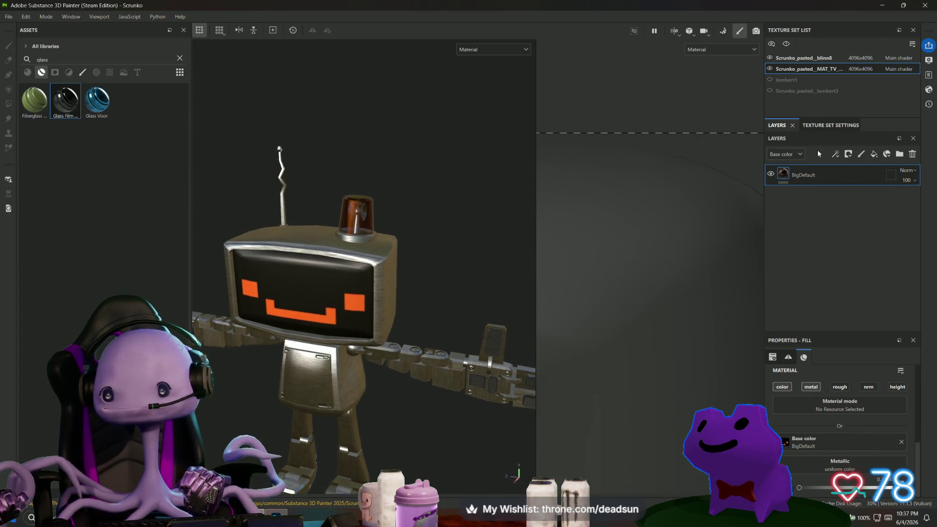
Step: In the blinn8 set, search 'paint' and add Steel Painted above the Paint Spray layer
{"action": "left_click", "coordinate": [799, 58]}
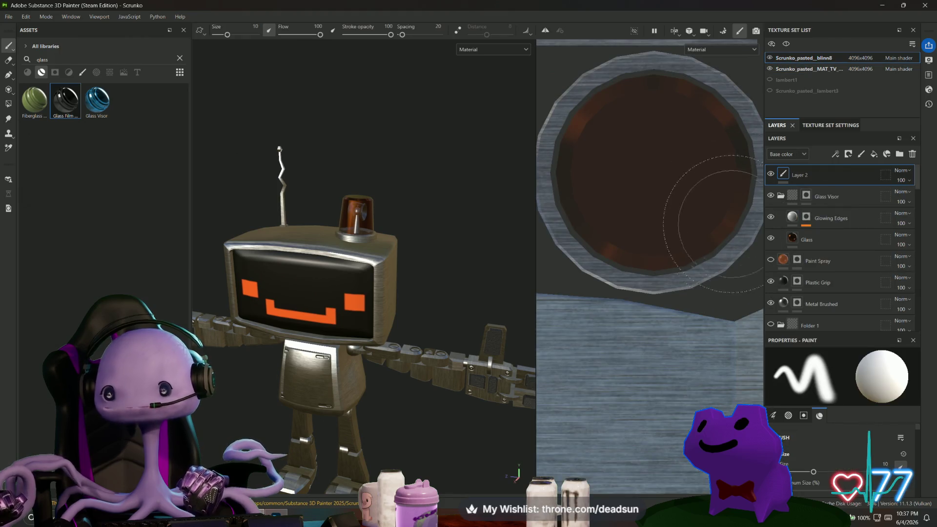
{"action": "left_click", "coordinate": [820, 259]}
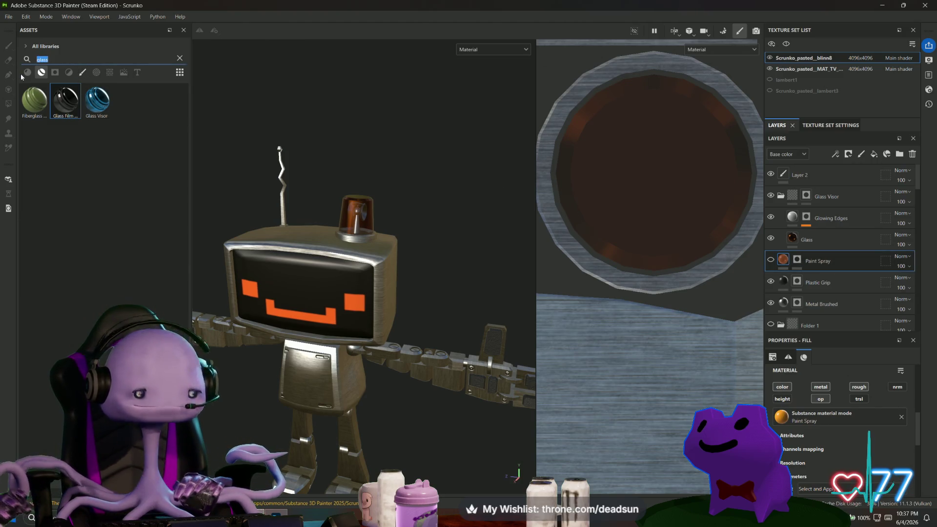
{"action": "type", "text": "spray"}
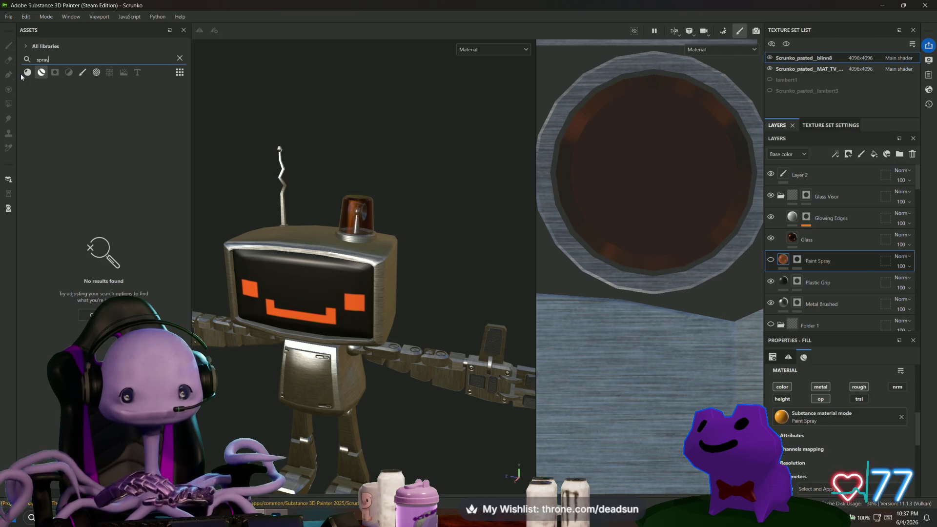
{"action": "key", "text": "BackSpace"}
{"action": "key", "text": "BackSpace"}
{"action": "key", "text": "BackSpace"}
{"action": "type", "text": "paint"}
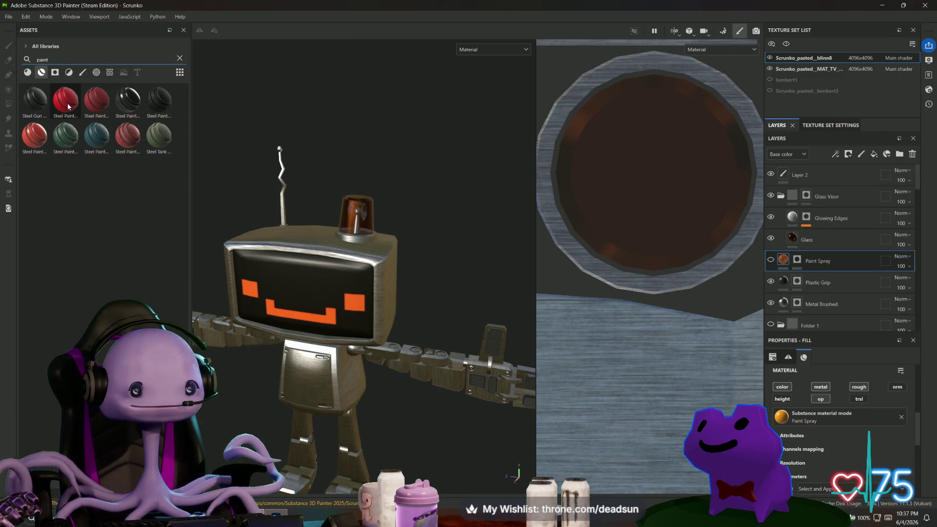
{"action": "mouse_move", "coordinate": [68, 106]}
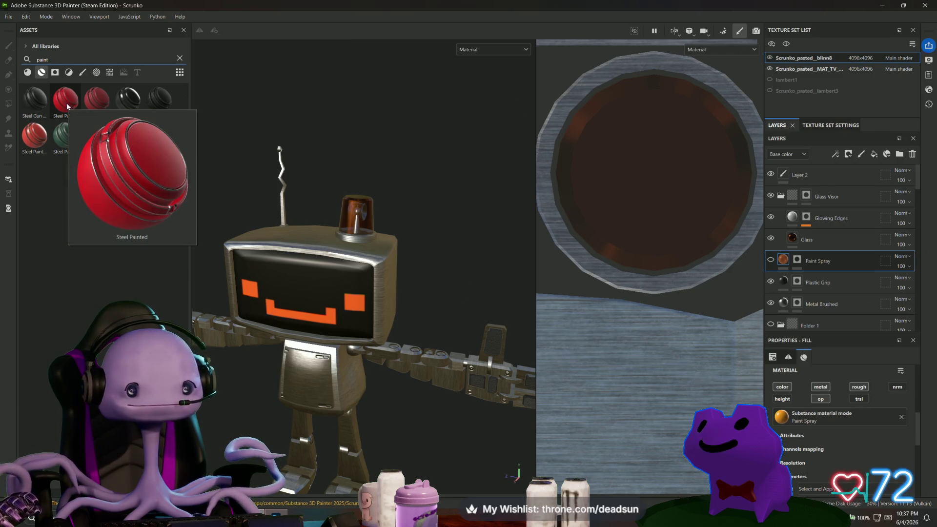
{"action": "mouse_move", "coordinate": [65, 106]}
{"action": "left_mouse_down"}
{"action": "mouse_move", "coordinate": [423, 205]}
{"action": "mouse_move", "coordinate": [767, 265]}
{"action": "mouse_move", "coordinate": [812, 253]}
{"action": "left_mouse_up"}
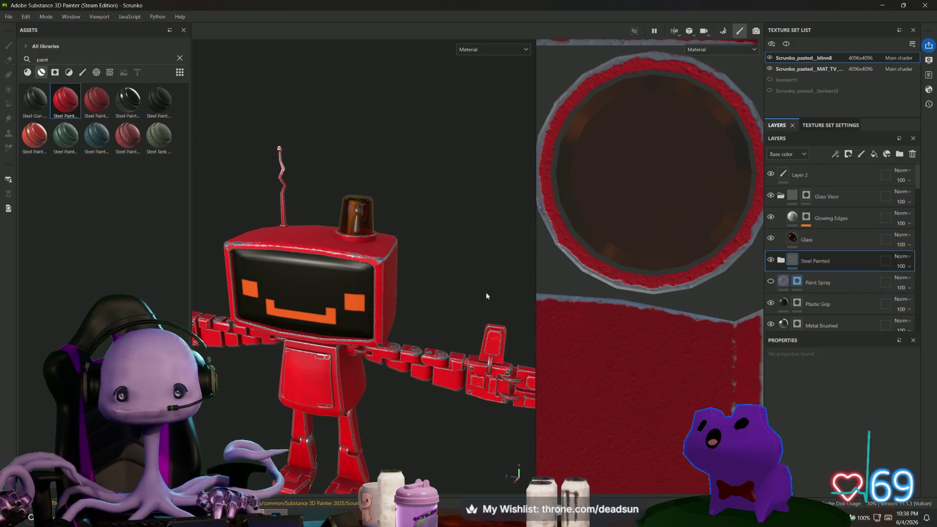
{"action": "mouse_move", "coordinate": [436, 364]}
{"action": "left_mouse_down", "text": "alt"}
{"action": "mouse_move", "coordinate": [450, 406]}
{"action": "mouse_move", "coordinate": [345, 441]}
{"action": "mouse_move", "coordinate": [415, 444]}
{"action": "mouse_move", "coordinate": [425, 434]}
{"action": "left_mouse_up", "text": "alt"}
{"action": "right_click_drag", "start_coordinate": [425, 434], "coordinate": [424, 385], "text": "alt"}
{"action": "mouse_move", "coordinate": [424, 384]}
{"action": "left_mouse_down", "text": "alt"}
{"action": "mouse_move", "coordinate": [431, 376]}
{"action": "mouse_move", "coordinate": [403, 397]}
{"action": "mouse_move", "coordinate": [391, 381]}
{"action": "left_mouse_up", "text": "alt"}
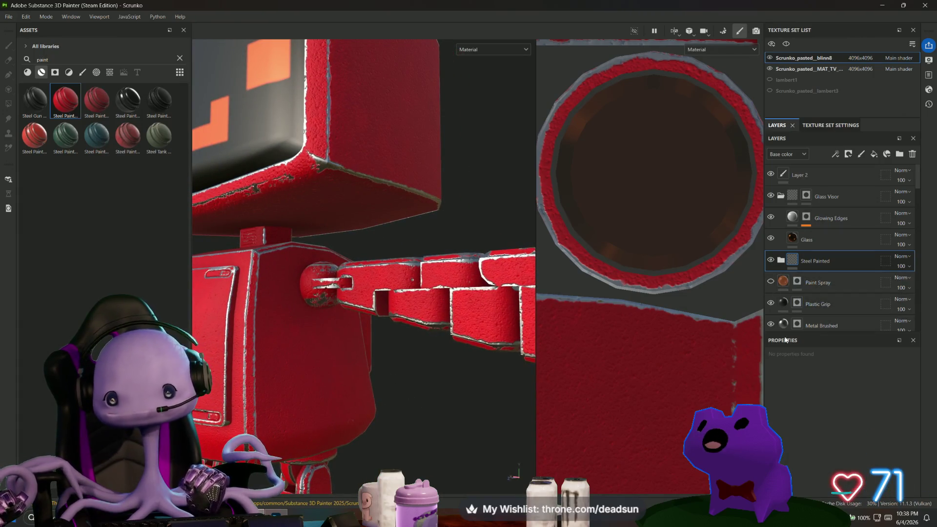
Step: Expand Steel Painted, inspect Metal Details, and open the Paint layer's Base color picker
{"action": "left_click", "coordinate": [793, 264]}
{"action": "left_click", "coordinate": [794, 283]}
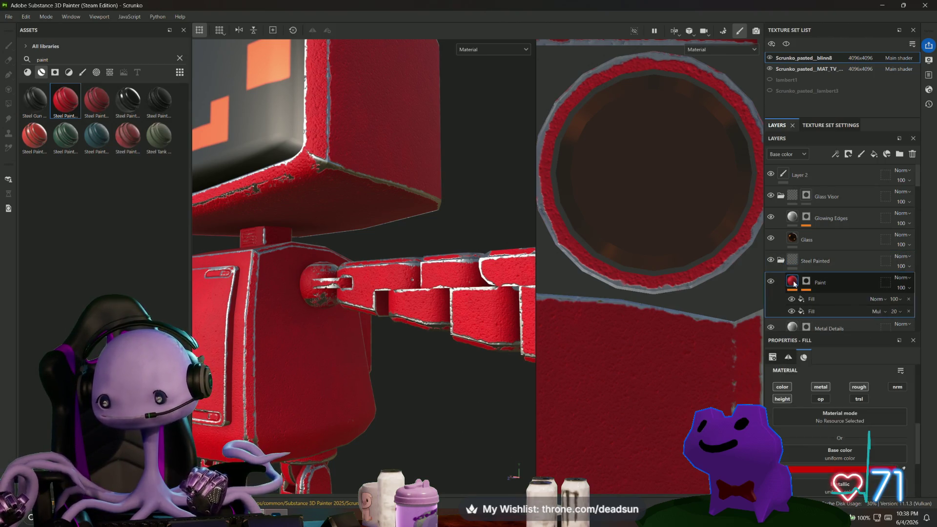
{"action": "scroll", "coordinate": [822, 291], "scroll_direction": "down", "scroll_amount": 3}
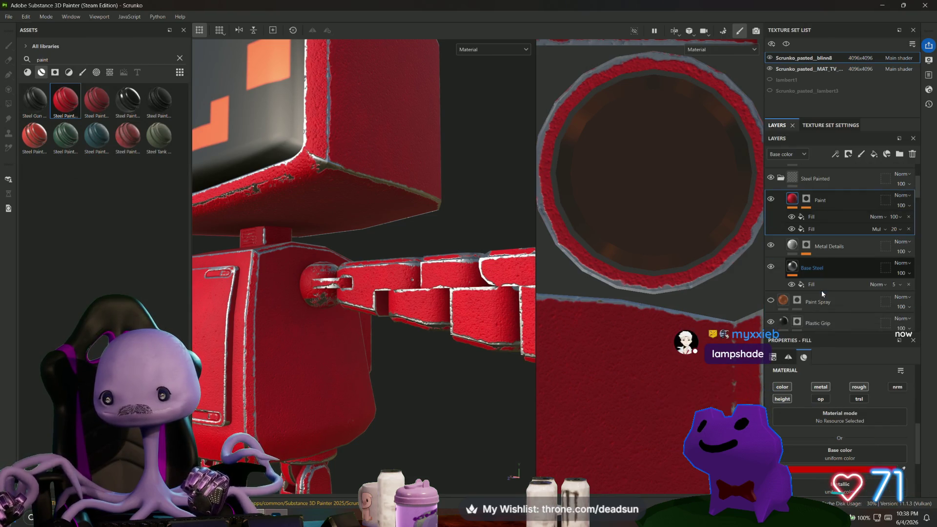
{"action": "left_click", "coordinate": [795, 246]}
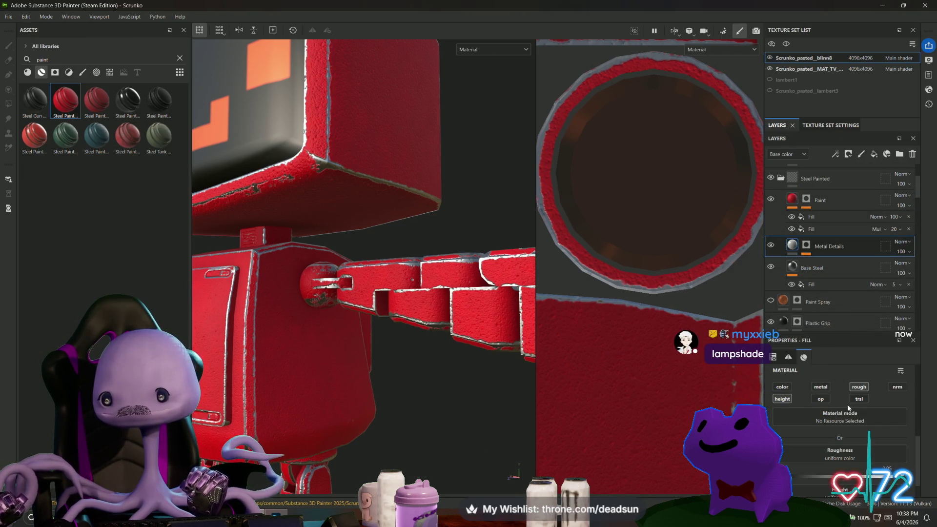
{"action": "scroll", "coordinate": [848, 410], "scroll_direction": "down", "scroll_amount": 1}
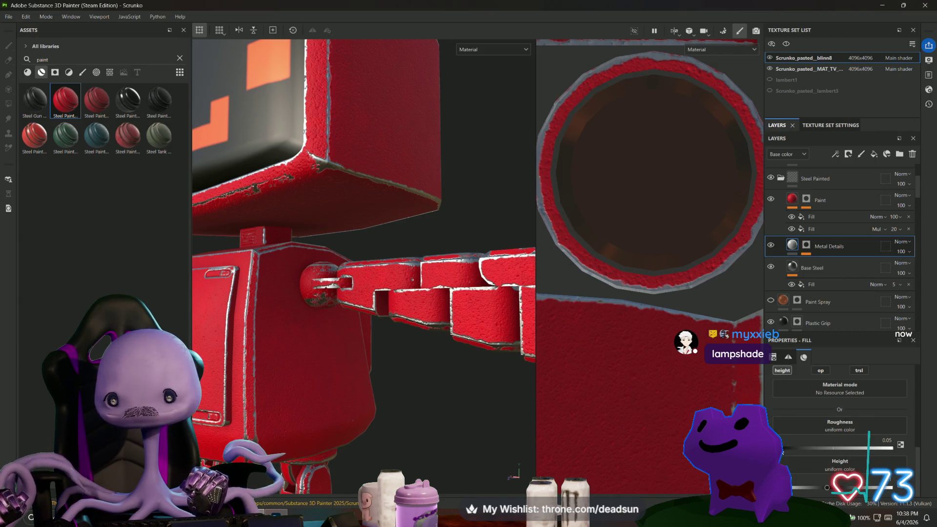
{"action": "mouse_move", "coordinate": [370, 376]}
{"action": "left_mouse_down", "text": "alt"}
{"action": "mouse_move", "coordinate": [389, 418]}
{"action": "mouse_move", "coordinate": [404, 391]}
{"action": "mouse_move", "coordinate": [405, 328]}
{"action": "mouse_move", "coordinate": [345, 358]}
{"action": "mouse_move", "coordinate": [328, 383]}
{"action": "mouse_move", "coordinate": [365, 378]}
{"action": "left_mouse_up", "text": "alt"}
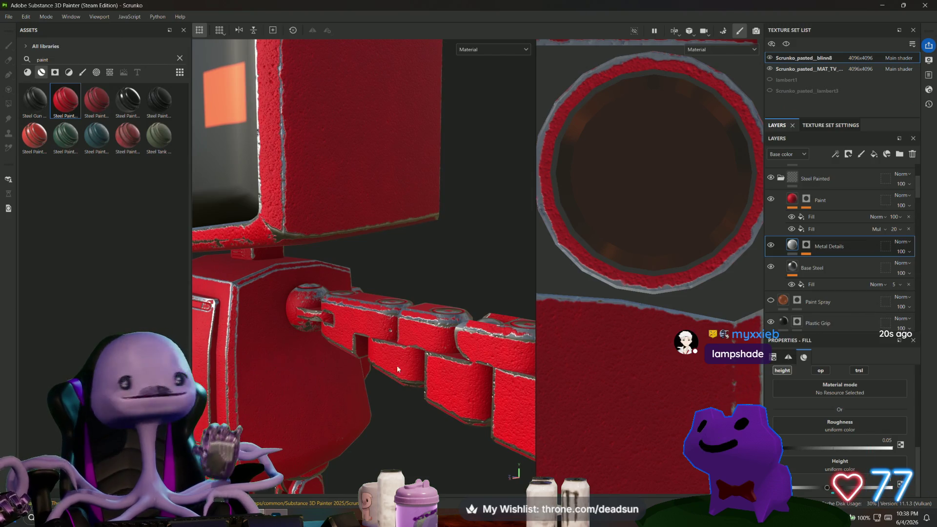
{"action": "mouse_move", "coordinate": [423, 278]}
{"action": "left_mouse_down", "text": "alt"}
{"action": "mouse_move", "coordinate": [444, 376]}
{"action": "mouse_move", "coordinate": [351, 433]}
{"action": "mouse_move", "coordinate": [487, 316]}
{"action": "mouse_move", "coordinate": [425, 311]}
{"action": "mouse_move", "coordinate": [429, 298]}
{"action": "left_mouse_up", "text": "alt"}
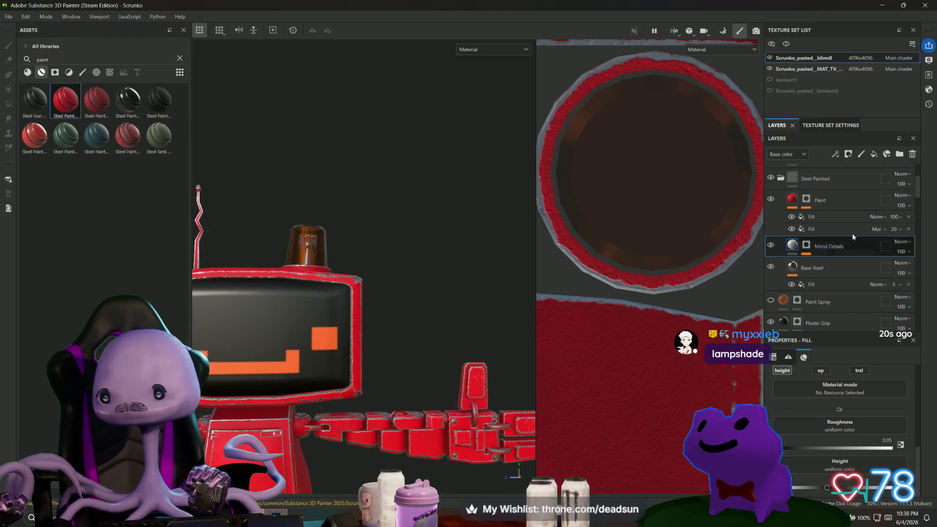
{"action": "left_click", "coordinate": [796, 200]}
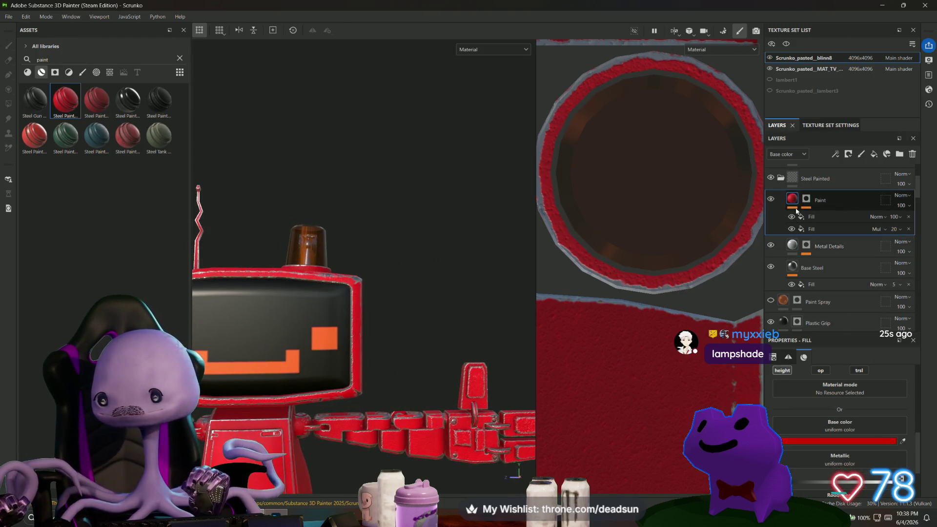
{"action": "left_click", "coordinate": [834, 441]}
Step: Change the Paint layer's base colour to a bright blue (147688) and select its mask
{"action": "mouse_move", "coordinate": [820, 364]}
{"action": "left_mouse_down"}
{"action": "mouse_move", "coordinate": [819, 303]}
{"action": "mouse_move", "coordinate": [820, 312]}
{"action": "mouse_move", "coordinate": [801, 292]}
{"action": "left_mouse_up"}
{"action": "mouse_move", "coordinate": [439, 371]}
{"action": "left_mouse_down", "text": "alt"}
{"action": "mouse_move", "coordinate": [418, 357]}
{"action": "mouse_move", "coordinate": [390, 307]}
{"action": "mouse_move", "coordinate": [371, 313]}
{"action": "left_mouse_up", "text": "alt"}
{"action": "scroll", "coordinate": [371, 342], "scroll_direction": "up", "scroll_amount": 8}
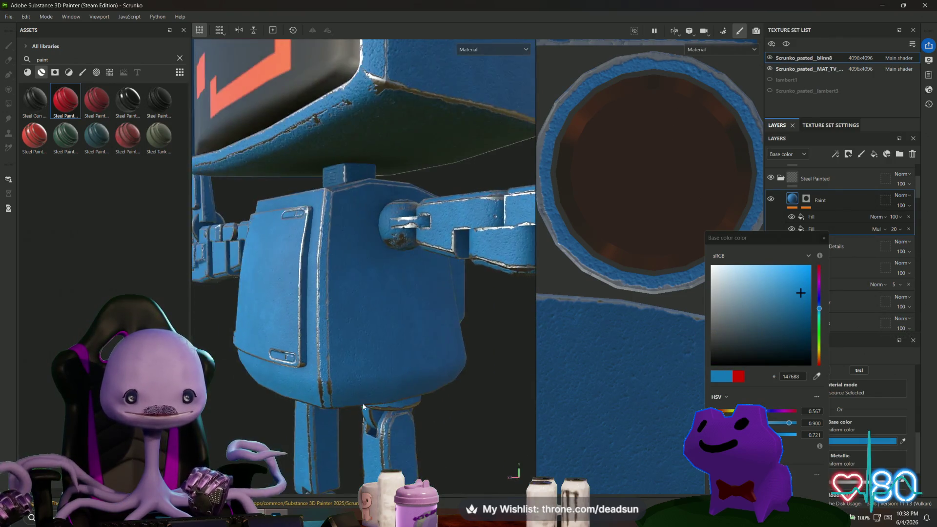
{"action": "scroll", "coordinate": [364, 407], "scroll_direction": "up", "scroll_amount": 5}
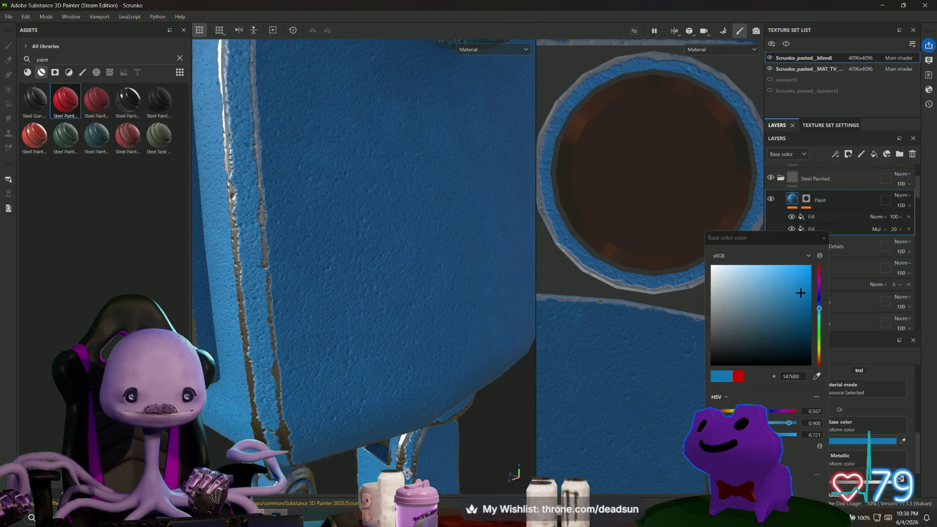
{"action": "left_click", "coordinate": [824, 238]}
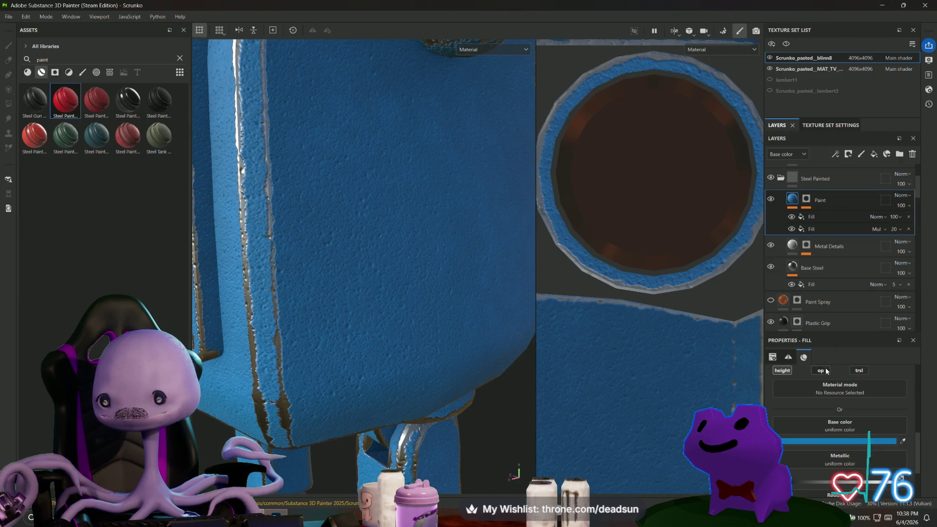
{"action": "scroll", "coordinate": [843, 463], "scroll_direction": "down", "scroll_amount": 3}
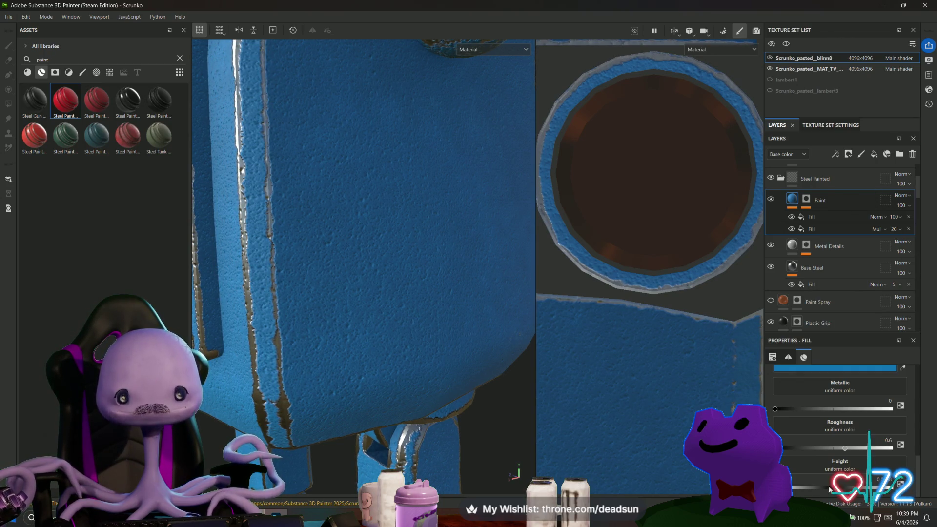
{"action": "left_click", "coordinate": [807, 200]}
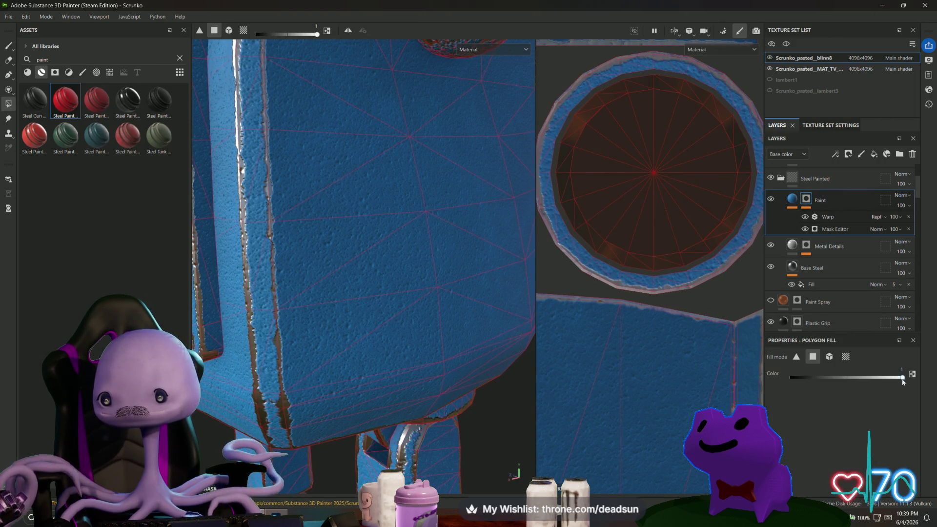
Step: Inspect the Metal Details effects, including the Dirt 3 fill's settings
{"action": "left_click", "coordinate": [806, 246]}
{"action": "left_click", "coordinate": [794, 247]}
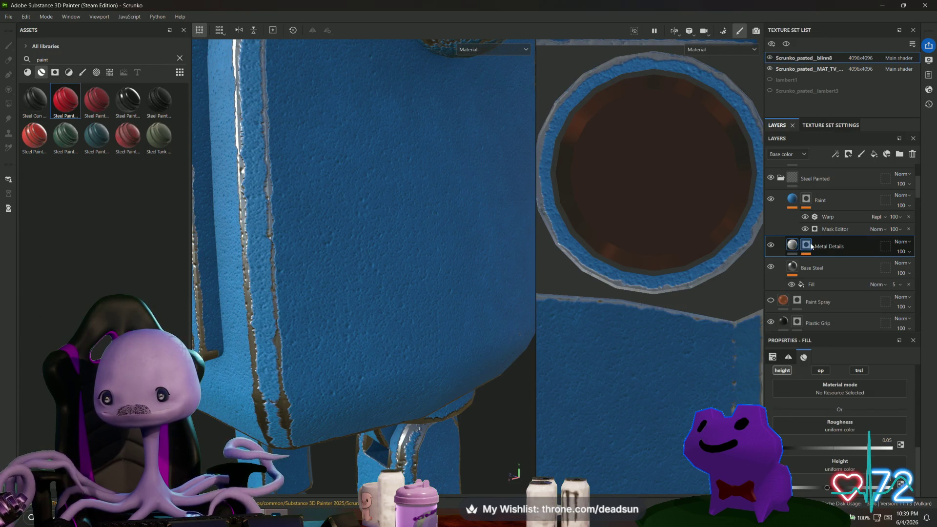
{"action": "left_click", "coordinate": [812, 246]}
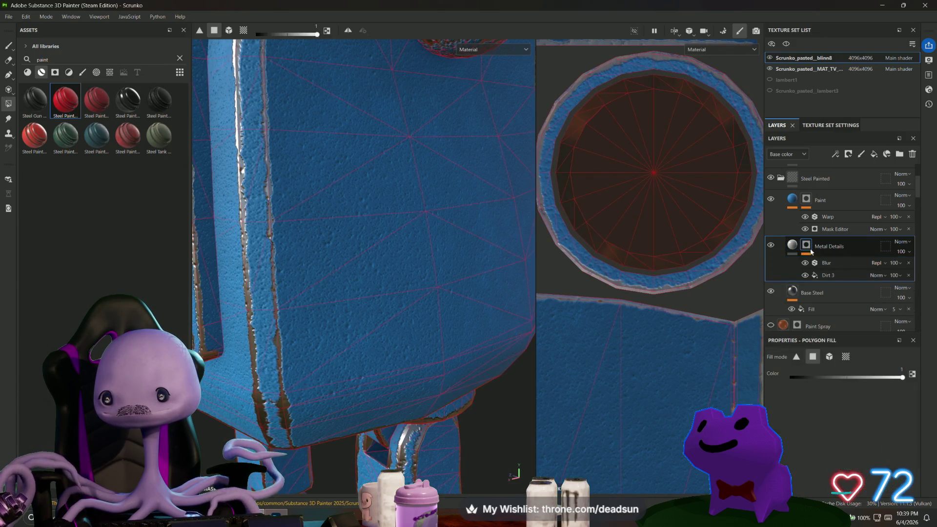
{"action": "left_click", "coordinate": [838, 276]}
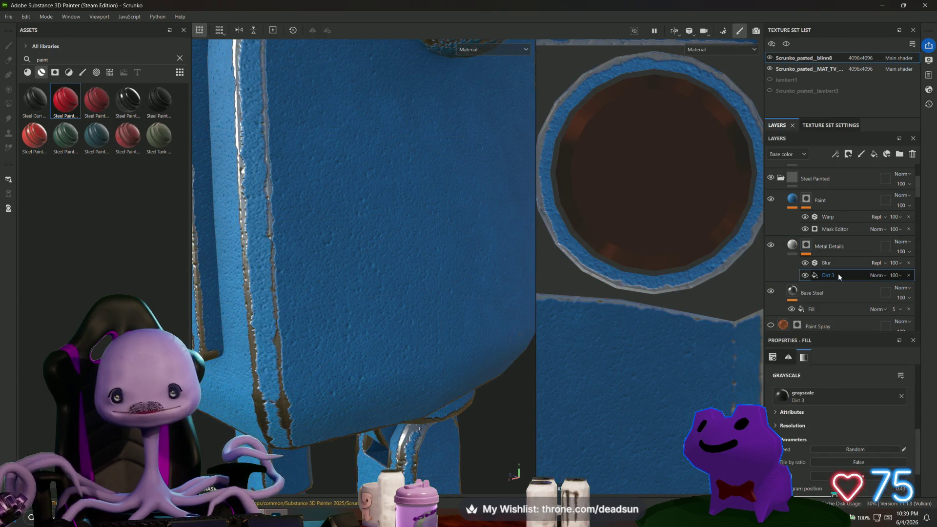
{"action": "scroll", "coordinate": [357, 344], "scroll_direction": "down", "scroll_amount": 5}
{"action": "mouse_move", "coordinate": [356, 344]}
{"action": "left_mouse_down", "text": "alt"}
{"action": "mouse_move", "coordinate": [370, 329]}
{"action": "mouse_move", "coordinate": [368, 393]}
{"action": "mouse_move", "coordinate": [385, 381]}
{"action": "mouse_move", "coordinate": [476, 374]}
{"action": "mouse_move", "coordinate": [486, 360]}
{"action": "mouse_move", "coordinate": [491, 266]}
{"action": "mouse_move", "coordinate": [527, 329]}
{"action": "mouse_move", "coordinate": [616, 358]}
{"action": "mouse_move", "coordinate": [385, 363]}
{"action": "mouse_move", "coordinate": [383, 416]}
{"action": "mouse_move", "coordinate": [529, 406]}
{"action": "mouse_move", "coordinate": [581, 349]}
{"action": "mouse_move", "coordinate": [644, 327]}
{"action": "left_mouse_up", "text": "alt"}
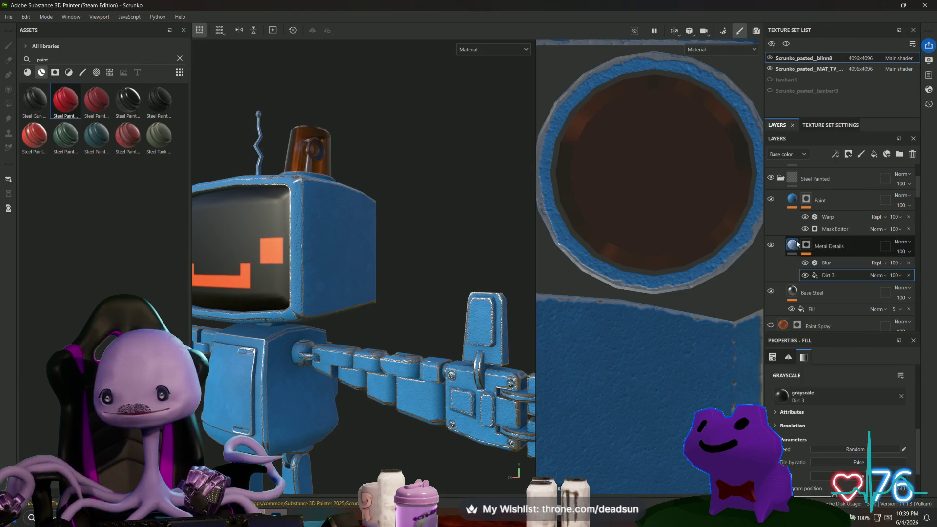
{"action": "scroll", "coordinate": [795, 254], "scroll_direction": "up", "scroll_amount": 3}
Step: Lower the paint mask's Mask Editor Global Balance from 0.5 to 0.03
{"action": "left_click", "coordinate": [794, 254]}
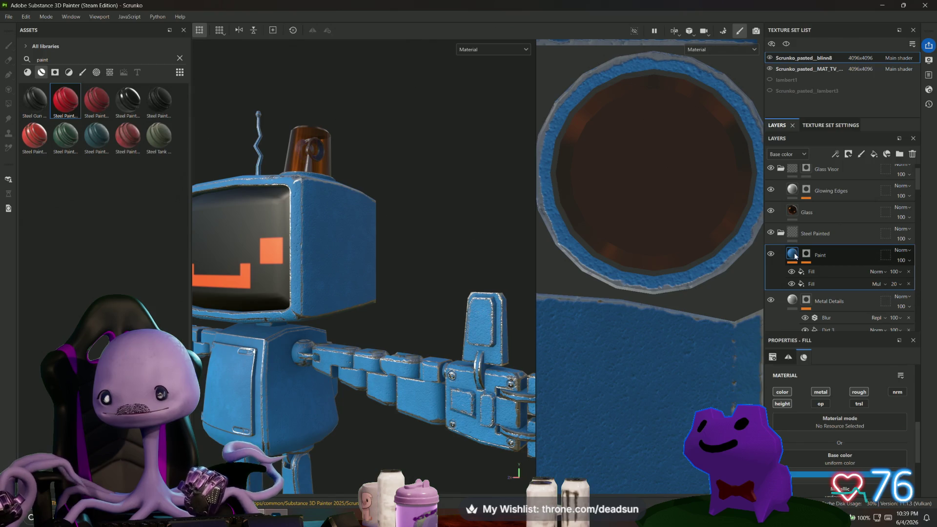
{"action": "key", "text": "4"}
{"action": "left_click", "coordinate": [806, 255]}
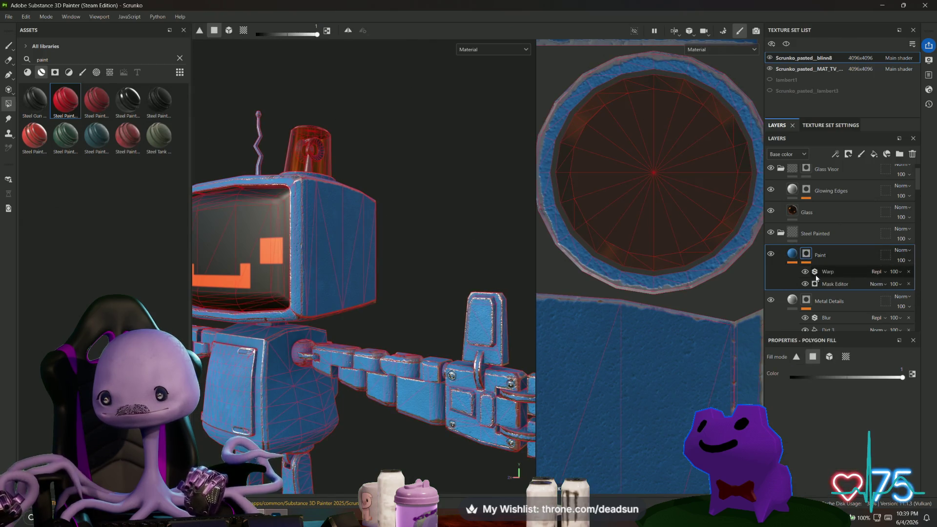
{"action": "left_click", "coordinate": [828, 273]}
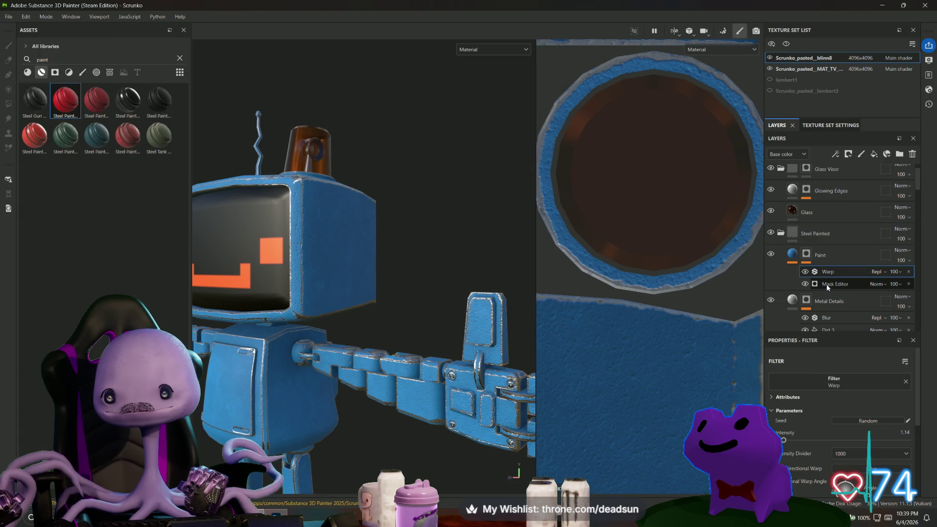
{"action": "left_click", "coordinate": [829, 287]}
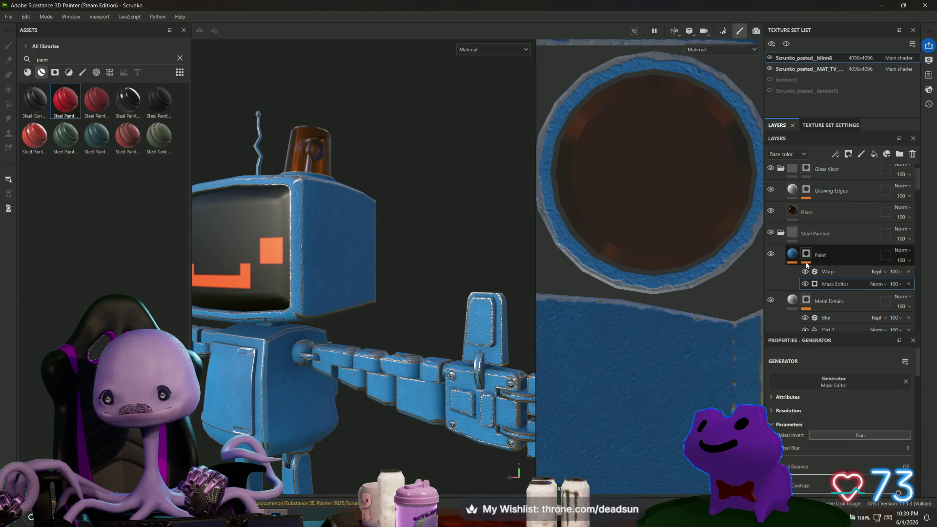
{"action": "scroll", "coordinate": [807, 413], "scroll_direction": "down", "scroll_amount": 3}
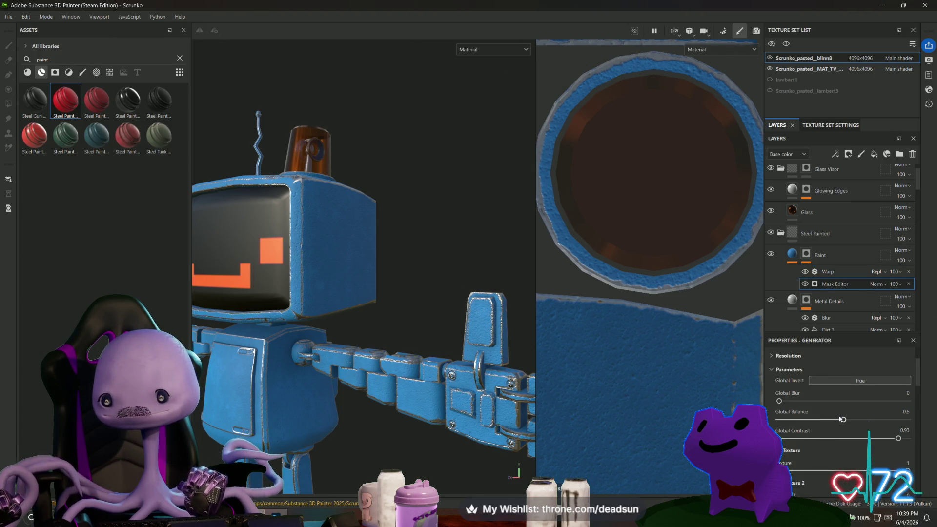
{"action": "left_click_drag", "start_coordinate": [829, 420], "coordinate": [784, 421]}
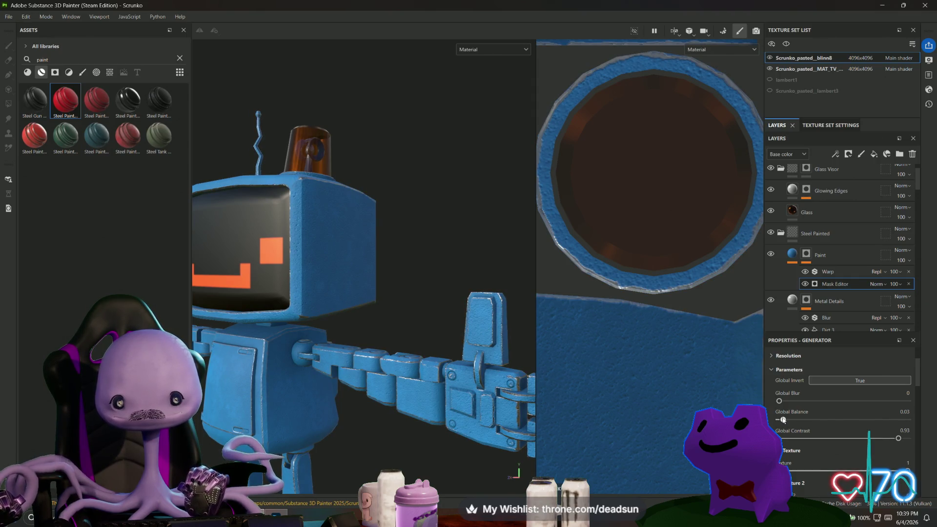
{"action": "left_click", "coordinate": [830, 272]}
{"action": "scroll", "coordinate": [817, 432], "scroll_direction": "down", "scroll_amount": 4}
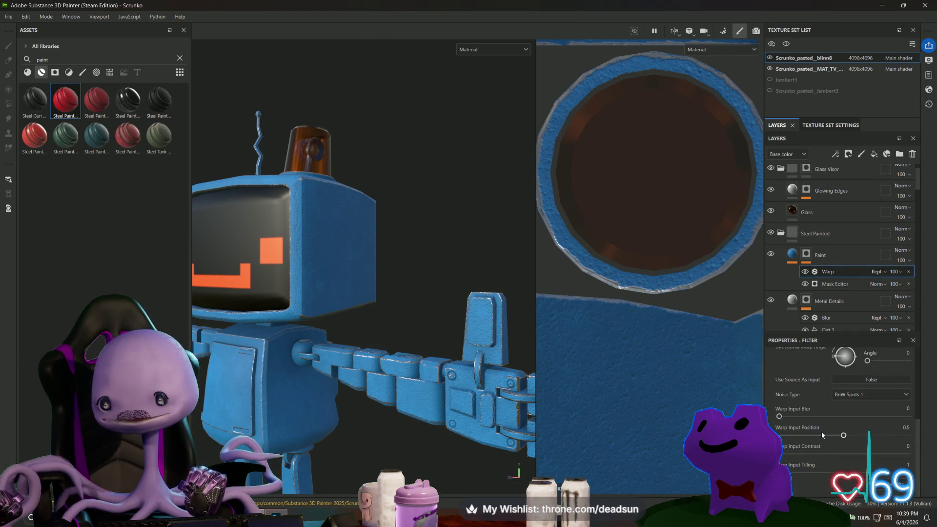
{"action": "left_click", "coordinate": [793, 255]}
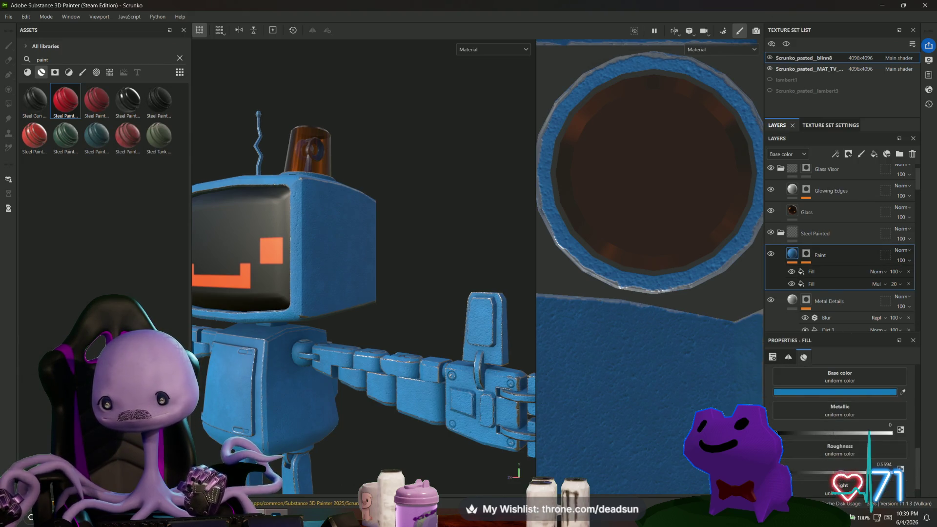
Step: Set the blue paint's roughness to about 0.33
{"action": "left_click", "coordinate": [858, 472]}
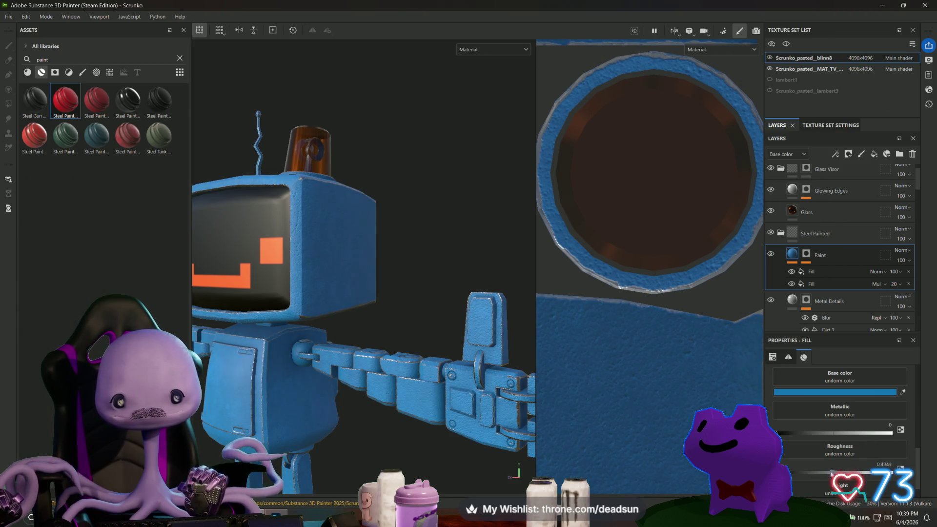
{"action": "left_click", "coordinate": [803, 473]}
{"action": "left_click_drag", "start_coordinate": [805, 470], "coordinate": [807, 470]}
{"action": "scroll", "coordinate": [818, 444], "scroll_direction": "down", "scroll_amount": 1}
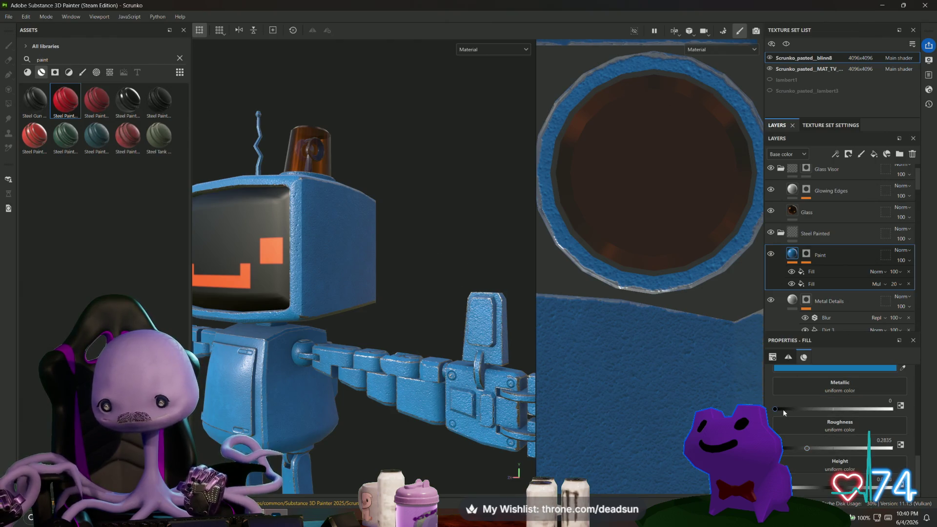
{"action": "left_click_drag", "start_coordinate": [810, 449], "coordinate": [814, 449]}
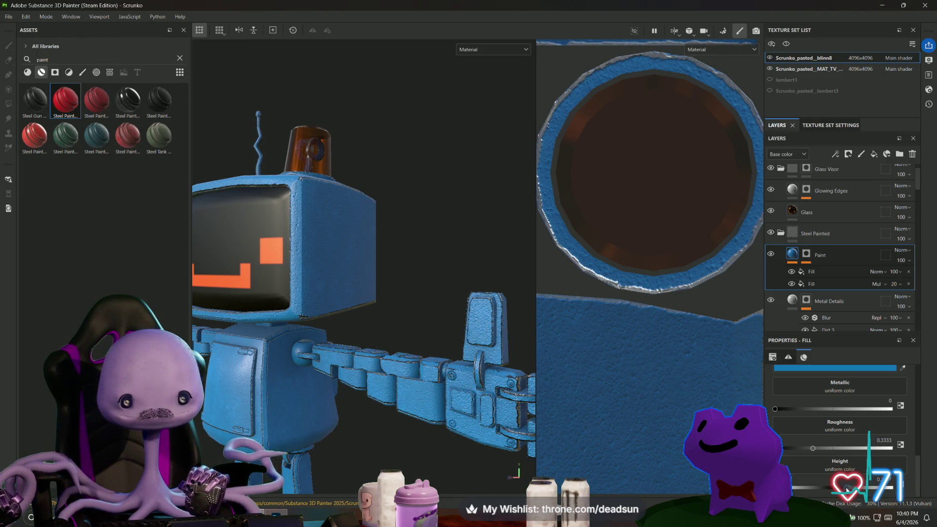
{"action": "left_click_drag", "start_coordinate": [363, 244], "coordinate": [400, 274], "text": "alt"}
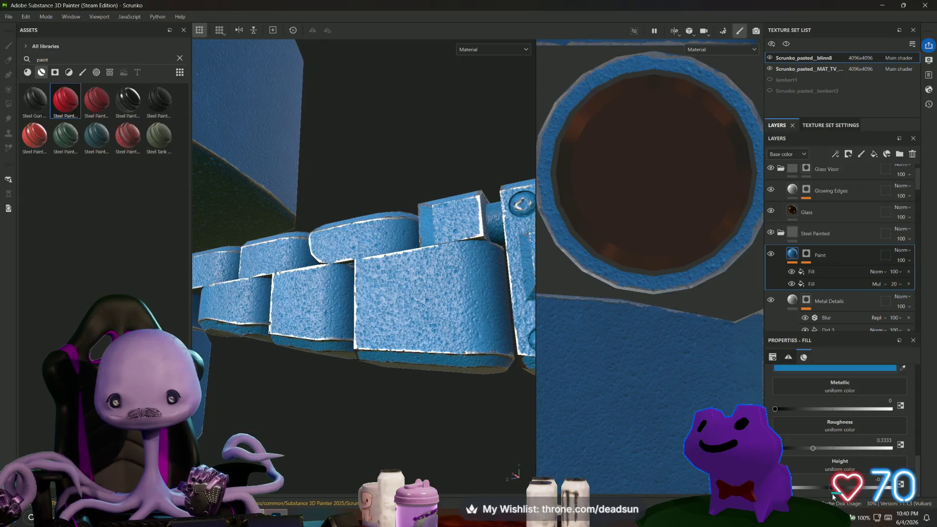
Step: Select the Metal Details layer's mask and switch to polygon fill mode
{"action": "left_click", "coordinate": [792, 303]}
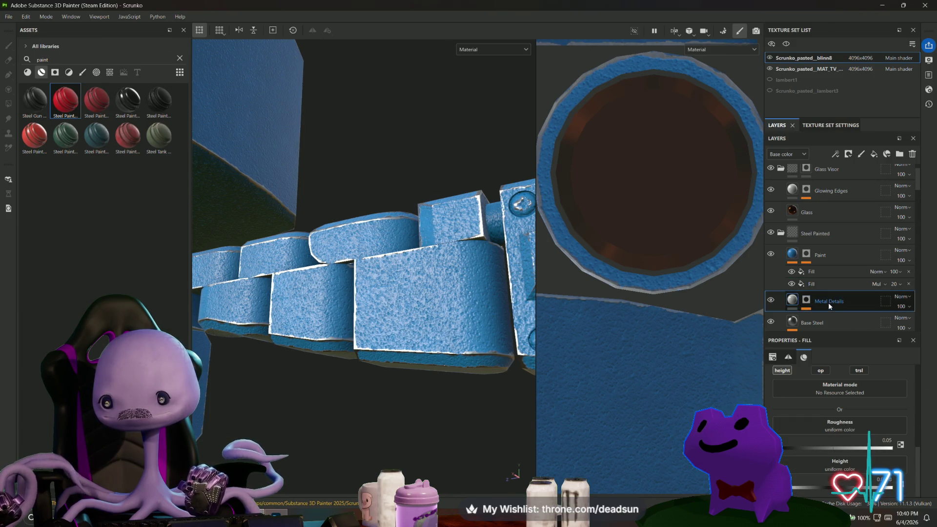
{"action": "left_click", "coordinate": [806, 302]}
{"action": "key", "text": "4"}
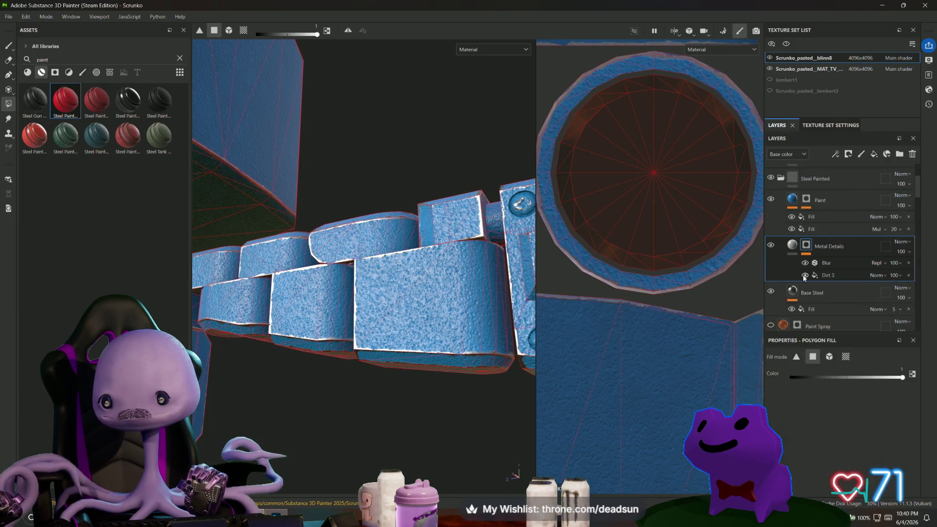
{"action": "left_click", "coordinate": [814, 273]}
{"action": "left_click", "coordinate": [807, 247]}
{"action": "key", "text": "4"}
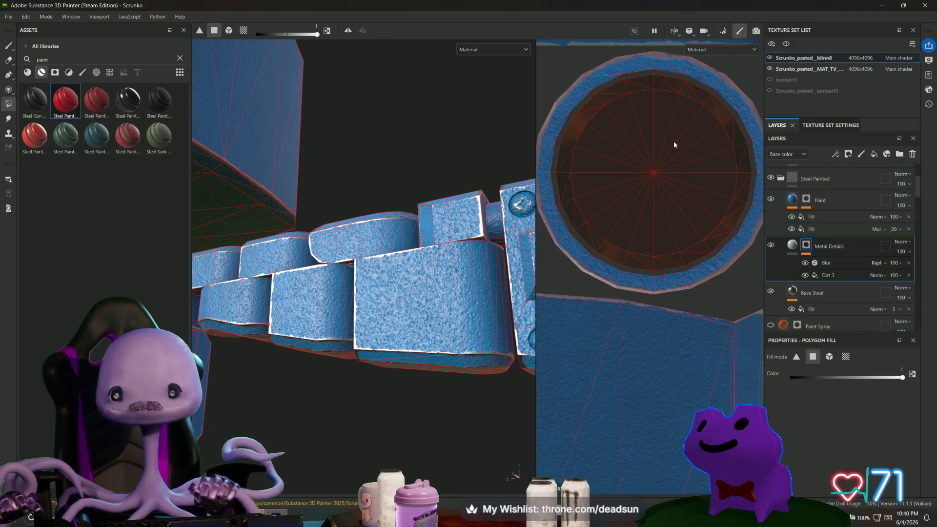
{"action": "mouse_move", "coordinate": [467, 185]}
{"action": "left_mouse_down", "text": "alt"}
{"action": "mouse_move", "coordinate": [464, 265]}
{"action": "mouse_move", "coordinate": [315, 227]}
{"action": "mouse_move", "coordinate": [351, 283]}
{"action": "mouse_move", "coordinate": [362, 371]}
{"action": "mouse_move", "coordinate": [383, 409]}
{"action": "mouse_move", "coordinate": [296, 345]}
{"action": "mouse_move", "coordinate": [366, 337]}
{"action": "mouse_move", "coordinate": [302, 308]}
{"action": "mouse_move", "coordinate": [365, 322]}
{"action": "mouse_move", "coordinate": [362, 430]}
{"action": "mouse_move", "coordinate": [350, 203]}
{"action": "mouse_move", "coordinate": [286, 307]}
{"action": "mouse_move", "coordinate": [323, 307]}
{"action": "mouse_move", "coordinate": [520, 360]}
{"action": "mouse_move", "coordinate": [341, 320]}
{"action": "mouse_move", "coordinate": [366, 335]}
{"action": "mouse_move", "coordinate": [376, 419]}
{"action": "mouse_move", "coordinate": [415, 291]}
{"action": "left_mouse_up", "text": "alt"}
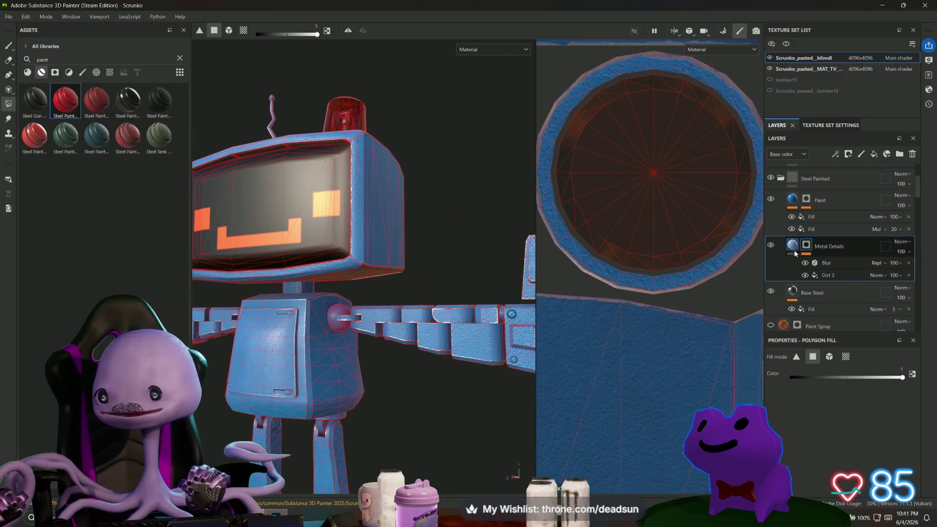
{"action": "left_click", "coordinate": [828, 200]}
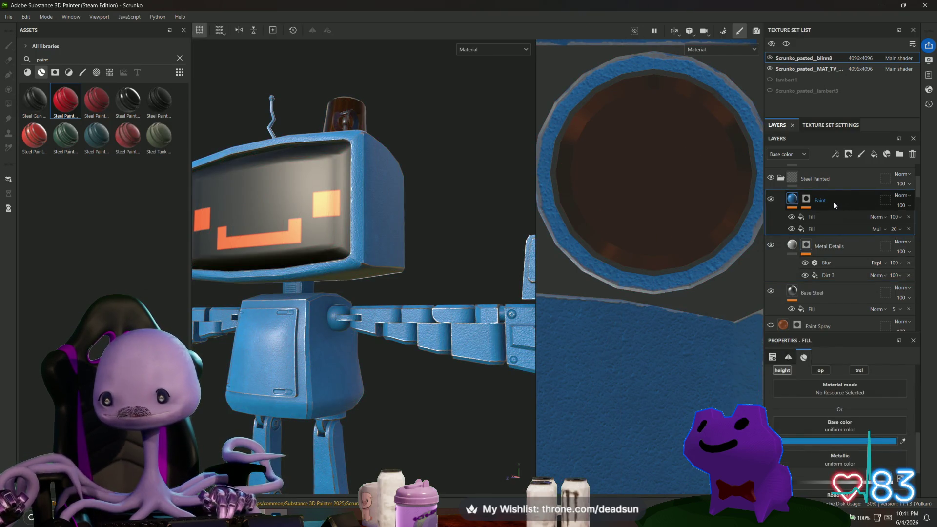
Step: Delete the blue Steel Painted layer group
{"action": "scroll", "coordinate": [833, 201], "scroll_direction": "up", "scroll_amount": 1}
{"action": "left_click", "coordinate": [826, 205]}
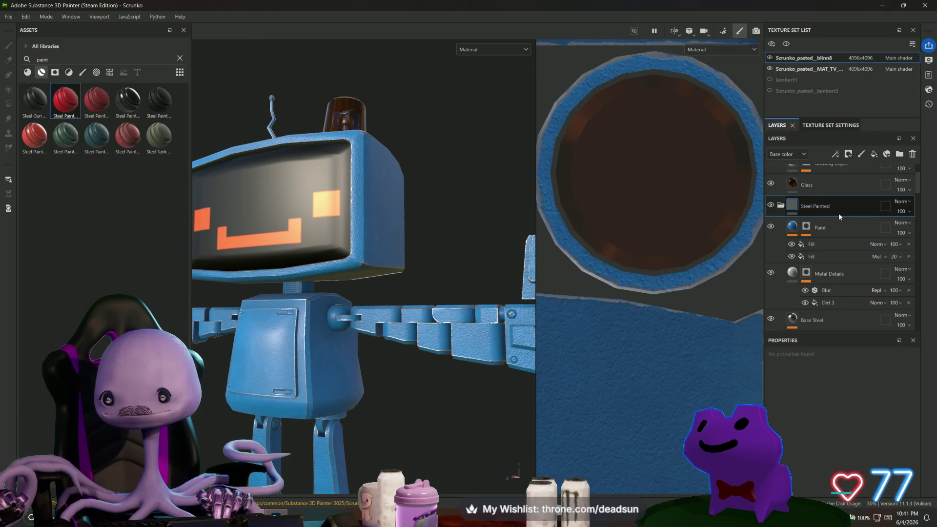
{"action": "left_click", "coordinate": [780, 206]}
{"action": "left_click", "coordinate": [781, 206]}
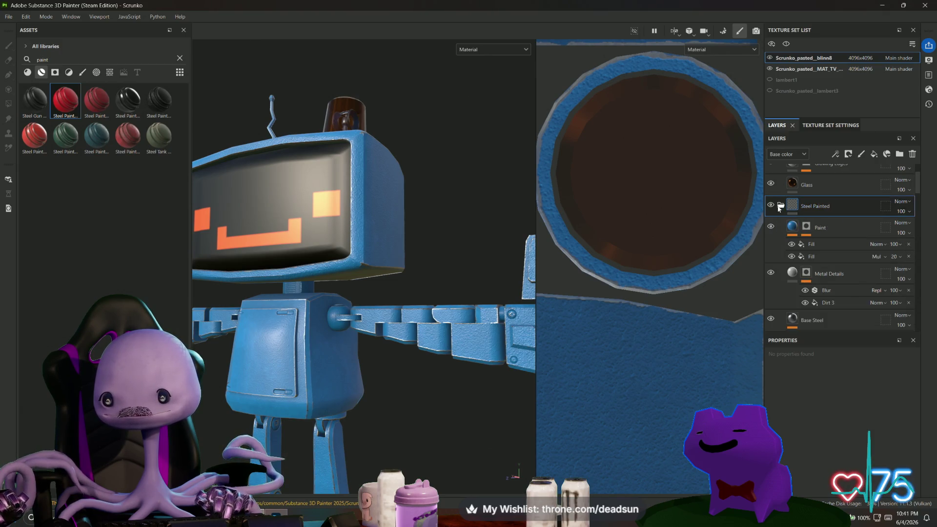
{"action": "key", "text": "Delete"}
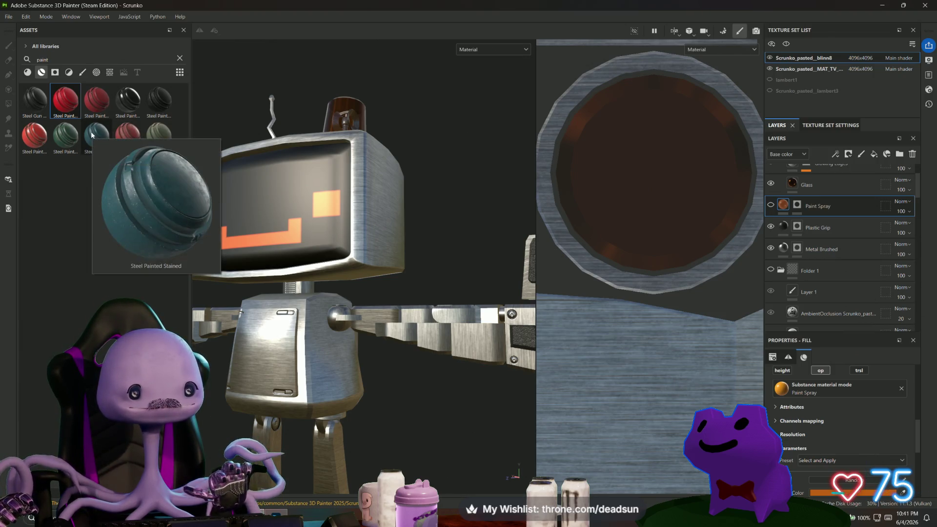
Step: Try adding the Steel Painted Scraped Dirty material, then remove it again
{"action": "mouse_move", "coordinate": [26, 138]}
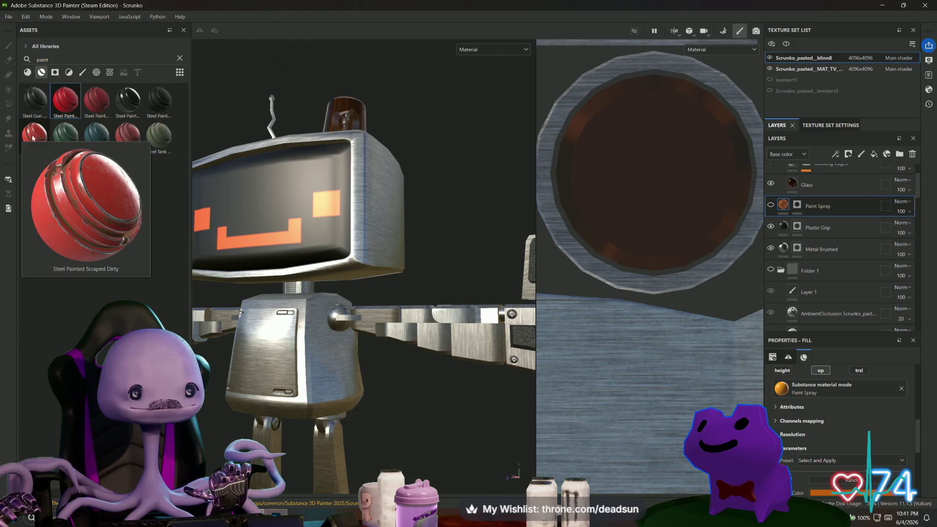
{"action": "mouse_move", "coordinate": [33, 135]}
{"action": "left_mouse_down"}
{"action": "mouse_move", "coordinate": [141, 155]}
{"action": "mouse_move", "coordinate": [669, 205]}
{"action": "mouse_move", "coordinate": [809, 205]}
{"action": "mouse_move", "coordinate": [816, 194]}
{"action": "left_mouse_up"}
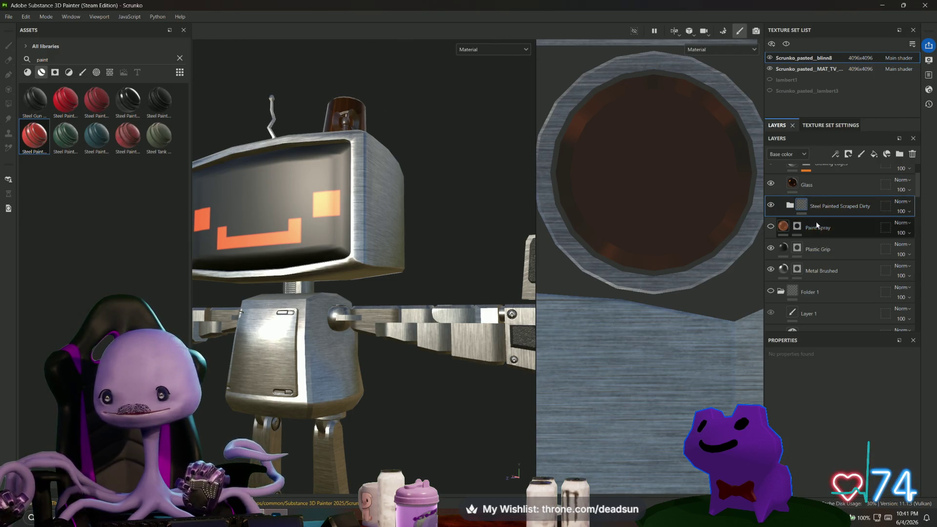
{"action": "scroll", "coordinate": [816, 238], "scroll_direction": "up", "scroll_amount": 1}
{"action": "mouse_move", "coordinate": [501, 245]}
{"action": "left_mouse_down", "text": "alt"}
{"action": "mouse_move", "coordinate": [393, 304]}
{"action": "mouse_move", "coordinate": [537, 283]}
{"action": "left_mouse_up", "text": "alt"}
{"action": "key", "text": "Delete"}
{"action": "mouse_move", "coordinate": [29, 137]}
{"action": "left_mouse_down"}
{"action": "mouse_move", "coordinate": [486, 213]}
{"action": "mouse_move", "coordinate": [758, 234]}
{"action": "mouse_move", "coordinate": [790, 226]}
{"action": "left_mouse_up"}
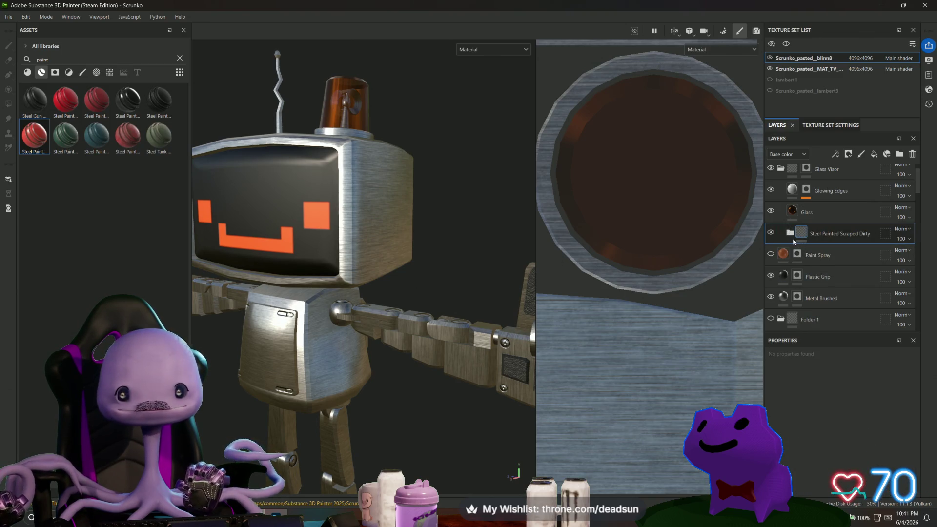
{"action": "key", "text": "ctrl+z"}
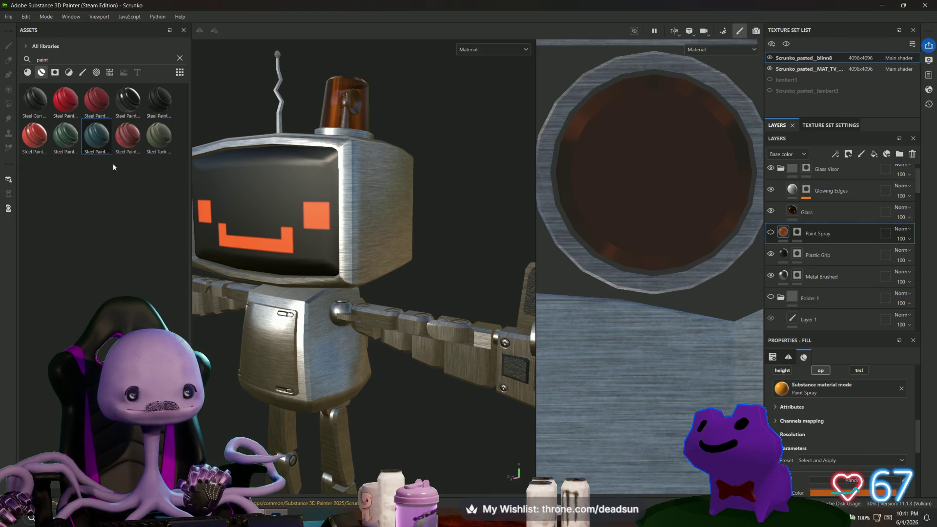
Step: Add the Steel Painted Worn material to the layer stack
{"action": "mouse_move", "coordinate": [98, 148]}
{"action": "mouse_move", "coordinate": [131, 108]}
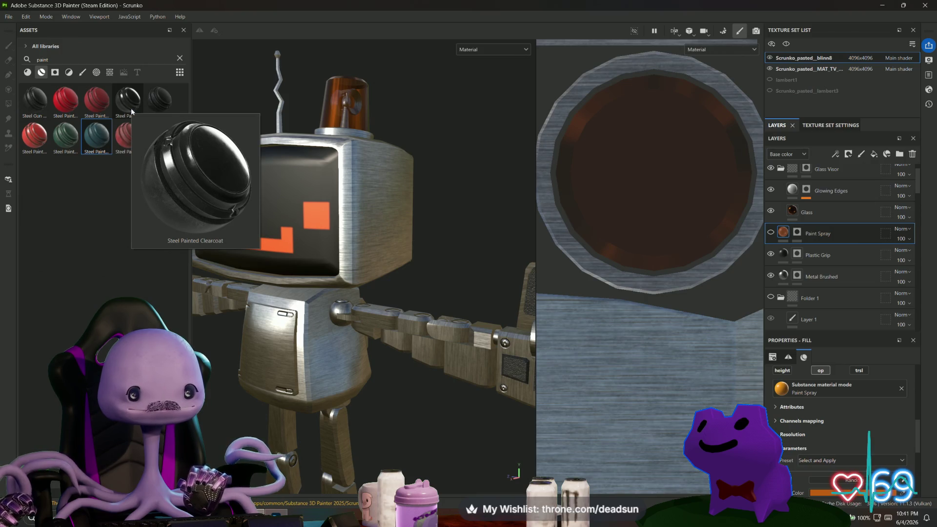
{"action": "mouse_move", "coordinate": [127, 148]}
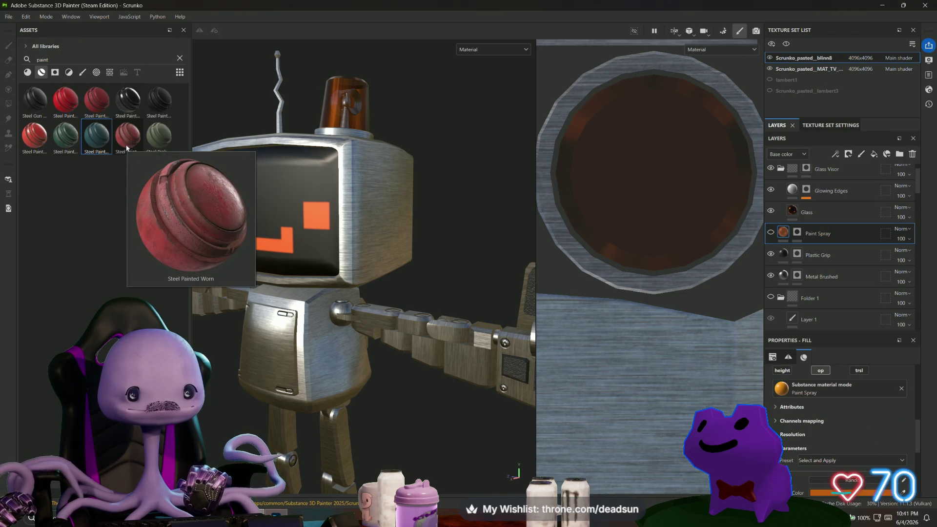
{"action": "mouse_move", "coordinate": [158, 143]}
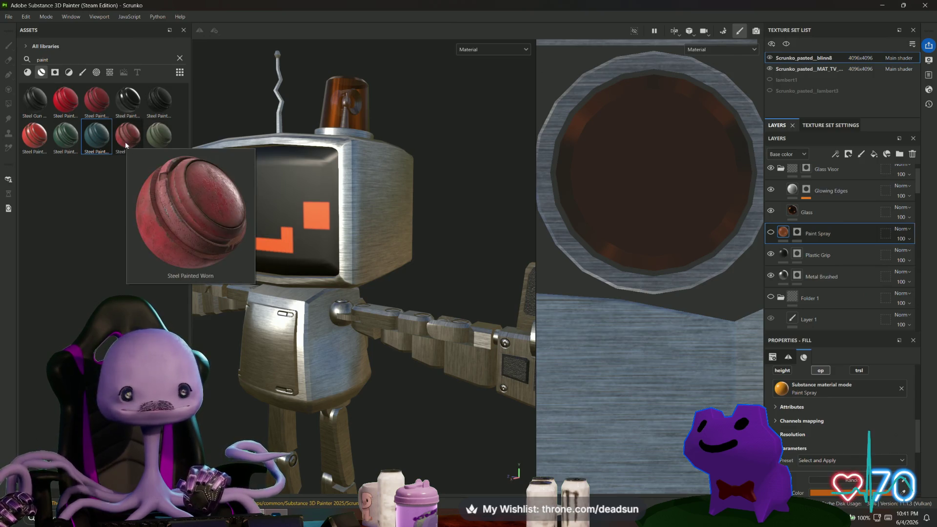
{"action": "mouse_move", "coordinate": [126, 145]}
{"action": "left_mouse_down"}
{"action": "mouse_move", "coordinate": [337, 93]}
{"action": "mouse_move", "coordinate": [803, 249]}
{"action": "mouse_move", "coordinate": [812, 261]}
{"action": "mouse_move", "coordinate": [818, 247]}
{"action": "left_mouse_up"}
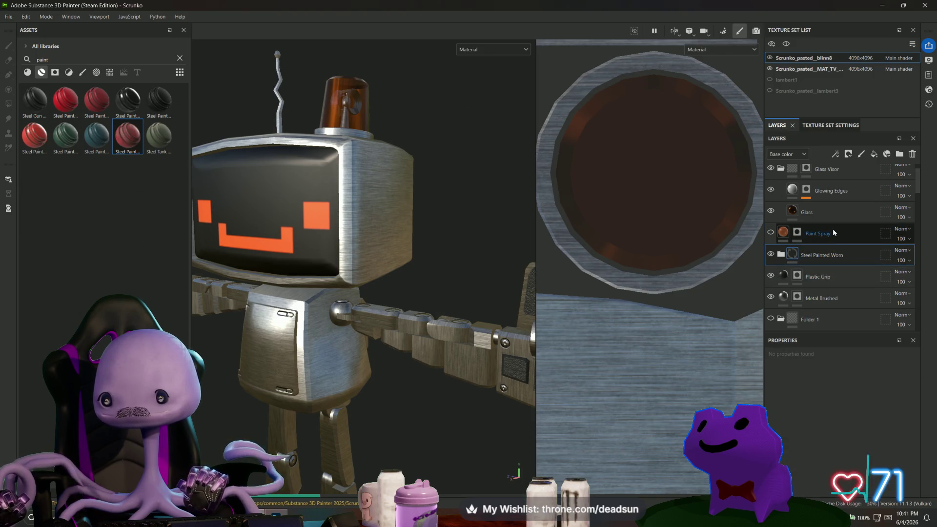
Step: Delete the Paint Spray layer, inspect the pink paint, then delete the Steel Painted Worn group
{"action": "left_click", "coordinate": [833, 229]}
{"action": "key", "text": "Delete"}
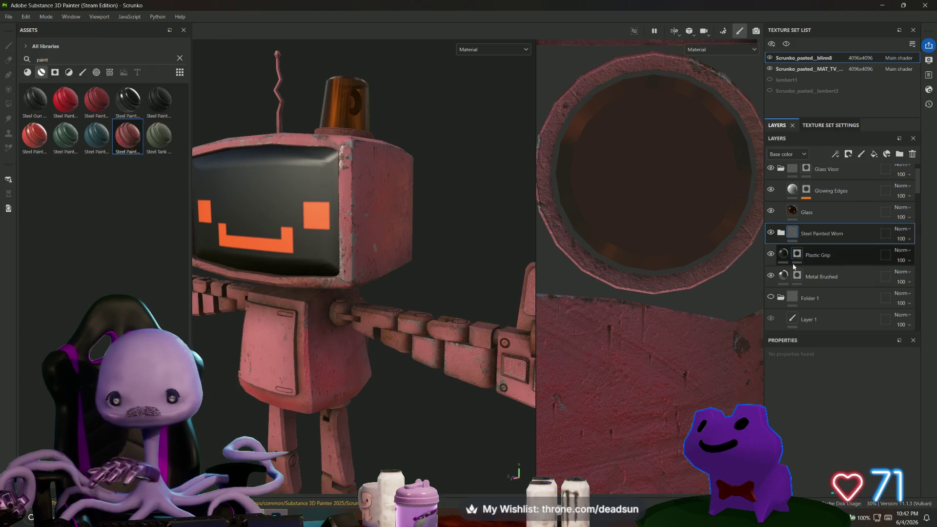
{"action": "mouse_move", "coordinate": [444, 273]}
{"action": "left_mouse_down", "text": "alt"}
{"action": "mouse_move", "coordinate": [412, 265]}
{"action": "mouse_move", "coordinate": [256, 271]}
{"action": "mouse_move", "coordinate": [272, 280]}
{"action": "mouse_move", "coordinate": [425, 278]}
{"action": "left_mouse_up", "text": "alt"}
{"action": "scroll", "coordinate": [473, 253], "scroll_direction": "up", "scroll_amount": 6}
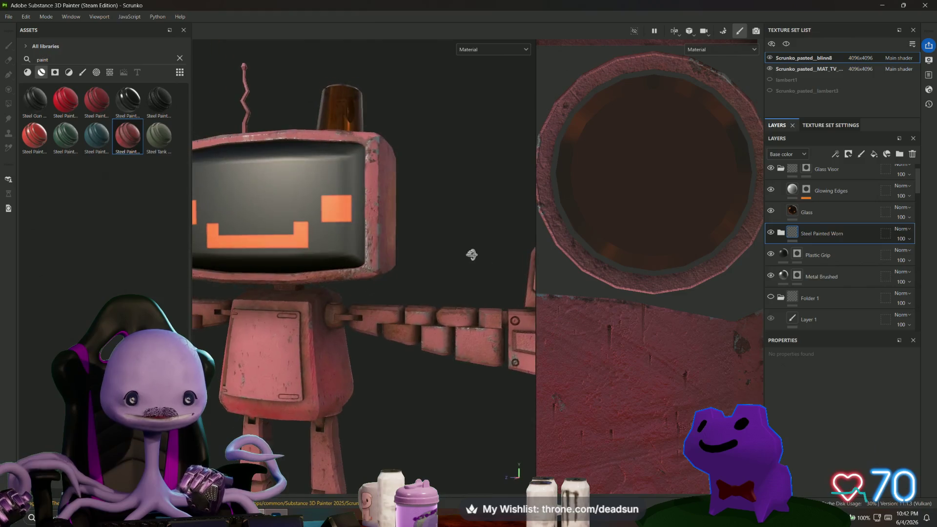
{"action": "mouse_move", "coordinate": [380, 307]}
{"action": "left_mouse_down", "text": "alt"}
{"action": "mouse_move", "coordinate": [452, 365]}
{"action": "mouse_move", "coordinate": [324, 412]}
{"action": "mouse_move", "coordinate": [341, 356]}
{"action": "mouse_move", "coordinate": [237, 310]}
{"action": "mouse_move", "coordinate": [380, 276]}
{"action": "mouse_move", "coordinate": [393, 320]}
{"action": "mouse_move", "coordinate": [348, 299]}
{"action": "left_mouse_up", "text": "alt"}
{"action": "scroll", "coordinate": [347, 300], "scroll_direction": "down", "scroll_amount": 5}
{"action": "mouse_move", "coordinate": [481, 315]}
{"action": "left_mouse_down", "text": "alt"}
{"action": "mouse_move", "coordinate": [436, 361]}
{"action": "mouse_move", "coordinate": [232, 385]}
{"action": "mouse_move", "coordinate": [303, 400]}
{"action": "mouse_move", "coordinate": [526, 368]}
{"action": "mouse_move", "coordinate": [488, 346]}
{"action": "mouse_move", "coordinate": [444, 243]}
{"action": "mouse_move", "coordinate": [400, 293]}
{"action": "mouse_move", "coordinate": [440, 323]}
{"action": "mouse_move", "coordinate": [425, 354]}
{"action": "mouse_move", "coordinate": [440, 352]}
{"action": "left_mouse_up", "text": "alt"}
{"action": "scroll", "coordinate": [232, 385], "scroll_direction": "up", "scroll_amount": 3}
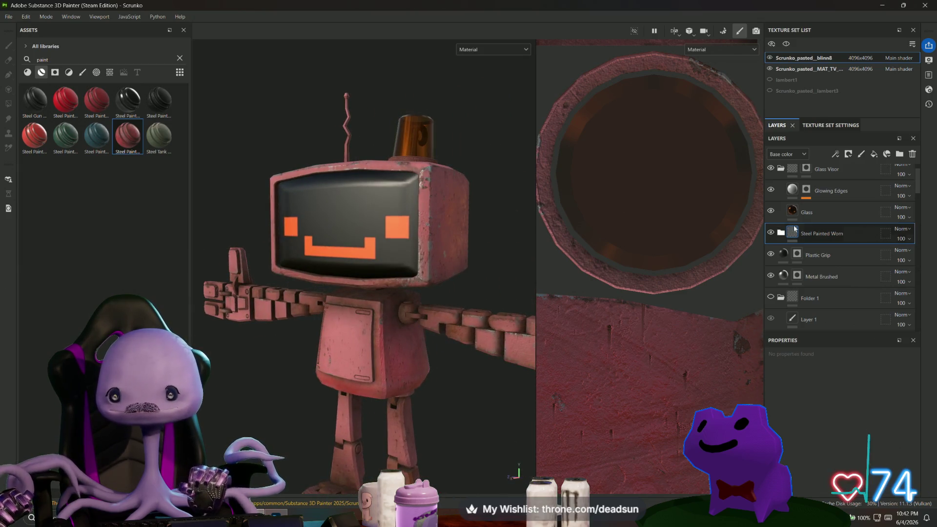
{"action": "key", "text": "Delete"}
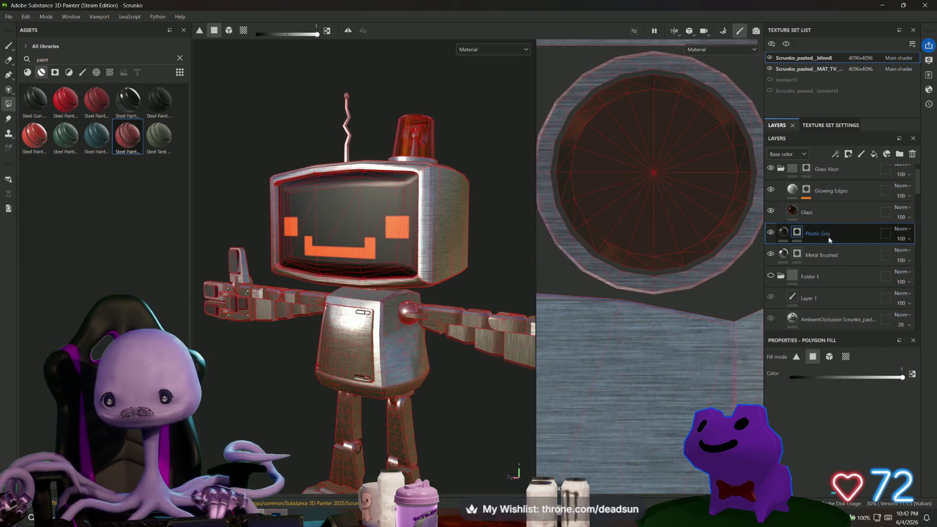
Step: Drag the Steel Painted Scraped Dirty smart material into the layer stack above Plastic Grip
{"action": "left_click", "coordinate": [35, 139]}
{"action": "mouse_move", "coordinate": [35, 139]}
{"action": "left_mouse_down"}
{"action": "mouse_move", "coordinate": [725, 260]}
{"action": "mouse_move", "coordinate": [811, 229]}
{"action": "left_mouse_up"}
{"action": "mouse_move", "coordinate": [440, 350]}
{"action": "left_mouse_down", "text": "alt"}
{"action": "mouse_move", "coordinate": [452, 346]}
{"action": "mouse_move", "coordinate": [345, 393]}
{"action": "mouse_move", "coordinate": [398, 377]}
{"action": "mouse_move", "coordinate": [331, 288]}
{"action": "left_mouse_up", "text": "alt"}
{"action": "scroll", "coordinate": [430, 356], "scroll_direction": "up", "scroll_amount": 5}
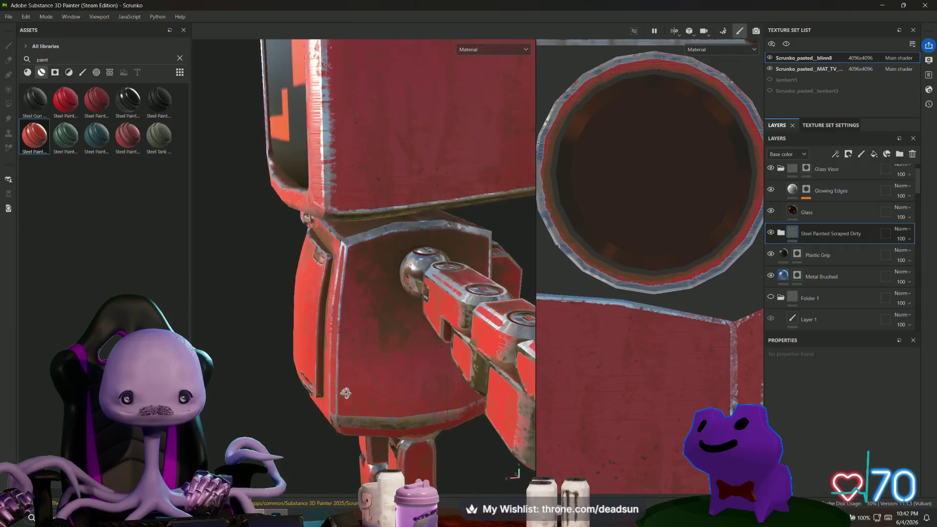
{"action": "scroll", "coordinate": [397, 376], "scroll_direction": "down", "scroll_amount": 5}
{"action": "left_click_drag", "start_coordinate": [331, 354], "coordinate": [343, 325], "text": "alt"}
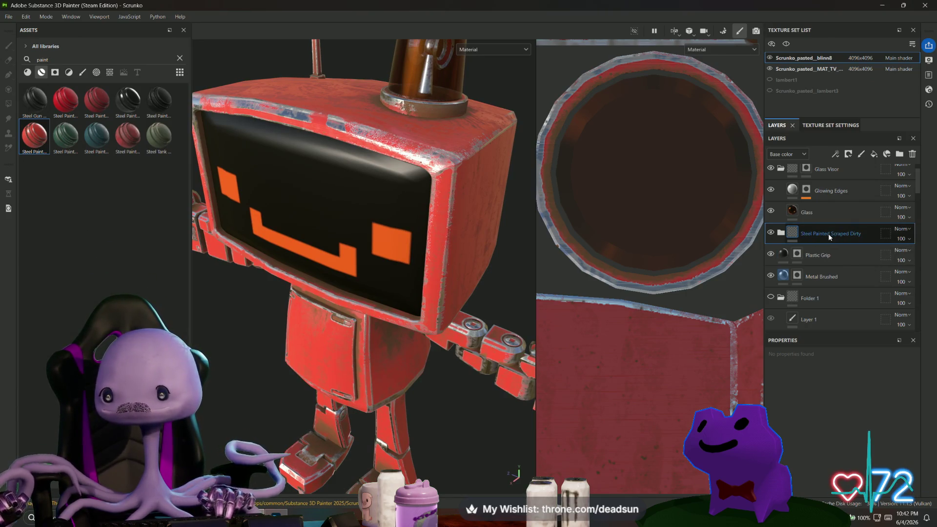
Step: Expand the Steel Painted Scraped Dirty folder and open the Paint layer's base colour
{"action": "left_click", "coordinate": [780, 234]}
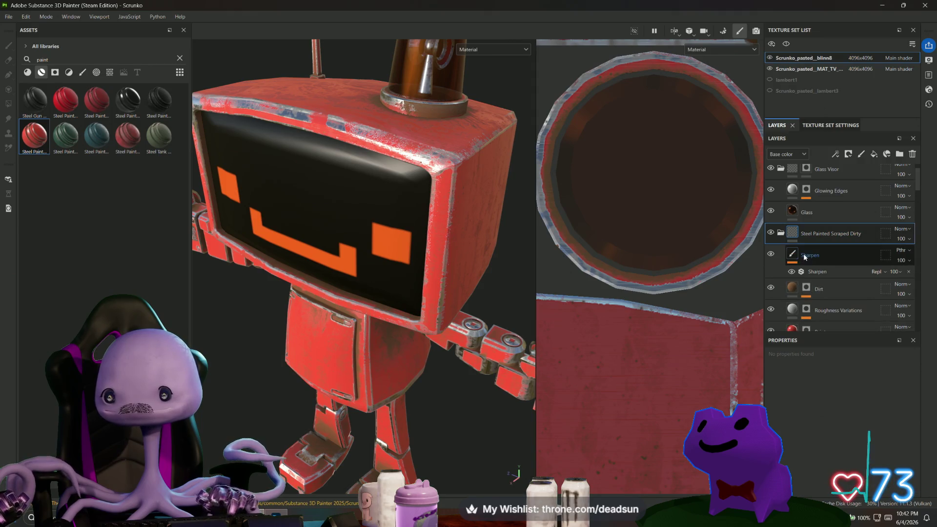
{"action": "left_click", "coordinate": [793, 291]}
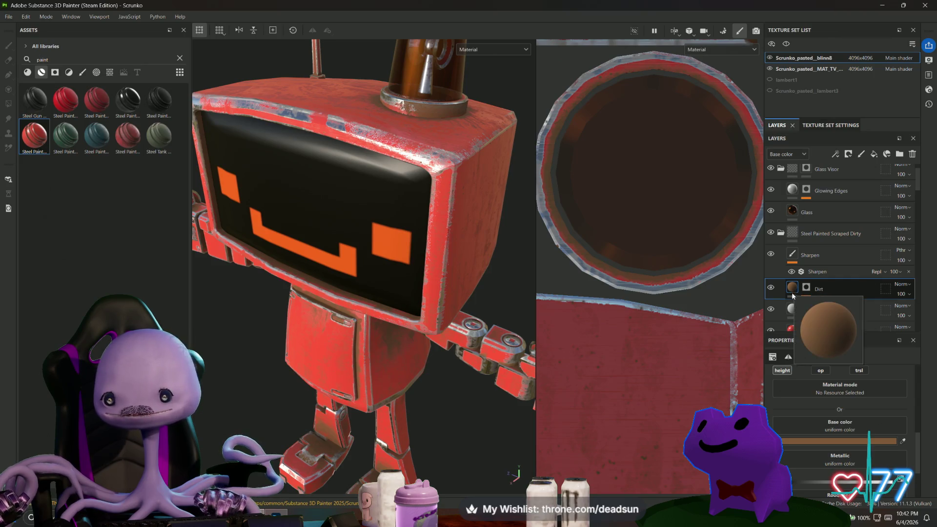
{"action": "scroll", "coordinate": [794, 303], "scroll_direction": "down", "scroll_amount": 1}
{"action": "left_click", "coordinate": [794, 311]}
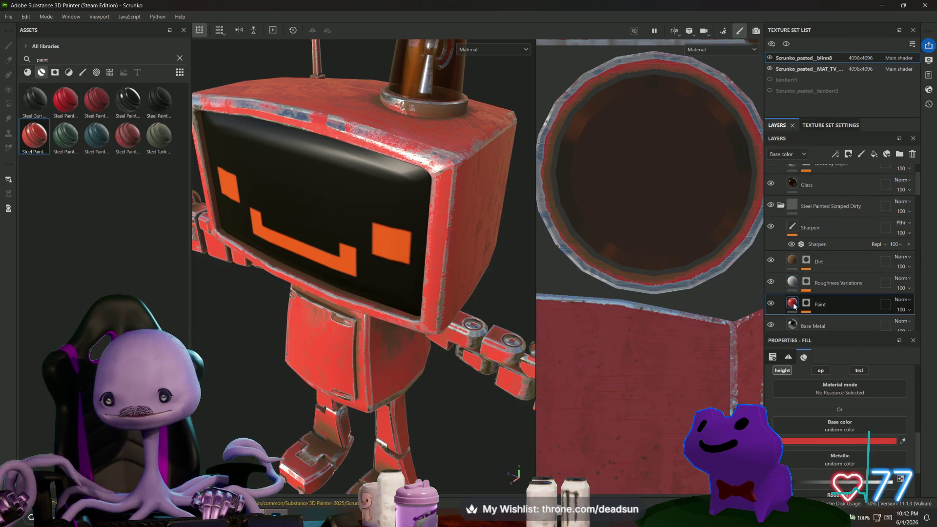
{"action": "scroll", "coordinate": [835, 418], "scroll_direction": "down", "scroll_amount": 3}
{"action": "left_click", "coordinate": [846, 369]}
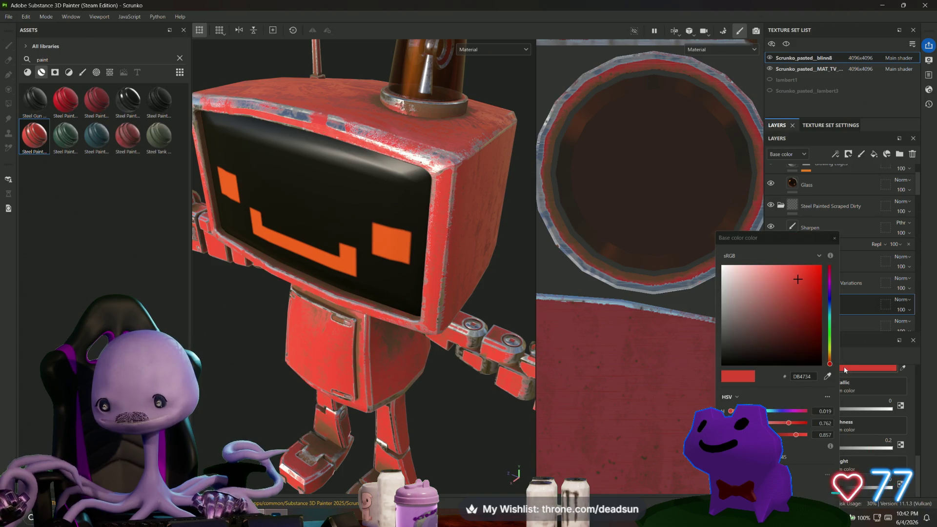
Step: Adjust the paint's hue and shade to a medium steel blue, #257CAF
{"action": "left_click", "coordinate": [830, 319]}
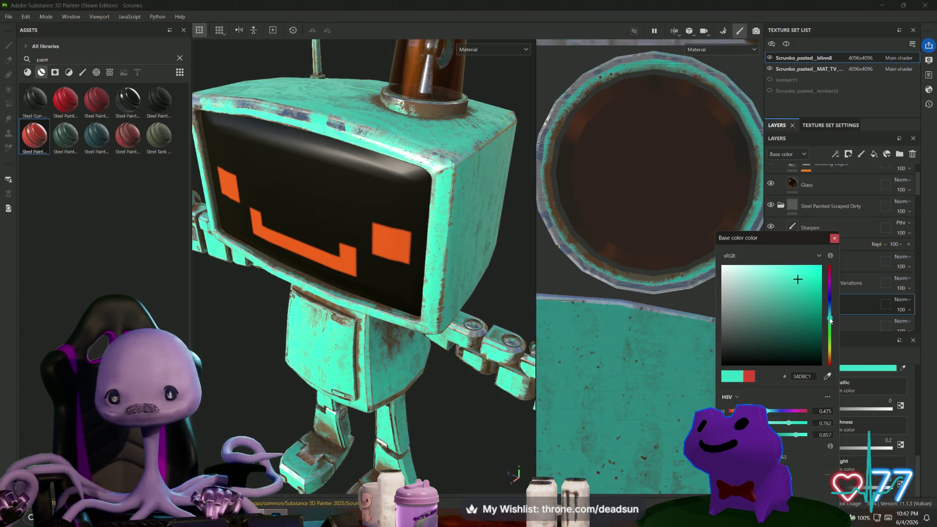
{"action": "left_click_drag", "start_coordinate": [830, 321], "coordinate": [833, 313]}
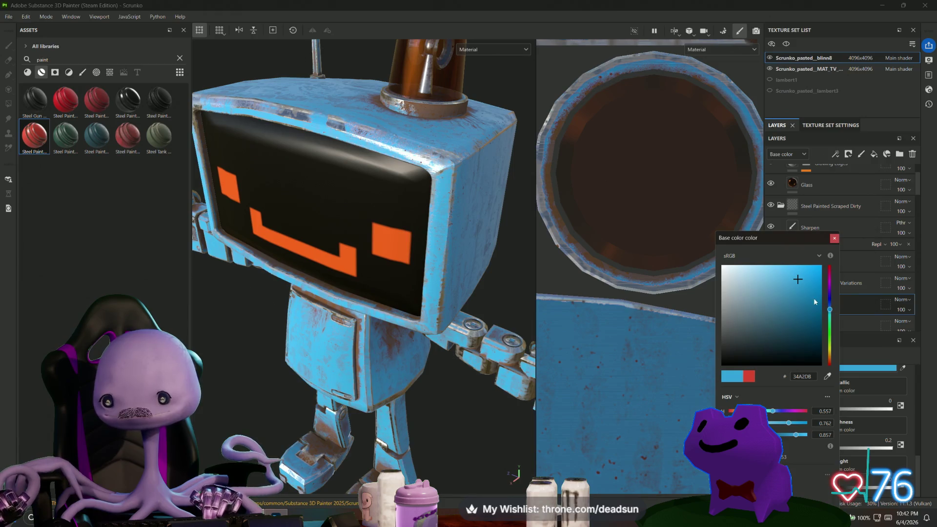
{"action": "left_click", "coordinate": [811, 291]}
{"action": "left_click", "coordinate": [806, 296]}
{"action": "left_click", "coordinate": [831, 310]}
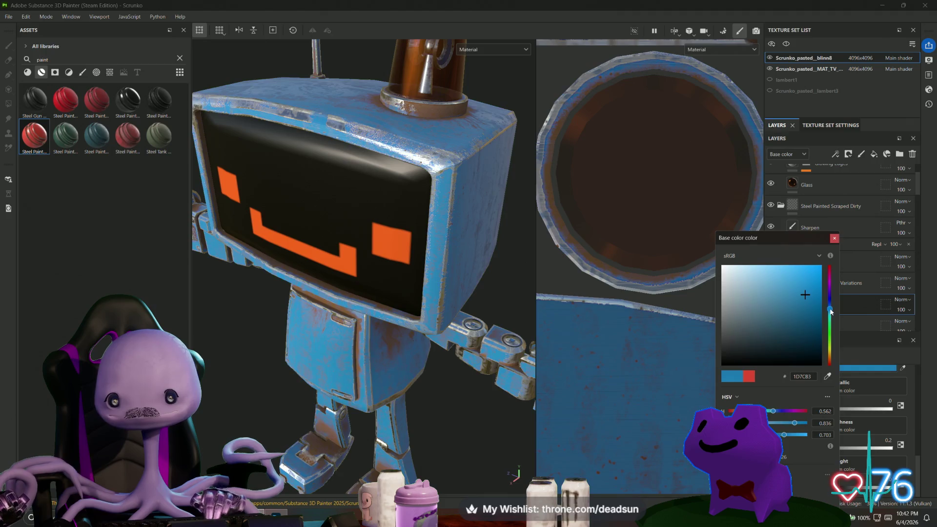
{"action": "left_click", "coordinate": [806, 300]}
{"action": "left_click", "coordinate": [806, 305]}
{"action": "left_click", "coordinate": [813, 298]}
{"action": "left_click", "coordinate": [831, 303]}
{"action": "left_click_drag", "start_coordinate": [832, 305], "coordinate": [832, 315]}
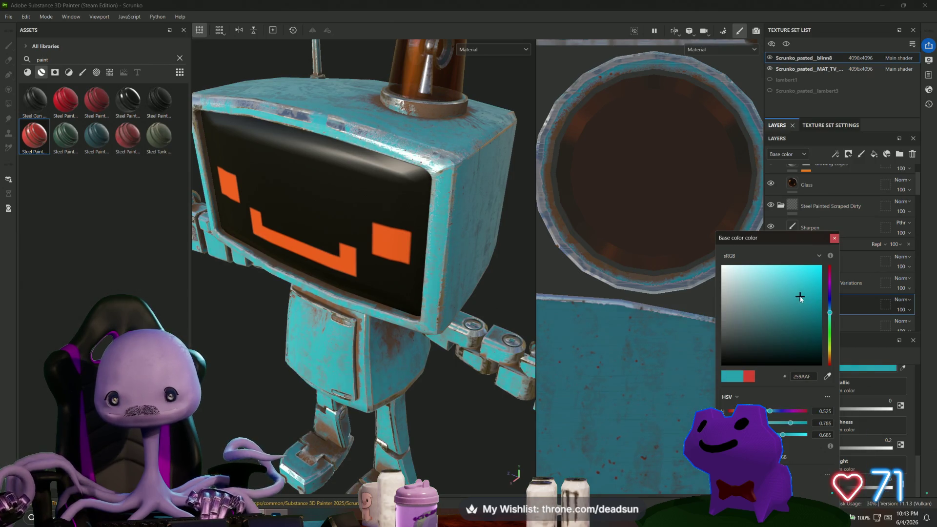
{"action": "left_click", "coordinate": [830, 312]}
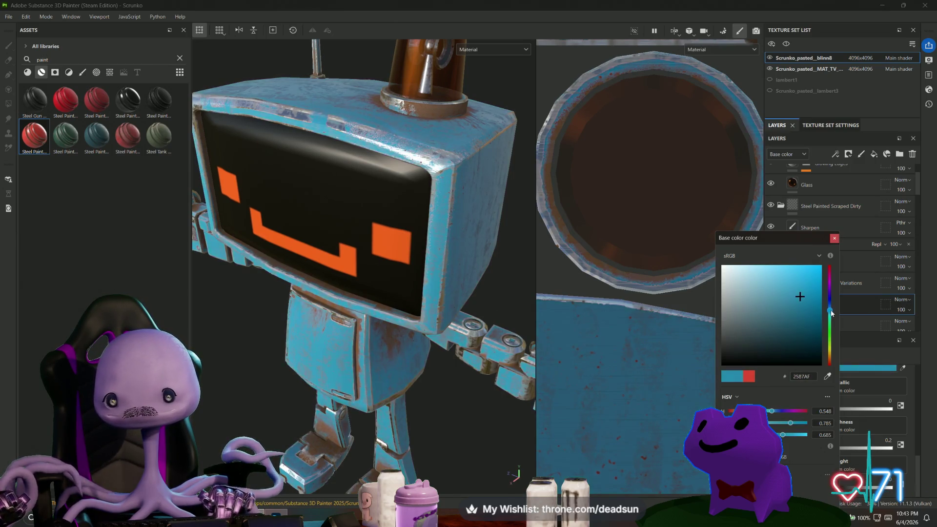
{"action": "left_click_drag", "start_coordinate": [833, 312], "coordinate": [833, 310]}
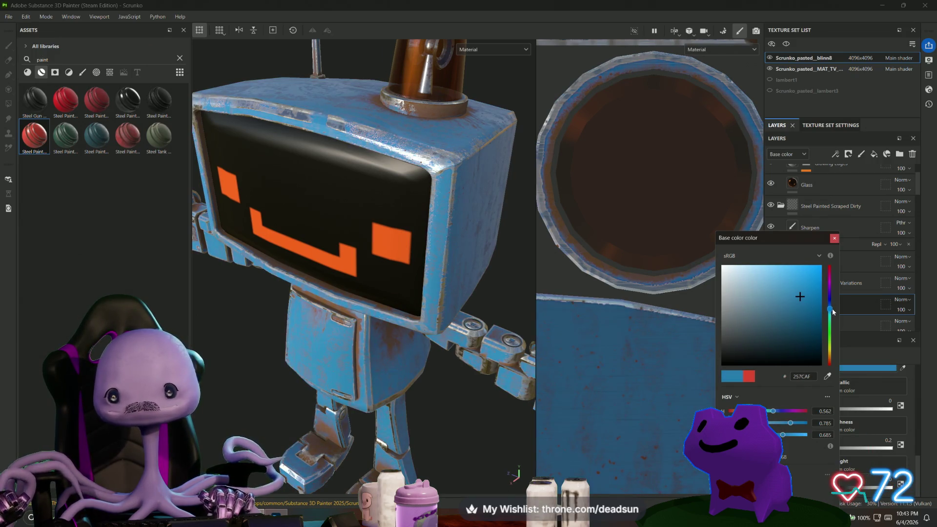
Step: Orbit around the blue-painted robot to check the colour, then close the colour picker
{"action": "scroll", "coordinate": [481, 421], "scroll_direction": "down", "scroll_amount": 5}
{"action": "mouse_move", "coordinate": [473, 422]}
{"action": "left_mouse_down", "text": "alt"}
{"action": "mouse_move", "coordinate": [441, 351]}
{"action": "mouse_move", "coordinate": [263, 355]}
{"action": "mouse_move", "coordinate": [251, 379]}
{"action": "mouse_move", "coordinate": [266, 373]}
{"action": "left_mouse_up", "text": "alt"}
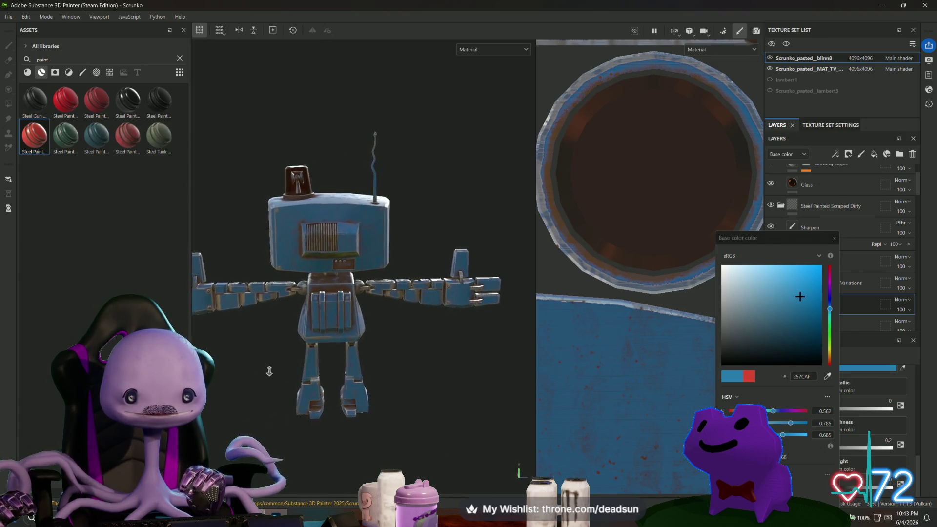
{"action": "scroll", "coordinate": [387, 362], "scroll_direction": "up", "scroll_amount": 5}
{"action": "mouse_move", "coordinate": [387, 363]}
{"action": "left_mouse_down", "text": "alt"}
{"action": "mouse_move", "coordinate": [341, 417]}
{"action": "mouse_move", "coordinate": [336, 363]}
{"action": "left_mouse_up", "text": "alt"}
{"action": "scroll", "coordinate": [336, 363], "scroll_direction": "down", "scroll_amount": 3}
{"action": "scroll", "coordinate": [334, 336], "scroll_direction": "up", "scroll_amount": 2}
{"action": "mouse_move", "coordinate": [331, 308]}
{"action": "left_mouse_down", "text": "alt"}
{"action": "mouse_move", "coordinate": [303, 361]}
{"action": "mouse_move", "coordinate": [356, 405]}
{"action": "mouse_move", "coordinate": [380, 340]}
{"action": "left_mouse_up", "text": "alt"}
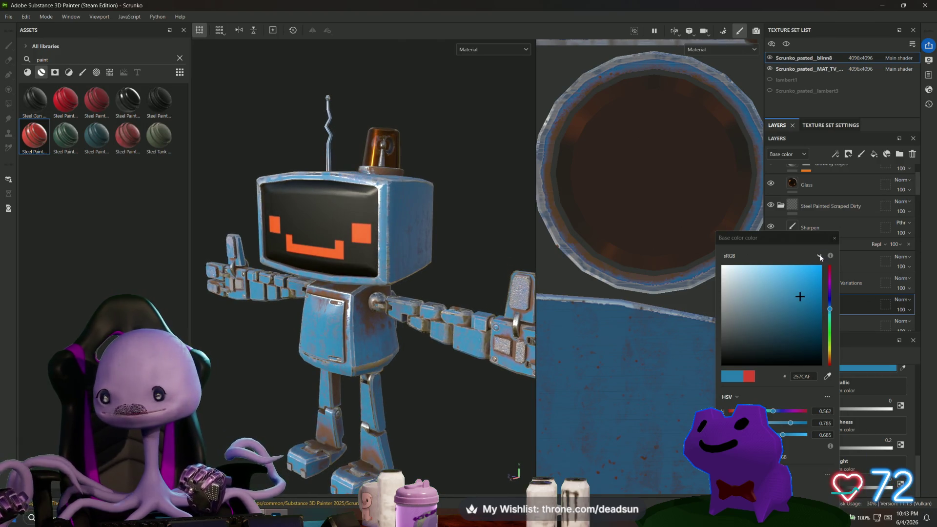
{"action": "left_click", "coordinate": [834, 239]}
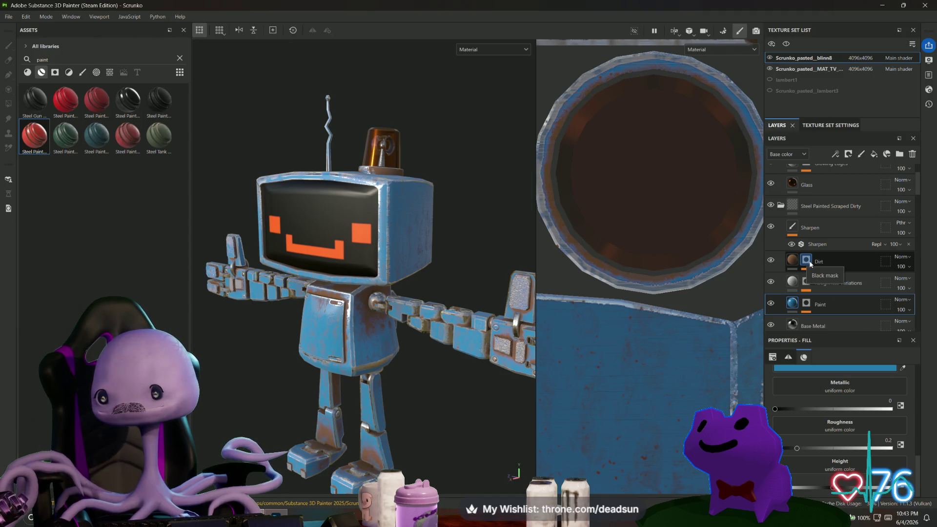
Step: Lower the Dirt layer's Grunge Leak Small balance and strength to 32
{"action": "left_click", "coordinate": [811, 264]}
{"action": "key", "text": "4"}
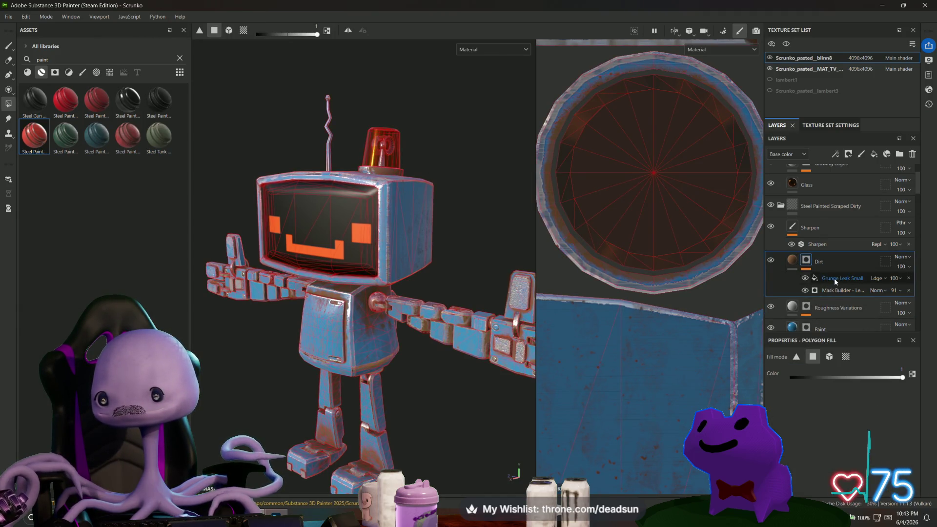
{"action": "left_click", "coordinate": [834, 278]}
{"action": "mouse_move", "coordinate": [844, 426]}
{"action": "left_mouse_down"}
{"action": "mouse_move", "coordinate": [829, 426]}
{"action": "mouse_move", "coordinate": [889, 426]}
{"action": "mouse_move", "coordinate": [802, 427]}
{"action": "left_mouse_up"}
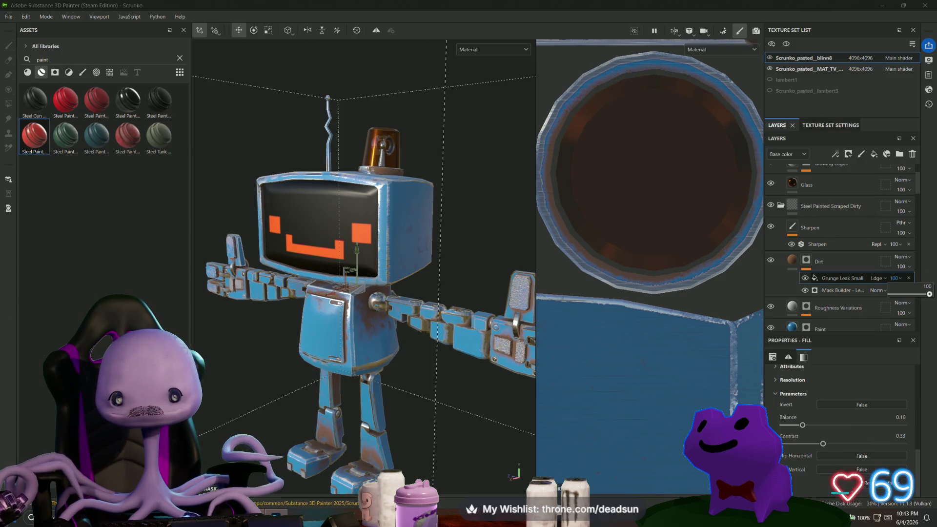
{"action": "left_click_drag", "start_coordinate": [902, 300], "coordinate": [904, 300]}
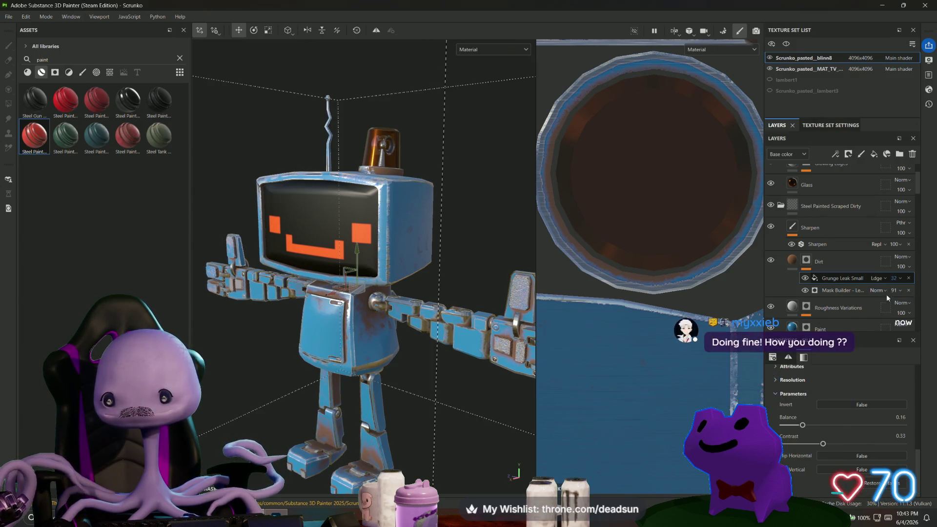
Step: Cut the Mask Builder strength to 32 and inspect the torso and chest from below
{"action": "left_click", "coordinate": [843, 293]}
{"action": "left_click_drag", "start_coordinate": [914, 310], "coordinate": [904, 310]}
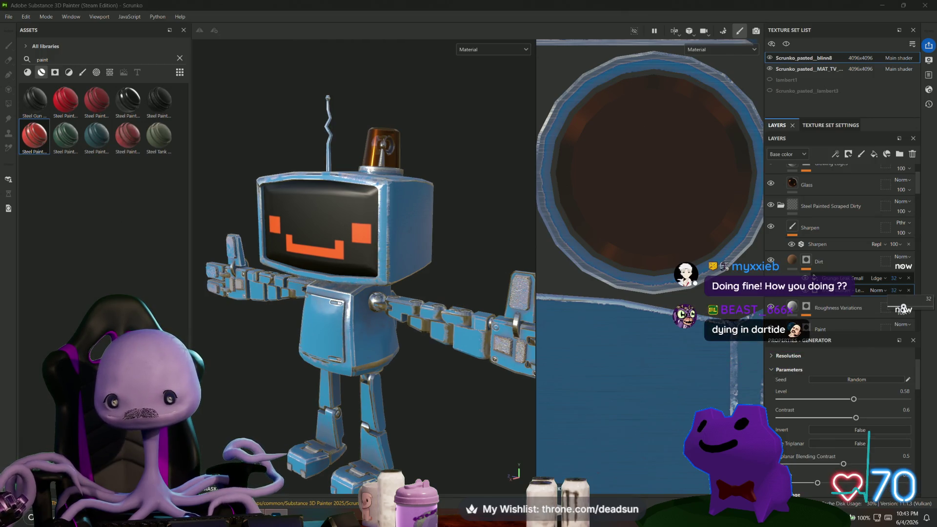
{"action": "scroll", "coordinate": [453, 444], "scroll_direction": "up", "scroll_amount": 5}
{"action": "mouse_move", "coordinate": [456, 430]}
{"action": "left_mouse_down", "text": "alt"}
{"action": "mouse_move", "coordinate": [422, 386]}
{"action": "mouse_move", "coordinate": [362, 460]}
{"action": "mouse_move", "coordinate": [419, 381]}
{"action": "mouse_move", "coordinate": [441, 389]}
{"action": "mouse_move", "coordinate": [429, 367]}
{"action": "mouse_move", "coordinate": [609, 389]}
{"action": "mouse_move", "coordinate": [586, 401]}
{"action": "mouse_move", "coordinate": [625, 385]}
{"action": "mouse_move", "coordinate": [577, 390]}
{"action": "left_mouse_up", "text": "alt"}
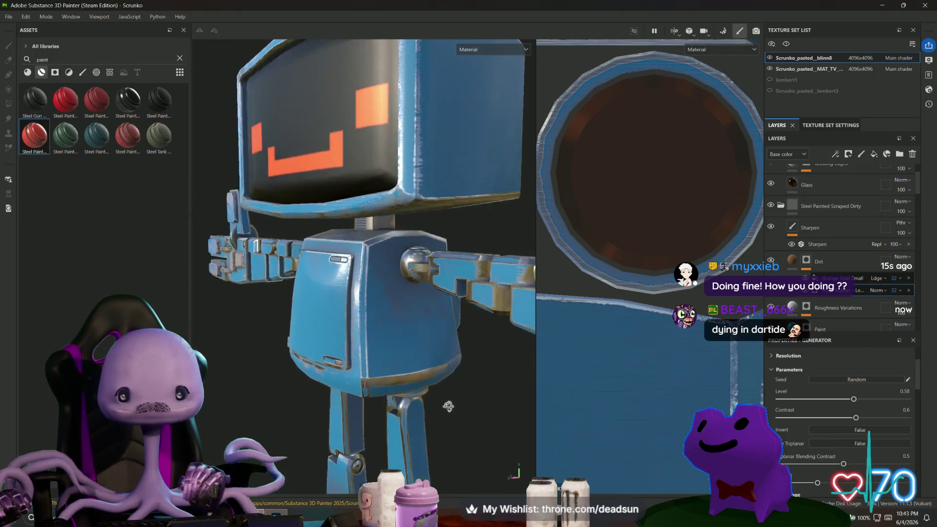
{"action": "scroll", "coordinate": [308, 251], "scroll_direction": "up", "scroll_amount": 5}
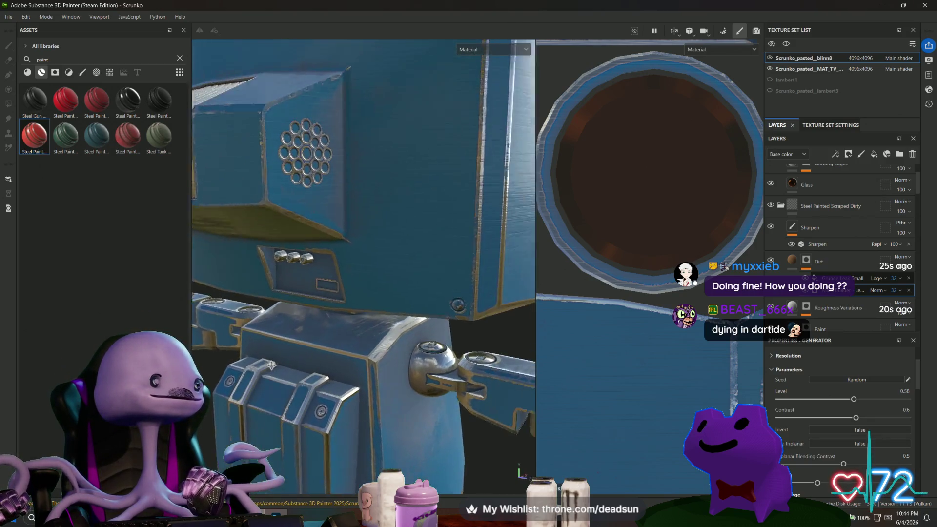
{"action": "mouse_move", "coordinate": [272, 365]}
{"action": "left_mouse_down", "text": "alt"}
{"action": "mouse_move", "coordinate": [292, 320]}
{"action": "mouse_move", "coordinate": [391, 310]}
{"action": "mouse_move", "coordinate": [409, 348]}
{"action": "mouse_move", "coordinate": [372, 339]}
{"action": "mouse_move", "coordinate": [347, 293]}
{"action": "mouse_move", "coordinate": [345, 324]}
{"action": "mouse_move", "coordinate": [445, 371]}
{"action": "mouse_move", "coordinate": [391, 329]}
{"action": "mouse_move", "coordinate": [512, 319]}
{"action": "mouse_move", "coordinate": [429, 351]}
{"action": "mouse_move", "coordinate": [304, 370]}
{"action": "mouse_move", "coordinate": [262, 269]}
{"action": "mouse_move", "coordinate": [485, 256]}
{"action": "mouse_move", "coordinate": [389, 292]}
{"action": "left_mouse_up", "text": "alt"}
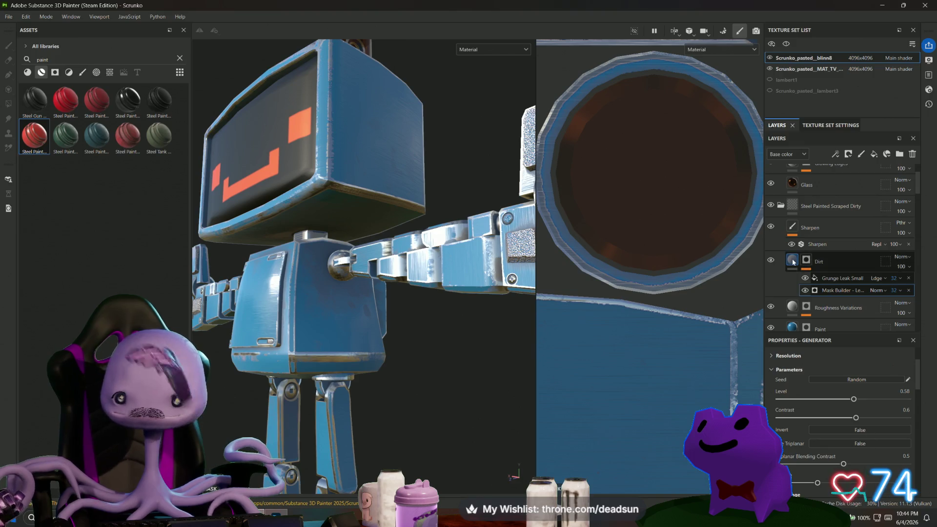
{"action": "scroll", "coordinate": [794, 247], "scroll_direction": "up", "scroll_amount": 1}
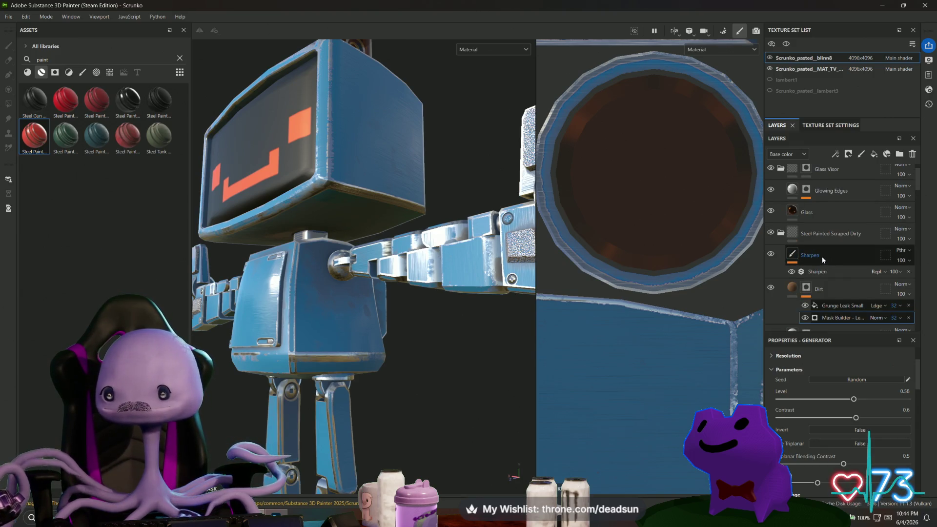
Step: Move Sharpen and Dirt into the Steel Painted Scraped Dirty folder, trying then undoing a black mask
{"action": "left_click", "coordinate": [792, 284]}
{"action": "mouse_move", "coordinate": [792, 279]}
{"action": "left_mouse_down"}
{"action": "mouse_move", "coordinate": [787, 240]}
{"action": "mouse_move", "coordinate": [801, 238]}
{"action": "left_mouse_up"}
{"action": "left_click", "coordinate": [822, 233]}
{"action": "scroll", "coordinate": [792, 235], "scroll_direction": "up", "scroll_amount": 1}
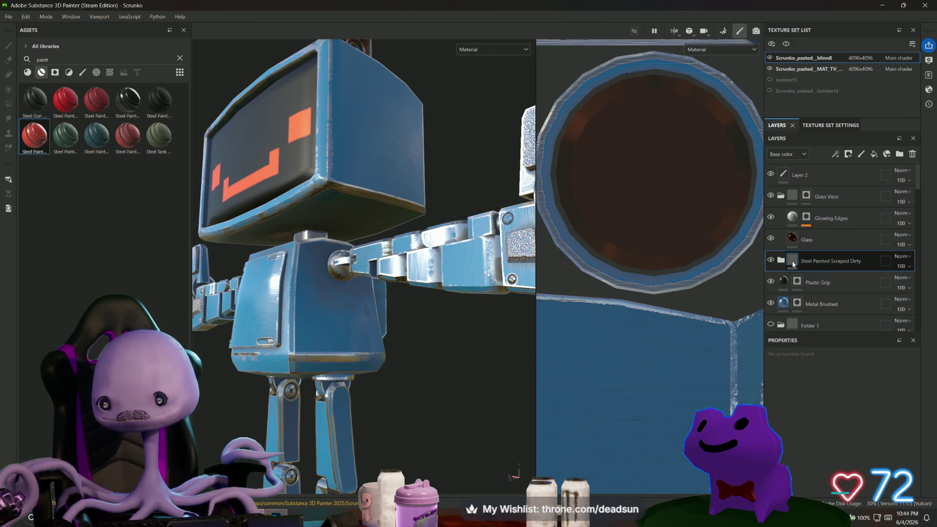
{"action": "right_click", "coordinate": [821, 260]}
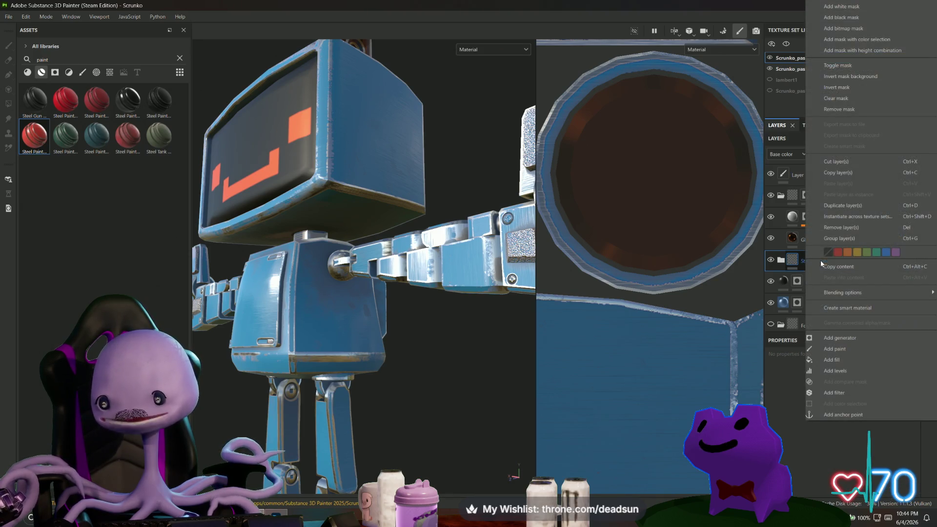
{"action": "left_click", "coordinate": [870, 17]}
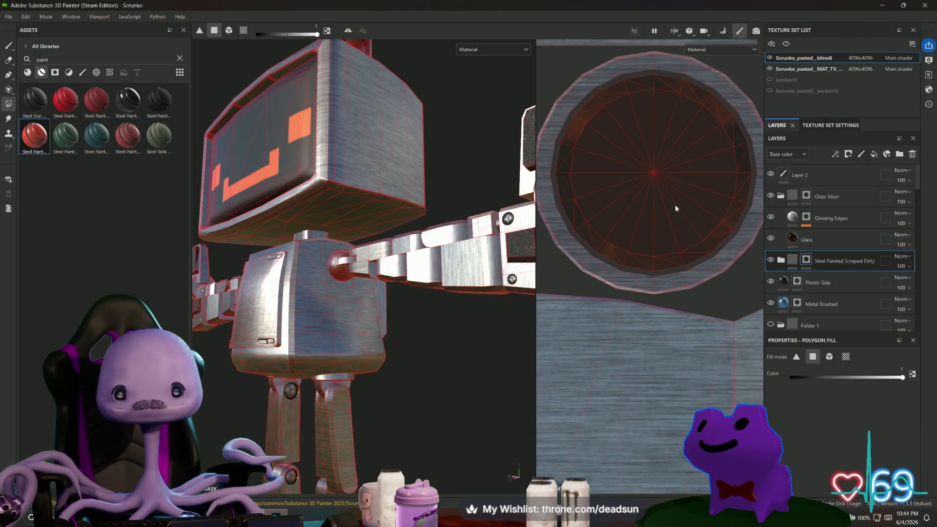
{"action": "key", "text": "ctrl+z"}
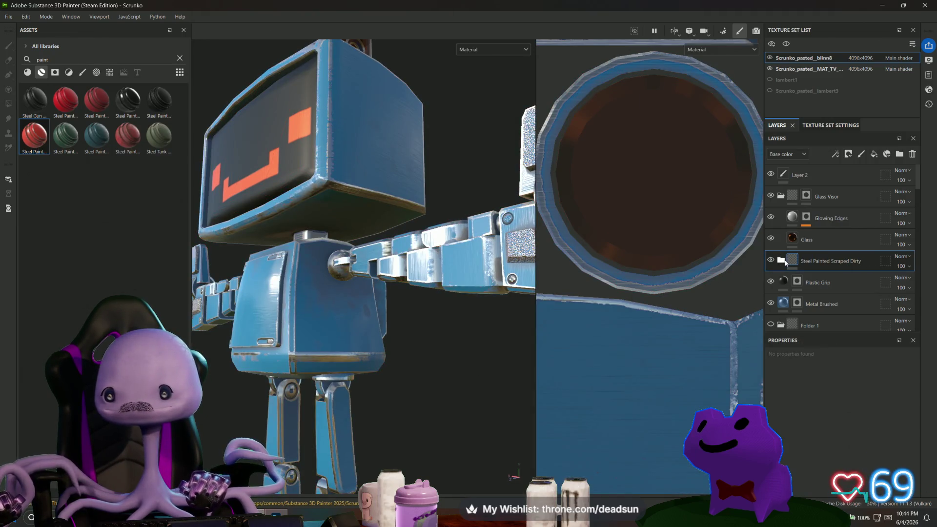
{"action": "left_click", "coordinate": [782, 261]}
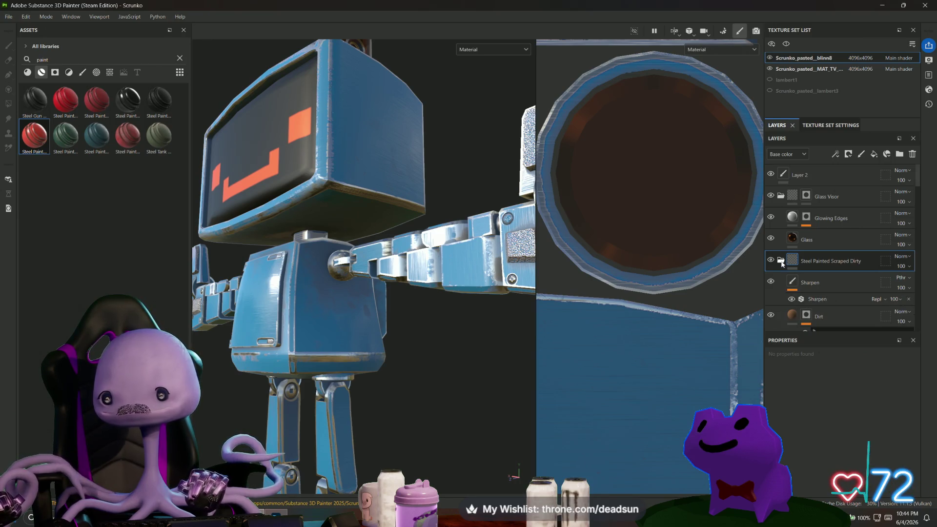
{"action": "left_click", "coordinate": [781, 262]}
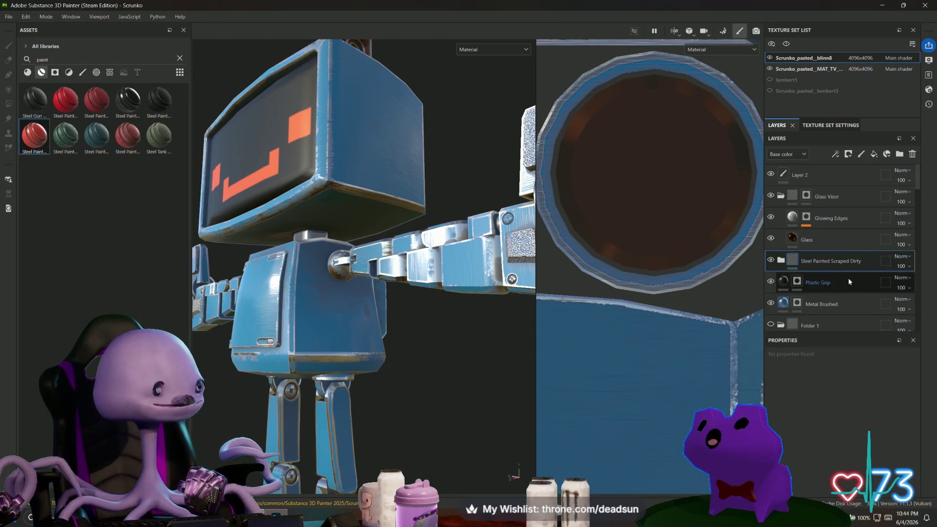
Step: Orbit to a high side view of the robot's head and arm
{"action": "scroll", "coordinate": [384, 453], "scroll_direction": "up", "scroll_amount": 6}
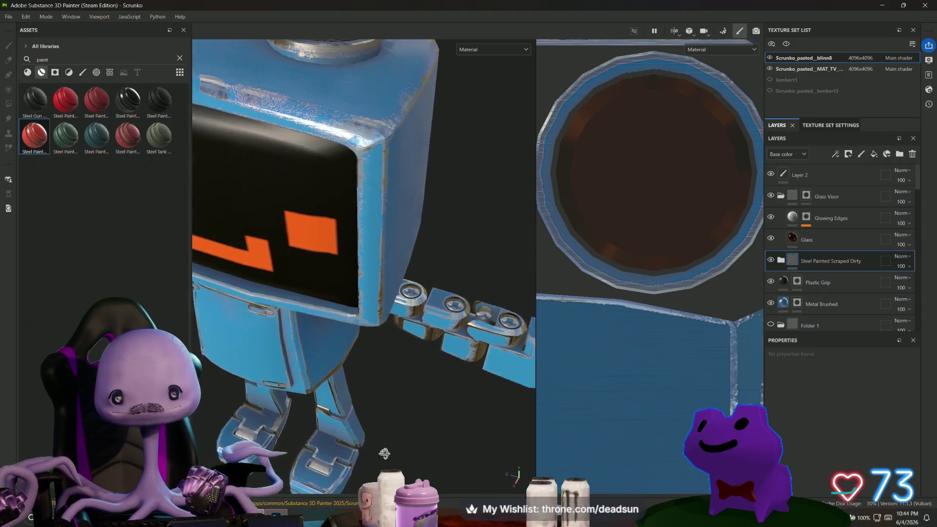
{"action": "mouse_move", "coordinate": [384, 453]}
{"action": "left_mouse_down", "text": "alt"}
{"action": "mouse_move", "coordinate": [377, 347]}
{"action": "mouse_move", "coordinate": [407, 295]}
{"action": "mouse_move", "coordinate": [375, 345]}
{"action": "mouse_move", "coordinate": [398, 387]}
{"action": "mouse_move", "coordinate": [387, 376]}
{"action": "left_mouse_up", "text": "alt"}
{"action": "scroll", "coordinate": [388, 377], "scroll_direction": "down", "scroll_amount": 5}
{"action": "mouse_move", "coordinate": [186, 312]}
{"action": "left_mouse_down", "text": "alt"}
{"action": "mouse_move", "coordinate": [394, 387]}
{"action": "mouse_move", "coordinate": [405, 423]}
{"action": "mouse_move", "coordinate": [341, 404]}
{"action": "mouse_move", "coordinate": [195, 292]}
{"action": "mouse_move", "coordinate": [185, 298]}
{"action": "mouse_move", "coordinate": [201, 282]}
{"action": "mouse_move", "coordinate": [488, 288]}
{"action": "left_mouse_up", "text": "alt"}
{"action": "scroll", "coordinate": [394, 387], "scroll_direction": "up", "scroll_amount": 5}
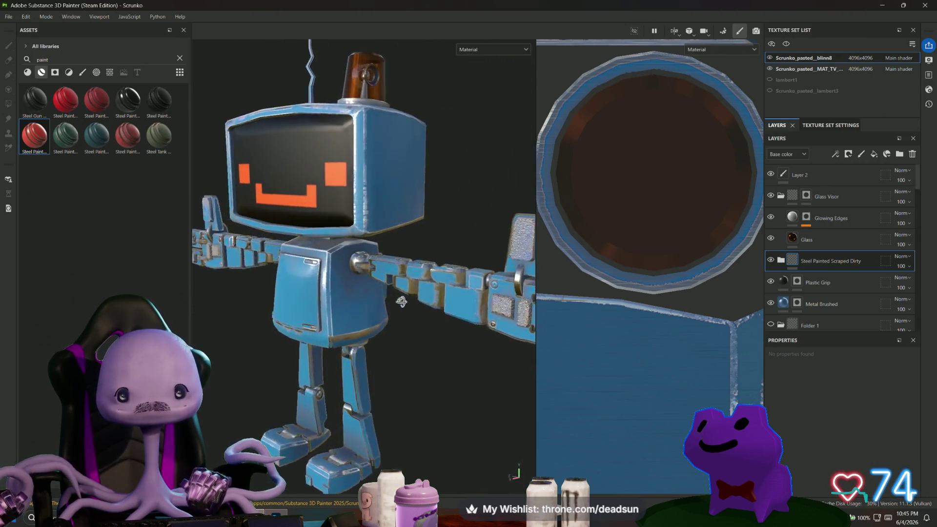
{"action": "scroll", "coordinate": [488, 288], "scroll_direction": "up", "scroll_amount": 3}
Step: Toggle the blue paint off and on against bare metal, then zoom onto the arm and hands
{"action": "left_click", "coordinate": [770, 260]}
{"action": "left_click", "coordinate": [771, 260]}
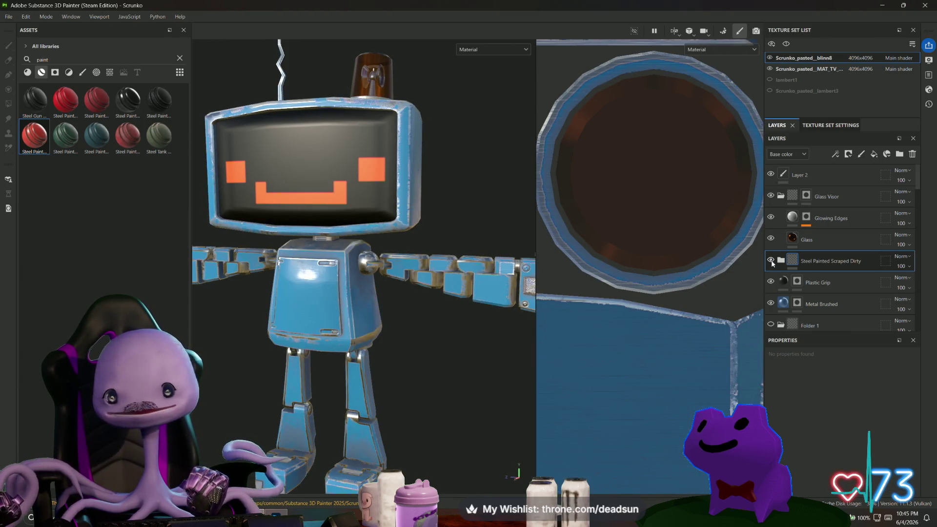
{"action": "left_click", "coordinate": [772, 262]}
{"action": "left_click", "coordinate": [771, 262]}
{"action": "left_click_drag", "start_coordinate": [507, 327], "coordinate": [437, 304], "text": "alt"}
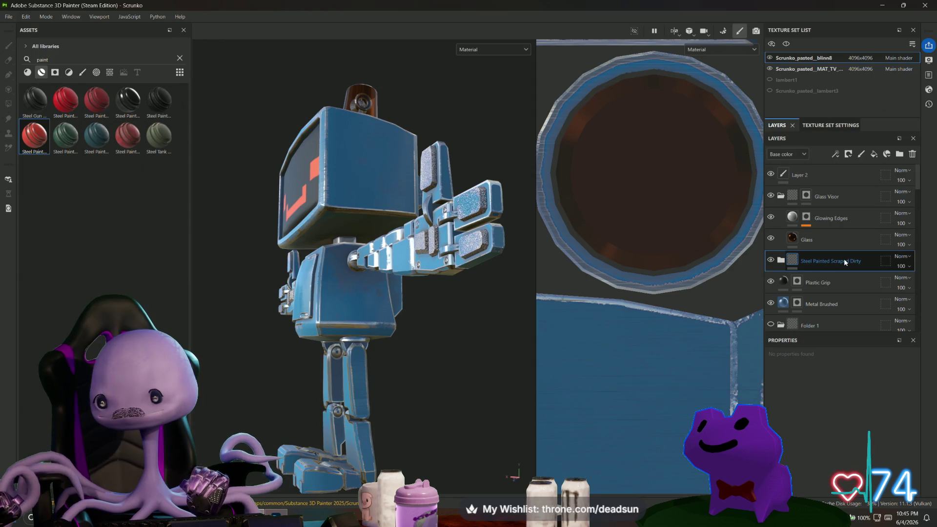
{"action": "mouse_move", "coordinate": [484, 376]}
{"action": "left_mouse_down", "text": "alt"}
{"action": "mouse_move", "coordinate": [463, 401]}
{"action": "mouse_move", "coordinate": [328, 438]}
{"action": "mouse_move", "coordinate": [316, 429]}
{"action": "mouse_move", "coordinate": [362, 371]}
{"action": "mouse_move", "coordinate": [322, 367]}
{"action": "left_mouse_up", "text": "alt"}
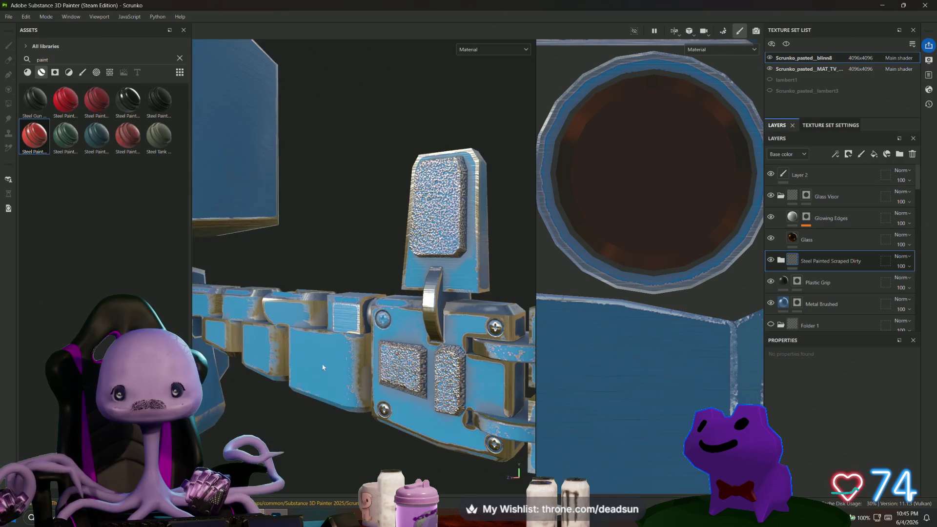
Step: Move Plastic Grip above Steel Painted Scraped Dirty with Polygon Fill active
{"action": "key", "text": "4"}
{"action": "left_click_drag", "start_coordinate": [827, 278], "coordinate": [826, 253]}
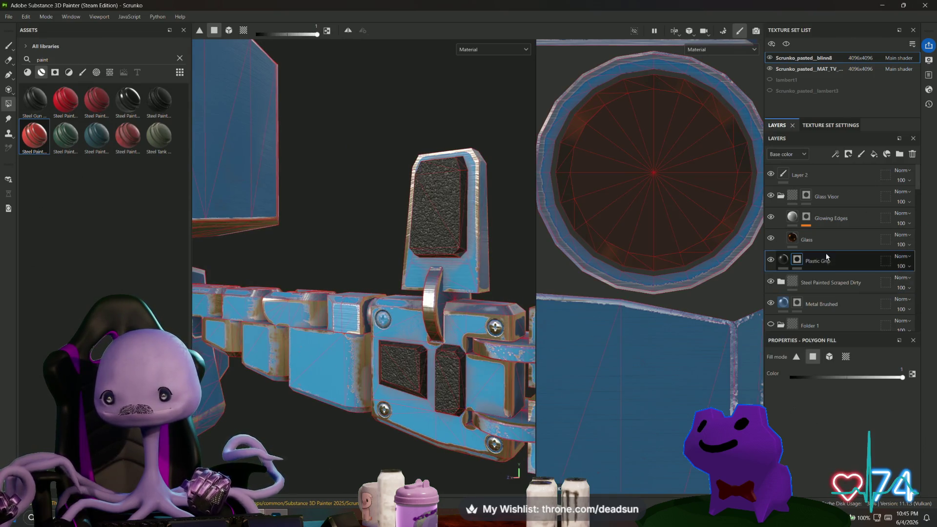
{"action": "left_click_drag", "start_coordinate": [371, 293], "coordinate": [342, 266], "text": "alt"}
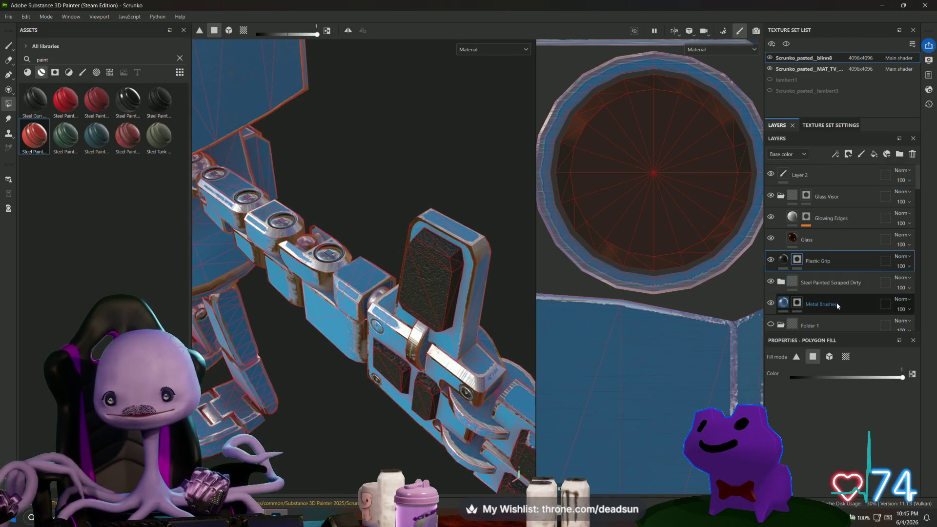
{"action": "left_click_drag", "start_coordinate": [440, 273], "coordinate": [406, 266], "text": "alt"}
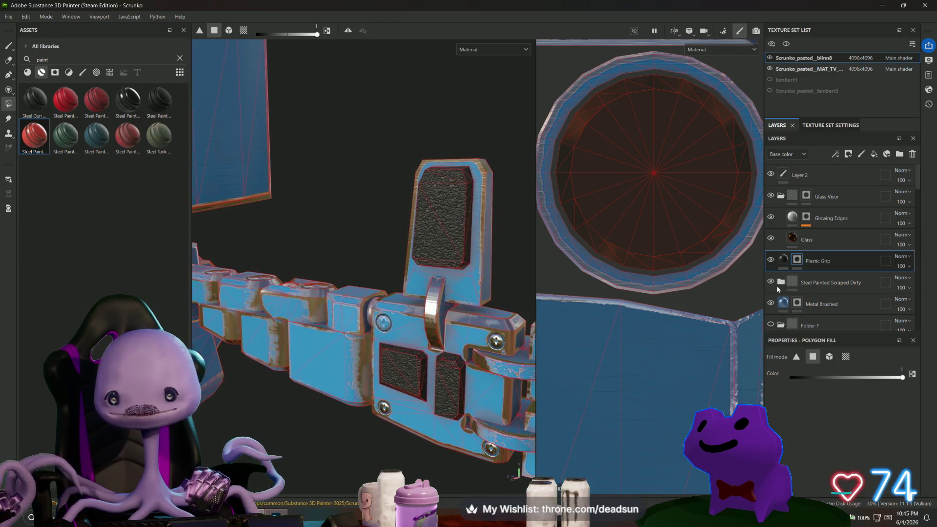
Step: Toggle Metal Brushed's visibility to compare, leaving the layer hidden
{"action": "left_click", "coordinate": [771, 303]}
{"action": "left_click", "coordinate": [771, 303]}
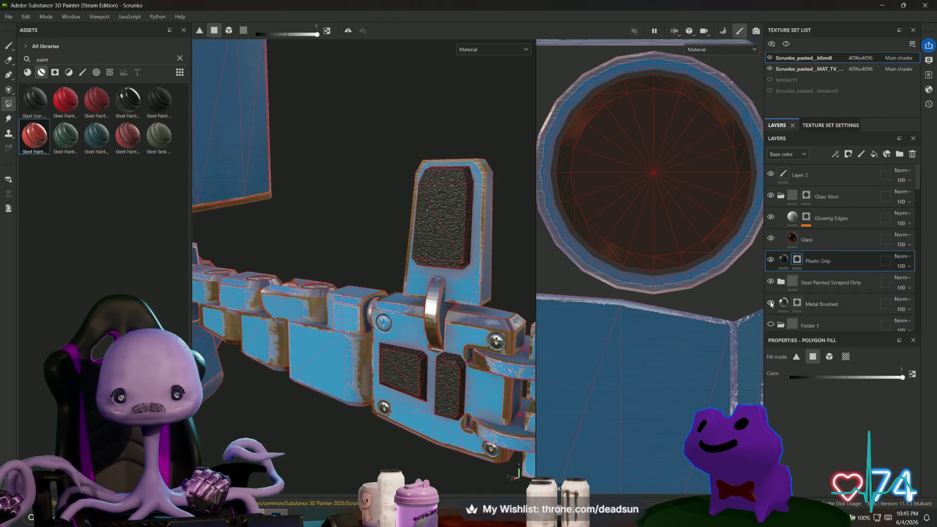
{"action": "left_click", "coordinate": [771, 303]}
{"action": "left_click", "coordinate": [771, 303]}
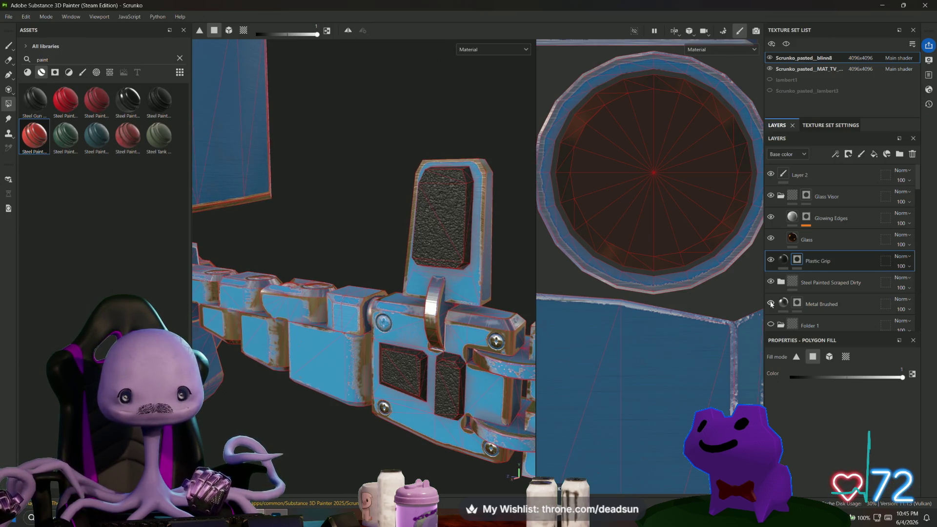
{"action": "left_click", "coordinate": [771, 303]}
Step: Frame the whole robot and orbit to inspect the head and body from the front
{"action": "key", "text": "f"}
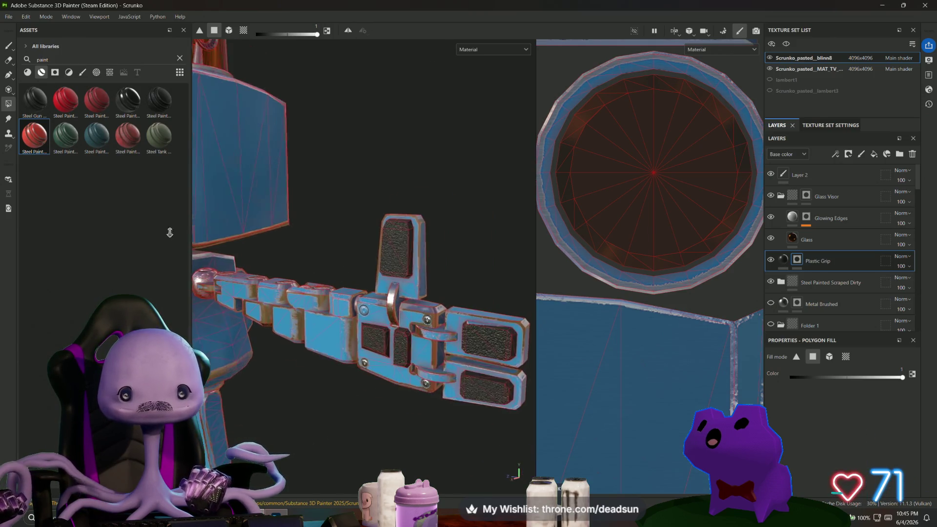
{"action": "mouse_move", "coordinate": [364, 342]}
{"action": "left_mouse_down", "text": "alt"}
{"action": "mouse_move", "coordinate": [369, 412]}
{"action": "mouse_move", "coordinate": [487, 327]}
{"action": "mouse_move", "coordinate": [491, 390]}
{"action": "mouse_move", "coordinate": [283, 341]}
{"action": "mouse_move", "coordinate": [311, 368]}
{"action": "mouse_move", "coordinate": [359, 355]}
{"action": "mouse_move", "coordinate": [317, 356]}
{"action": "mouse_move", "coordinate": [301, 379]}
{"action": "mouse_move", "coordinate": [404, 404]}
{"action": "mouse_move", "coordinate": [385, 420]}
{"action": "mouse_move", "coordinate": [325, 366]}
{"action": "mouse_move", "coordinate": [336, 377]}
{"action": "left_mouse_up", "text": "alt"}
{"action": "scroll", "coordinate": [492, 404], "scroll_direction": "up", "scroll_amount": 5}
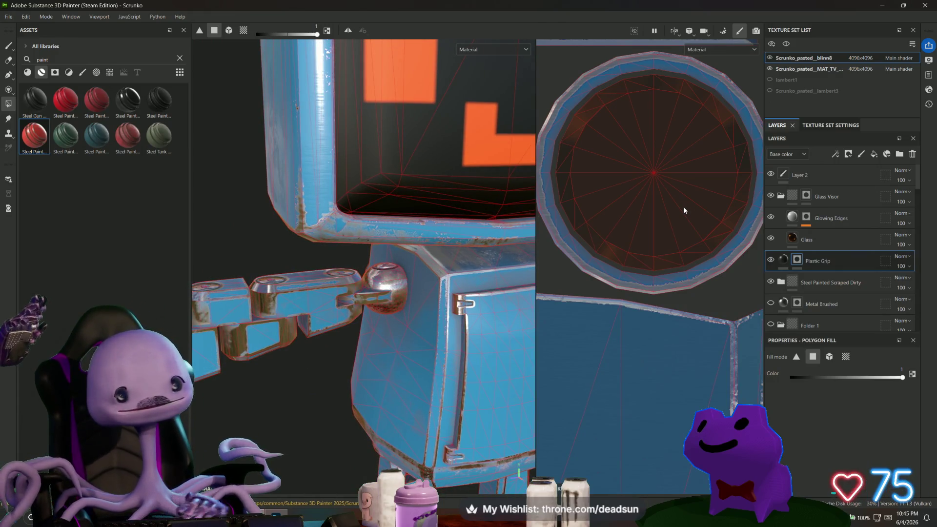
{"action": "left_click_drag", "start_coordinate": [473, 359], "coordinate": [333, 301], "text": "alt"}
{"action": "mouse_move", "coordinate": [347, 247]}
{"action": "left_mouse_down", "text": "alt"}
{"action": "mouse_move", "coordinate": [362, 254]}
{"action": "mouse_move", "coordinate": [375, 306]}
{"action": "mouse_move", "coordinate": [308, 318]}
{"action": "mouse_move", "coordinate": [259, 397]}
{"action": "left_mouse_up", "text": "alt"}
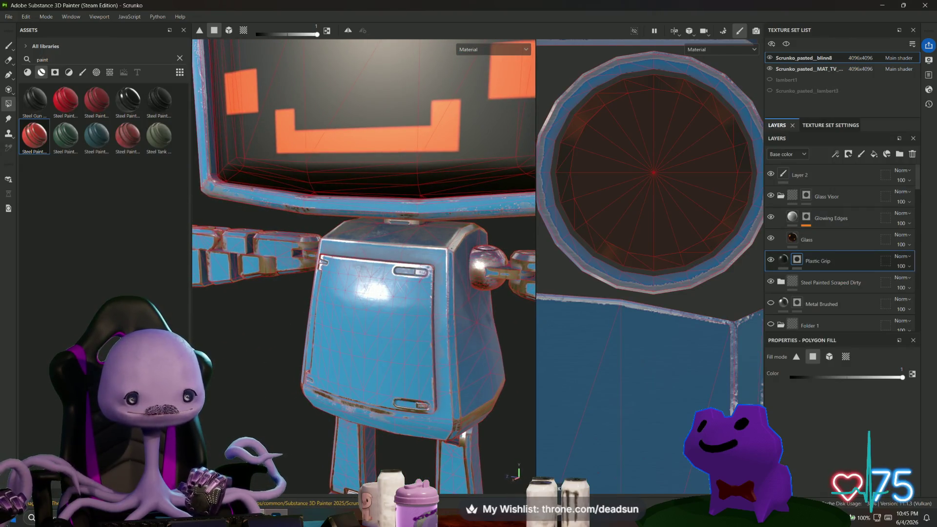
{"action": "key", "text": "super"}
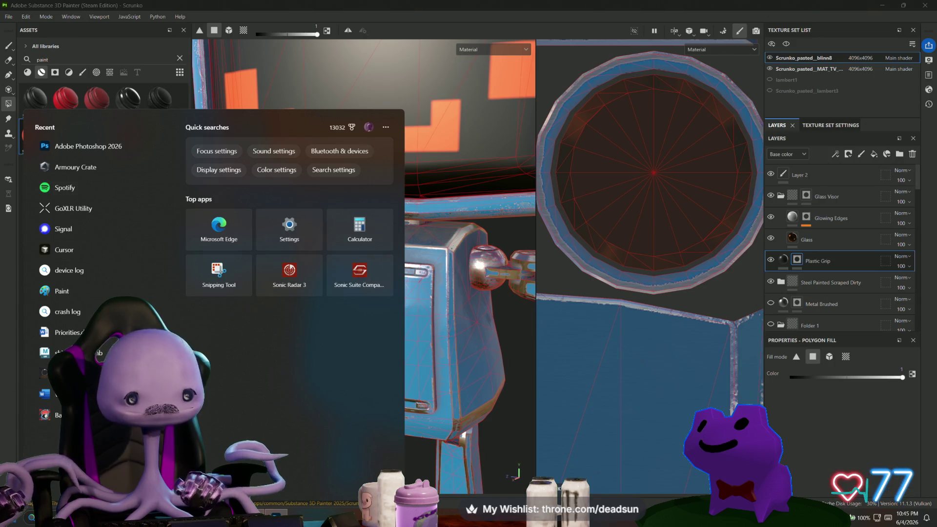
Step: Search for 'scrunko' and open Scrunko.mb in Maya
{"action": "type", "text": "scrunko"}
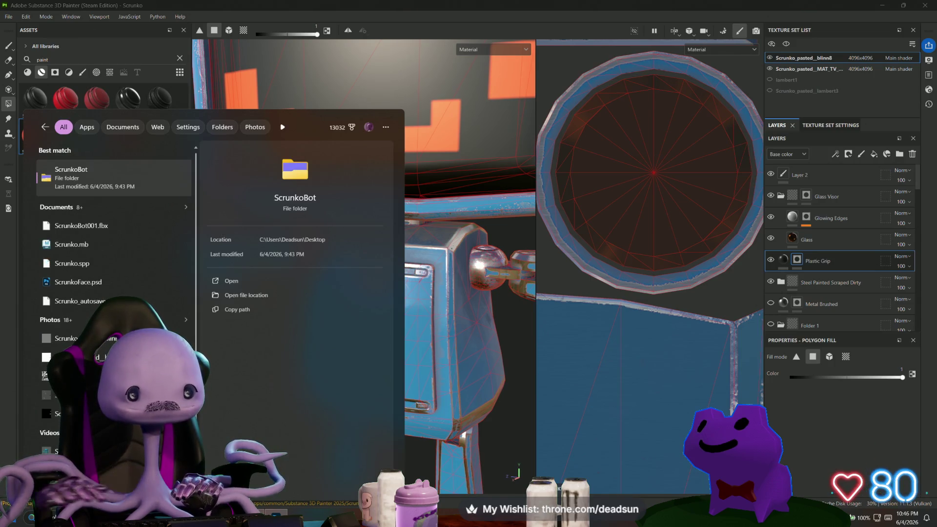
{"action": "left_click", "coordinate": [104, 244]}
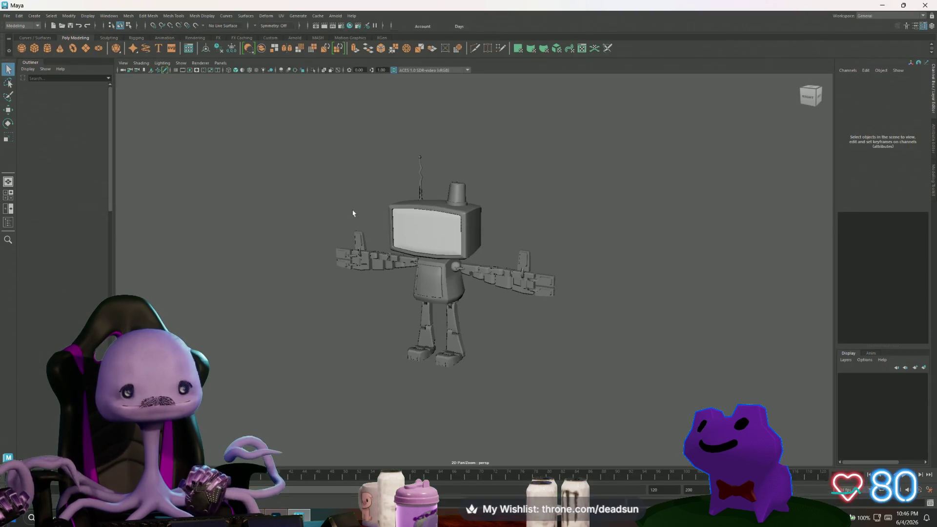
Step: Switch the robot mesh to edge selection and select its edges
{"action": "scroll", "coordinate": [373, 259], "scroll_direction": "up", "scroll_amount": 8}
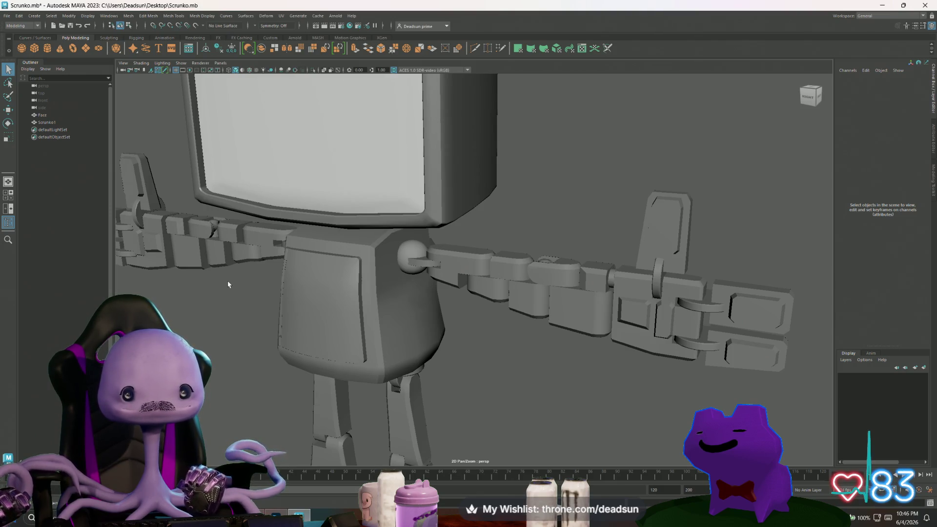
{"action": "scroll", "coordinate": [228, 280], "scroll_direction": "up", "scroll_amount": 5}
{"action": "mouse_move", "coordinate": [228, 280]}
{"action": "left_mouse_down", "text": "alt"}
{"action": "mouse_move", "coordinate": [291, 276]}
{"action": "mouse_move", "coordinate": [379, 295]}
{"action": "mouse_move", "coordinate": [452, 335]}
{"action": "mouse_move", "coordinate": [435, 265]}
{"action": "left_mouse_up", "text": "alt"}
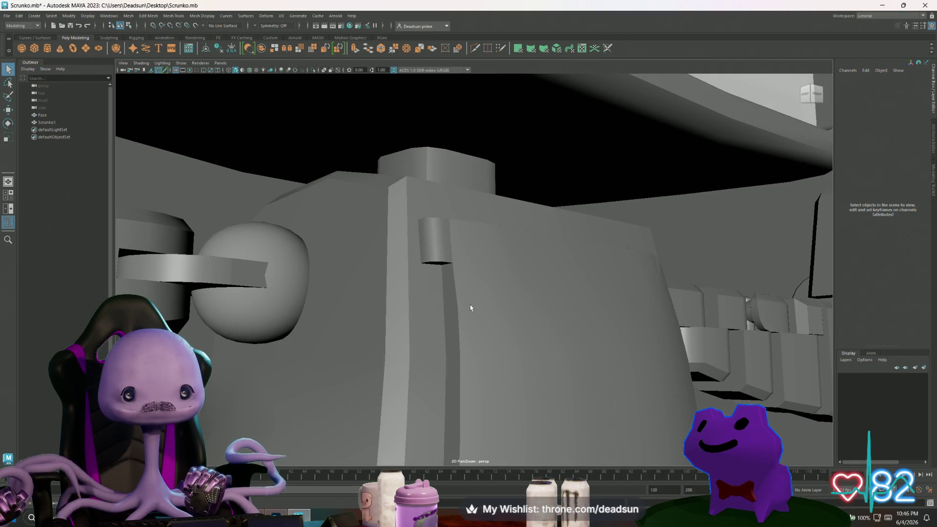
{"action": "scroll", "coordinate": [471, 308], "scroll_direction": "up", "scroll_amount": 2}
{"action": "left_click", "coordinate": [435, 236]}
{"action": "right_click_drag", "start_coordinate": [437, 235], "coordinate": [437, 215]}
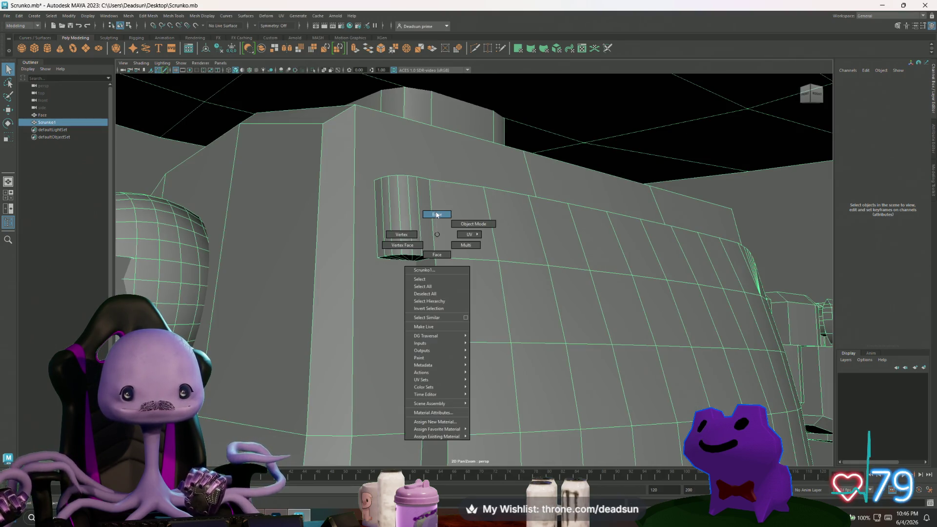
{"action": "left_click", "coordinate": [436, 235]}
Step: Apply Soften Edge to the selected edges of Scrunko1
{"action": "scroll", "coordinate": [424, 142], "scroll_direction": "up", "scroll_amount": 5}
{"action": "middle_click_drag", "start_coordinate": [430, 307], "coordinate": [444, 319], "text": "alt"}
{"action": "mouse_move", "coordinate": [371, 259]}
{"action": "left_mouse_down", "text": "alt"}
{"action": "mouse_move", "coordinate": [419, 264]}
{"action": "mouse_move", "coordinate": [435, 371]}
{"action": "mouse_move", "coordinate": [432, 252]}
{"action": "left_mouse_up", "text": "alt"}
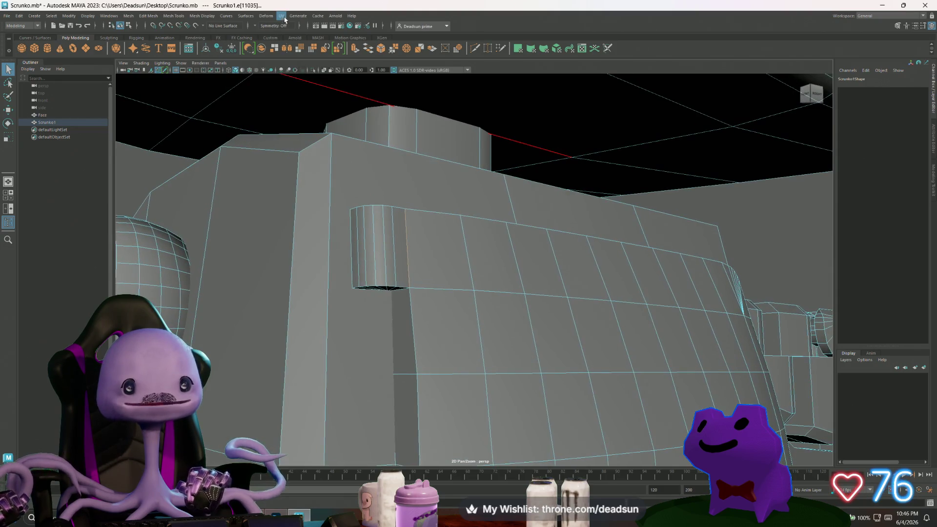
{"action": "left_click", "coordinate": [283, 16]}
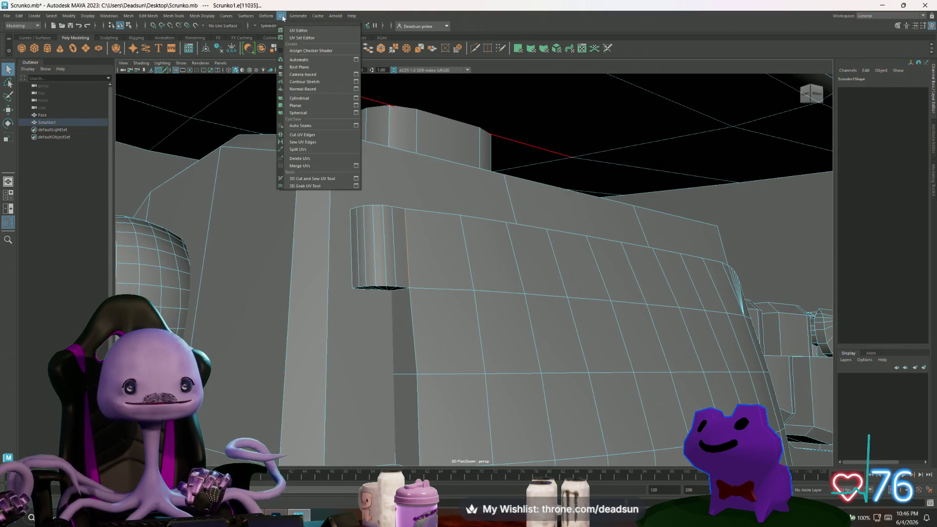
{"action": "mouse_move", "coordinate": [249, 17]}
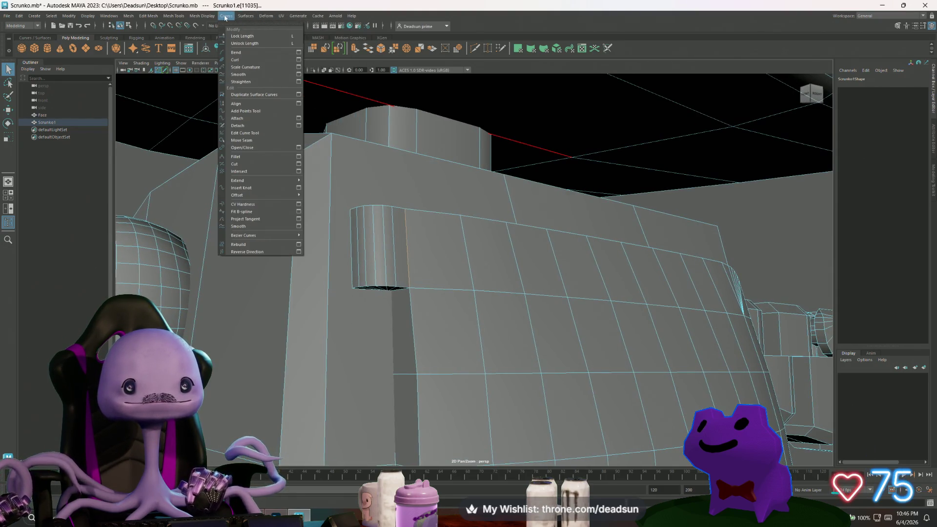
{"action": "mouse_move", "coordinate": [205, 18]}
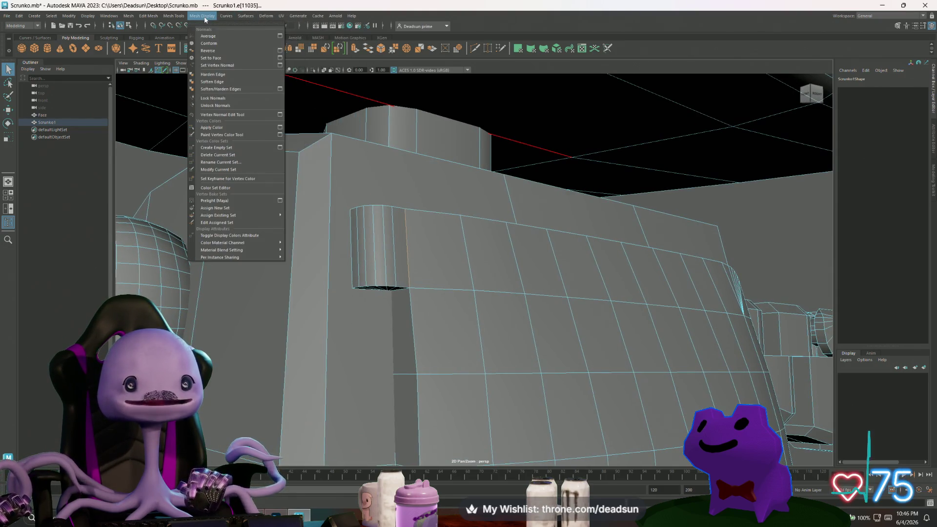
{"action": "left_click", "coordinate": [215, 82]}
{"action": "key", "text": "f"}
Step: In Object Mode, select Face and Scrunko1 and begin Export Selection
{"action": "right_click_drag", "start_coordinate": [445, 232], "coordinate": [473, 227]}
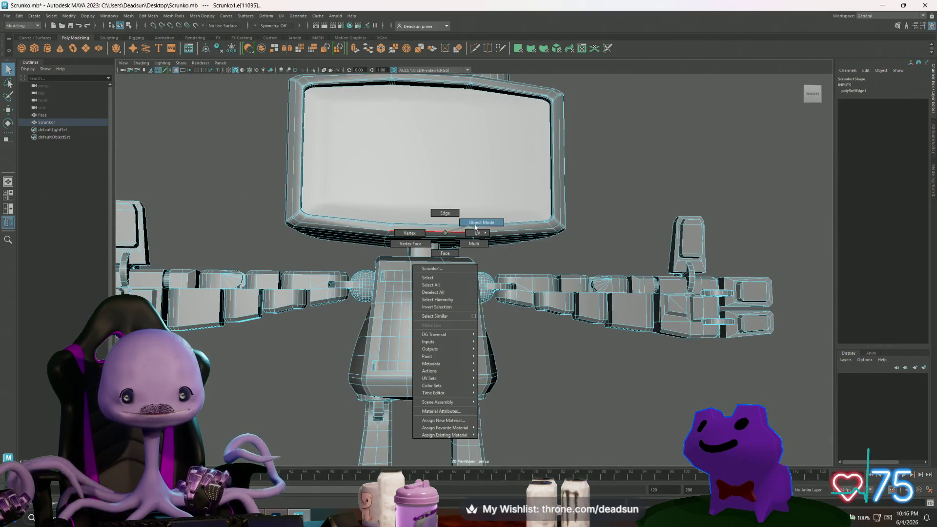
{"action": "left_click", "coordinate": [576, 192]}
{"action": "mouse_move", "coordinate": [576, 192]}
{"action": "left_mouse_down", "text": "alt"}
{"action": "mouse_move", "coordinate": [585, 219]}
{"action": "mouse_move", "coordinate": [426, 223]}
{"action": "left_mouse_up", "text": "alt"}
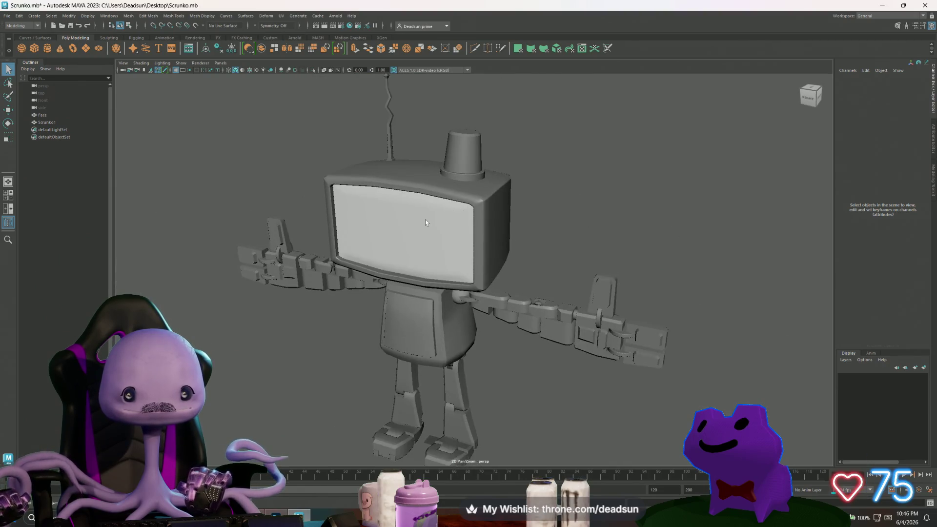
{"action": "left_click", "coordinate": [426, 221]}
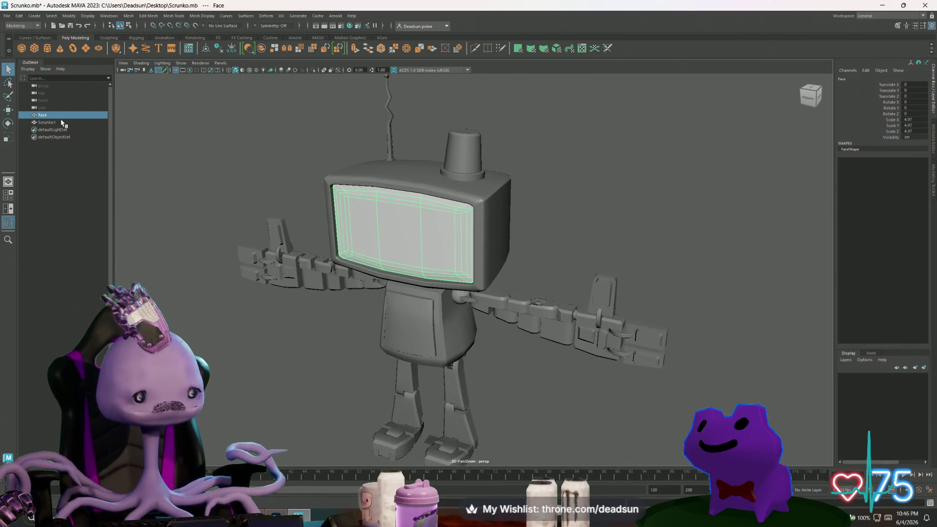
{"action": "left_click", "coordinate": [48, 123], "text": "ctrl"}
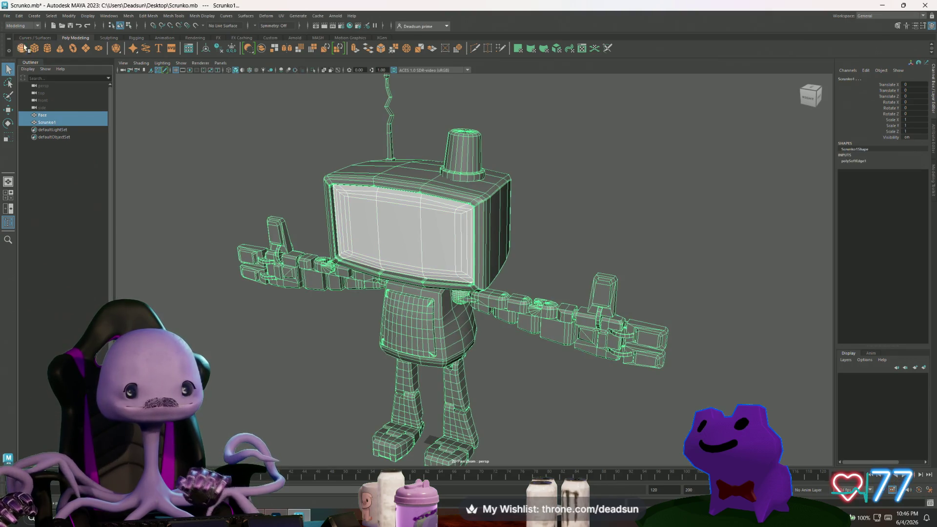
{"action": "left_click", "coordinate": [8, 17]}
{"action": "left_click", "coordinate": [47, 114]}
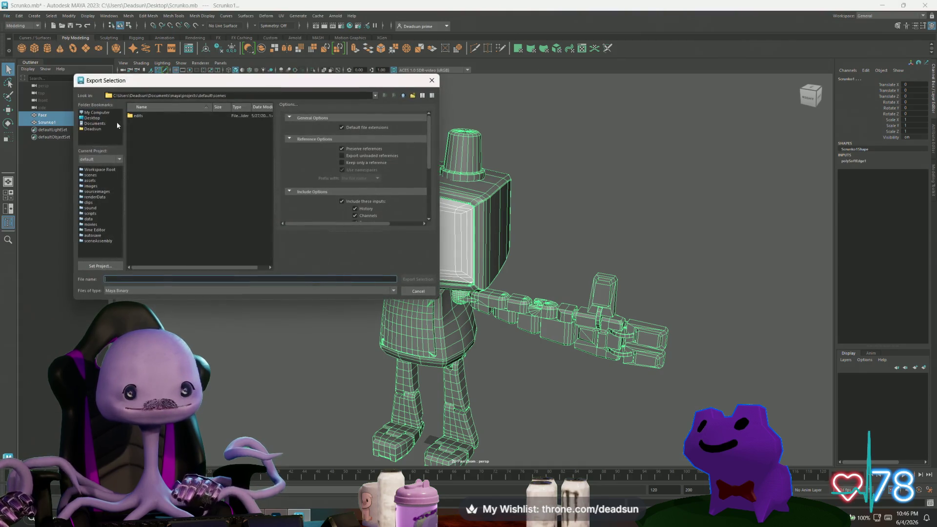
Step: Target the Desktop ScrunkoBot folder and set the file type to FBX export
{"action": "left_click", "coordinate": [113, 119]}
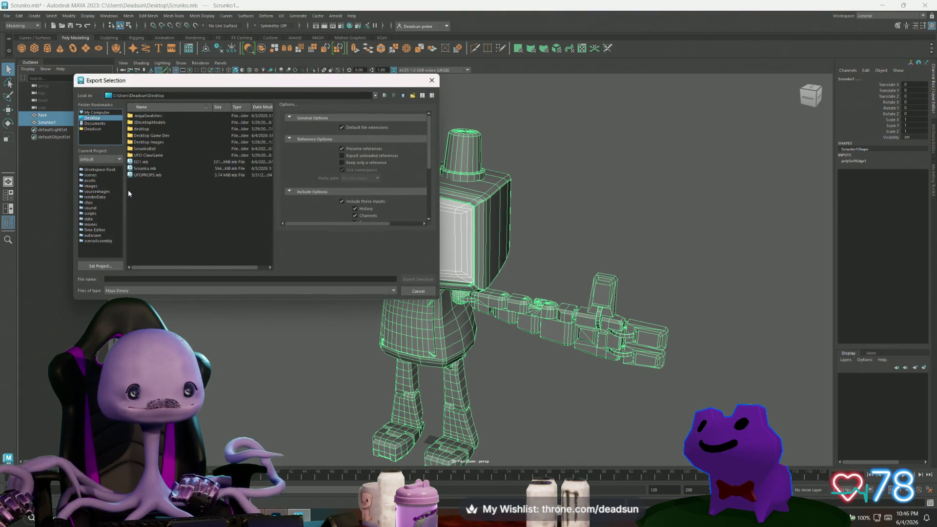
{"action": "double_click", "coordinate": [149, 149]}
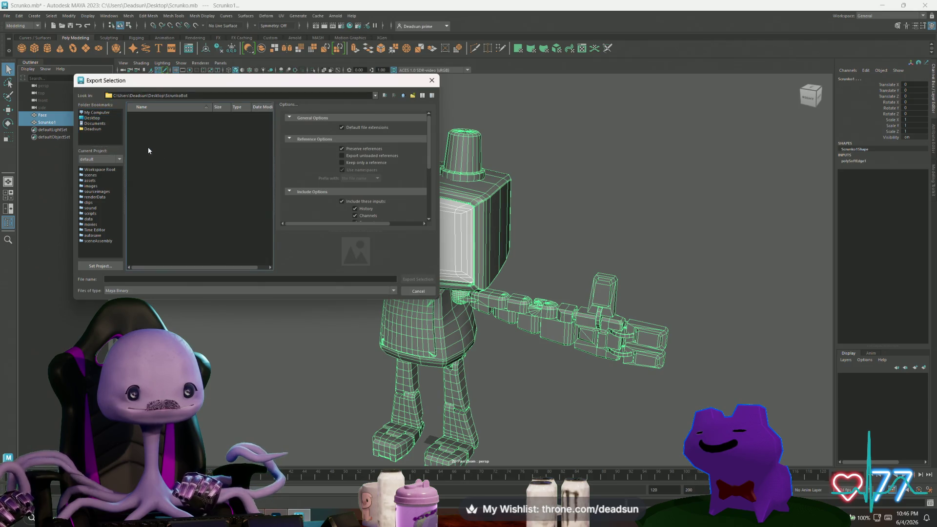
{"action": "left_click", "coordinate": [141, 291]}
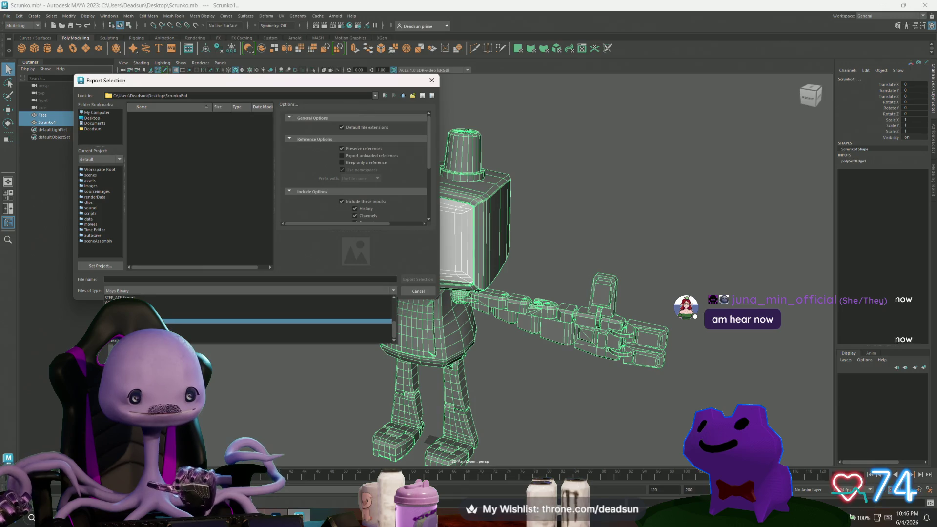
{"action": "left_click", "coordinate": [171, 318]}
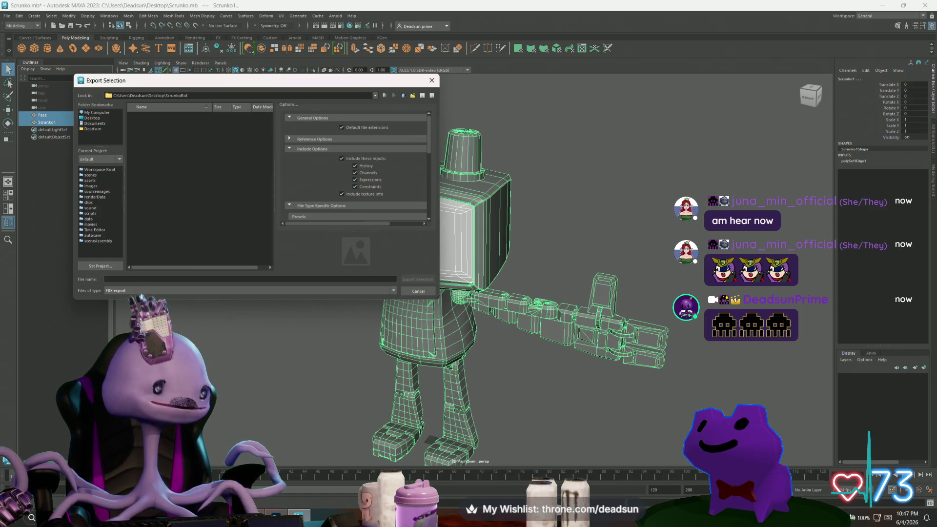
{"action": "left_click", "coordinate": [145, 279]}
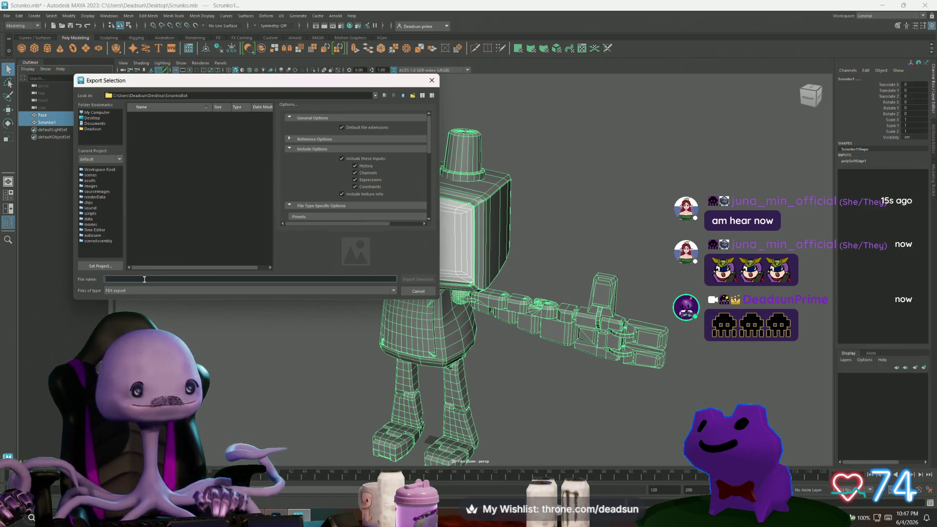
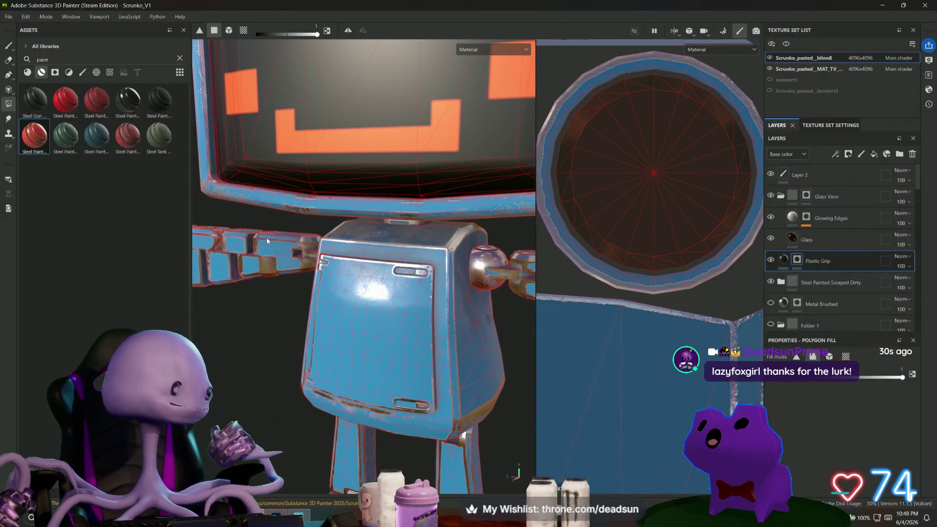
Step: Undo and redo the last layer visibility change so the hidden layers stay visible
{"action": "mouse_move", "coordinate": [254, 303]}
{"action": "left_mouse_down", "text": "alt"}
{"action": "mouse_move", "coordinate": [342, 342]}
{"action": "mouse_move", "coordinate": [417, 355]}
{"action": "mouse_move", "coordinate": [332, 327]}
{"action": "left_mouse_up", "text": "alt"}
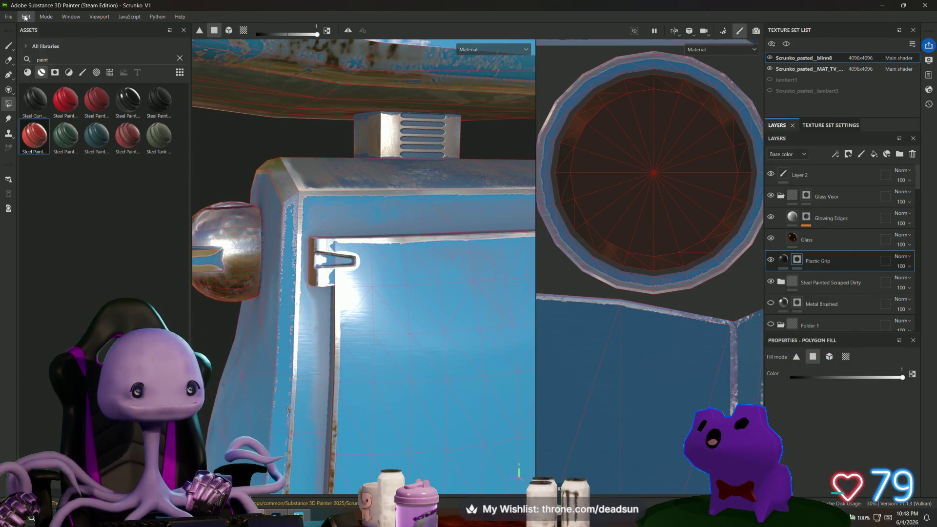
{"action": "left_click", "coordinate": [26, 16]}
{"action": "left_click", "coordinate": [29, 29]}
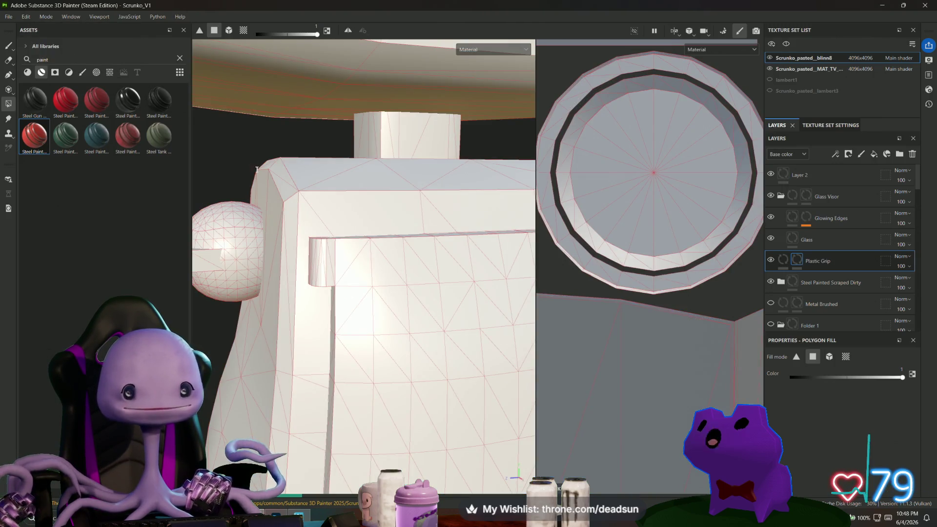
{"action": "key", "text": "ctrl+y"}
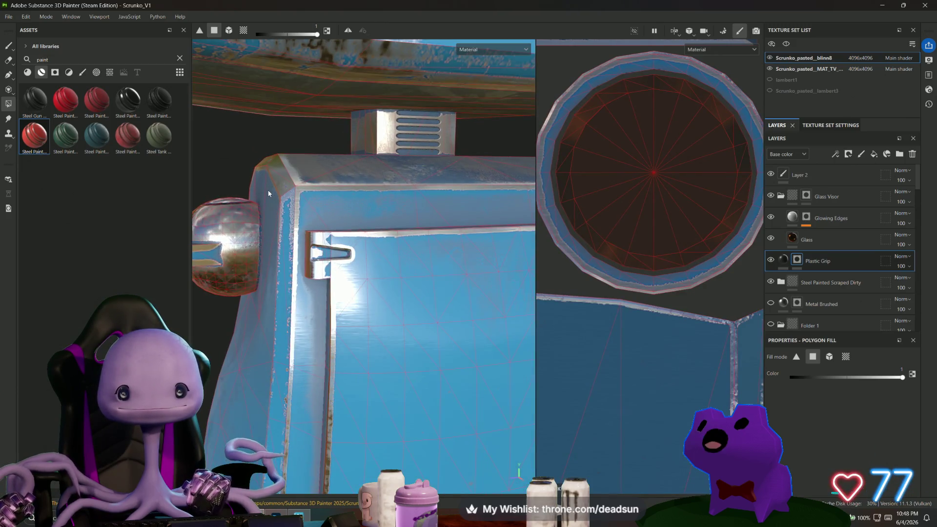
Step: Open and close the application settings unchanged, start a mesh reimport, then switch to Maya
{"action": "left_click", "coordinate": [26, 17]}
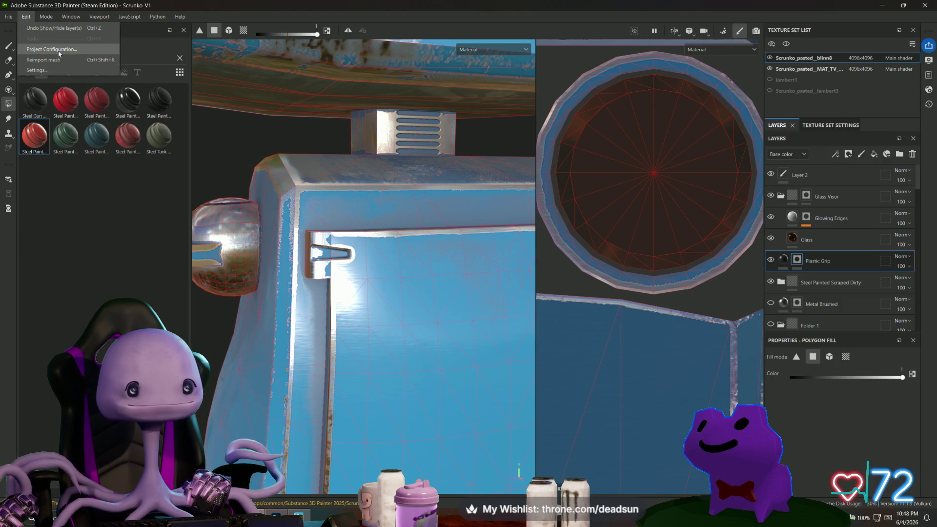
{"action": "left_click", "coordinate": [51, 70]}
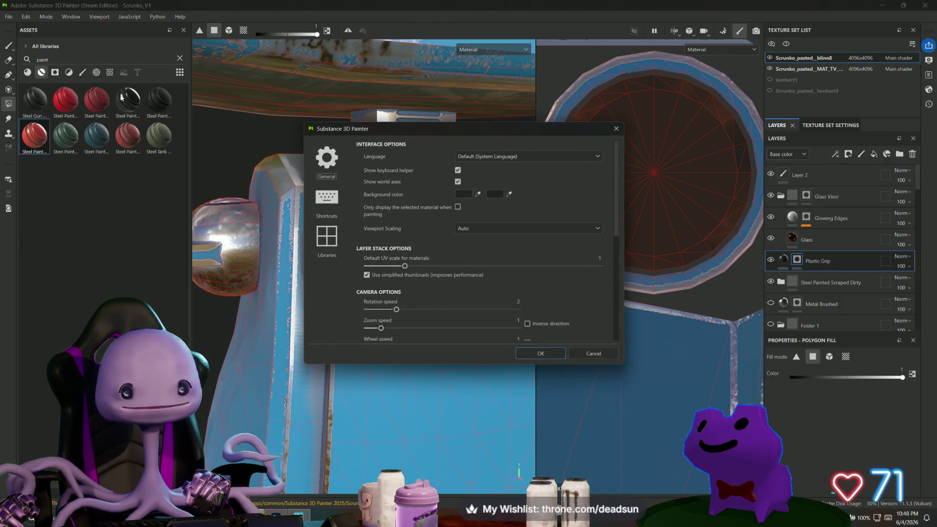
{"action": "left_click", "coordinate": [616, 129]}
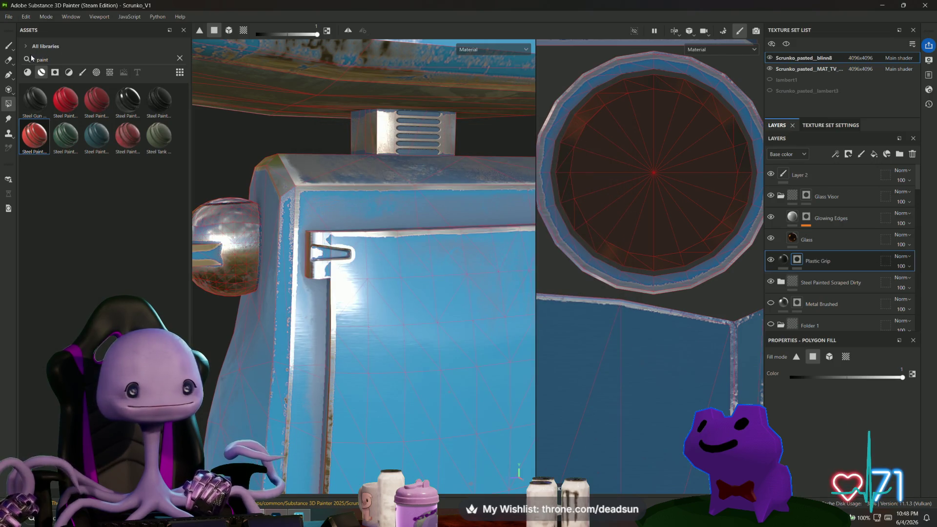
{"action": "left_click", "coordinate": [26, 17]}
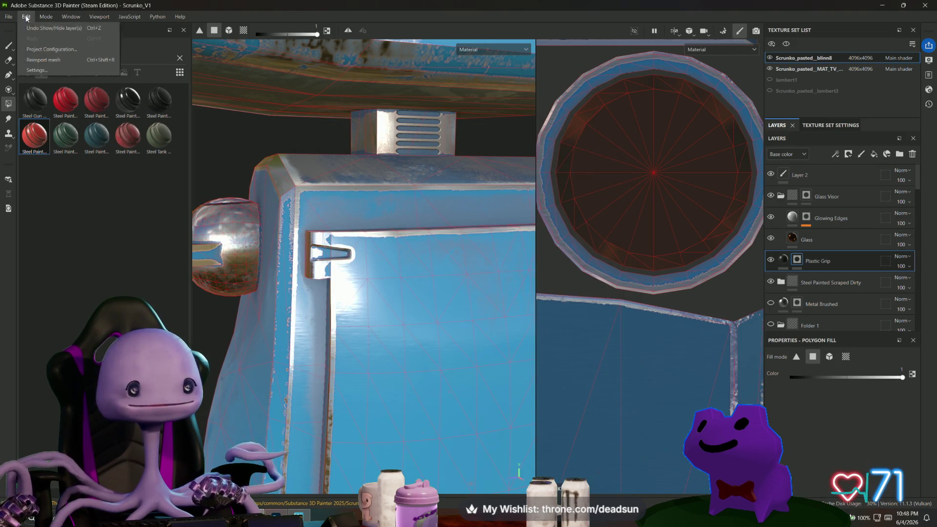
{"action": "left_click", "coordinate": [37, 60]}
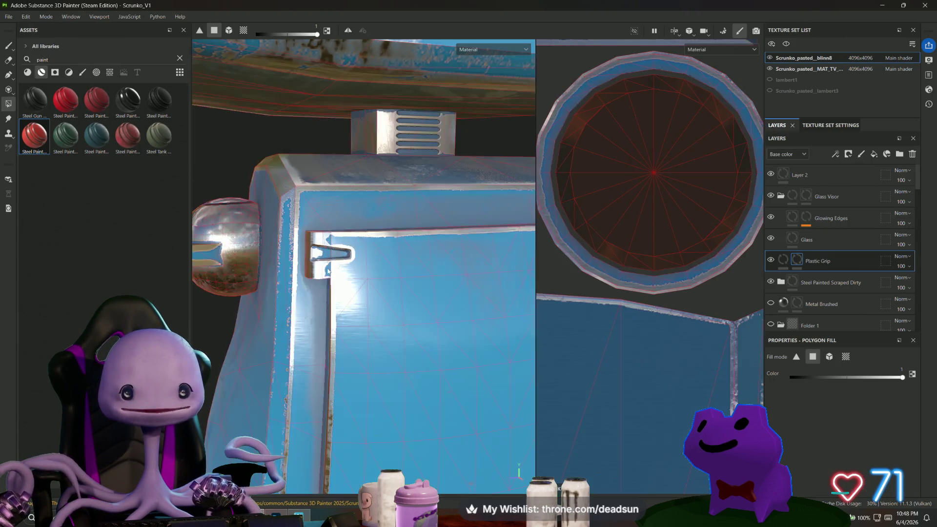
{"action": "key", "text": "alt+Tab"}
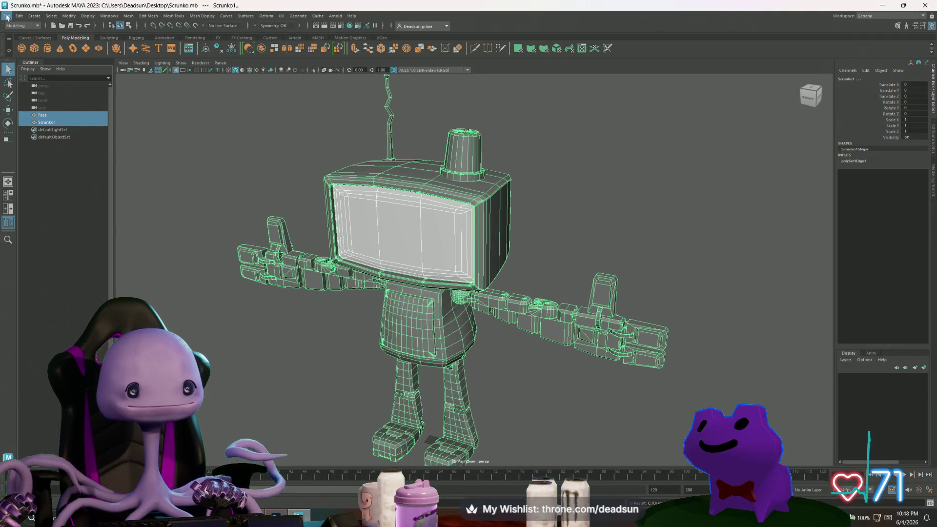
Step: Resize Maya, minimize Substance Painter, close the glass tutorial tab and minimize the browser
{"action": "mouse_move", "coordinate": [140, 4]}
{"action": "left_mouse_down"}
{"action": "mouse_move", "coordinate": [70, 36]}
{"action": "mouse_move", "coordinate": [393, 100]}
{"action": "left_mouse_up"}
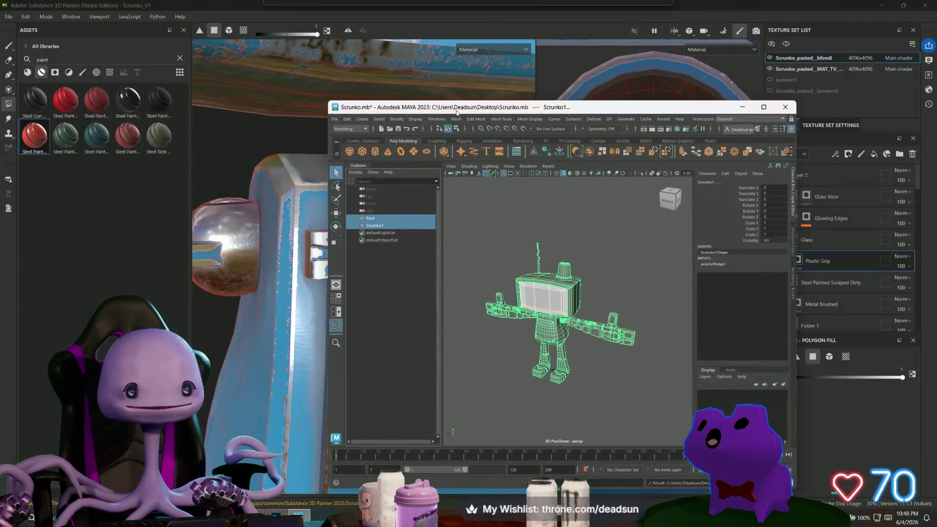
{"action": "left_click", "coordinate": [883, 6]}
{"action": "left_click", "coordinate": [883, 7]}
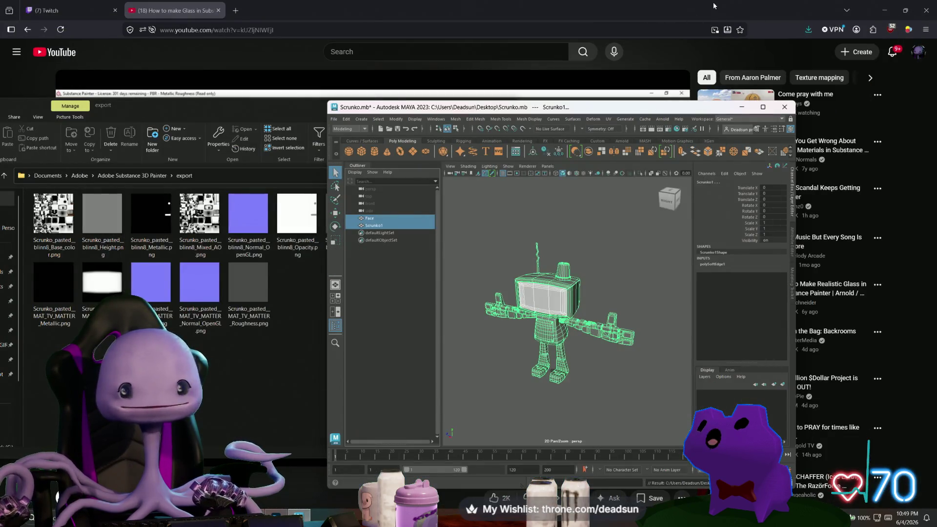
{"action": "left_click", "coordinate": [882, 7]}
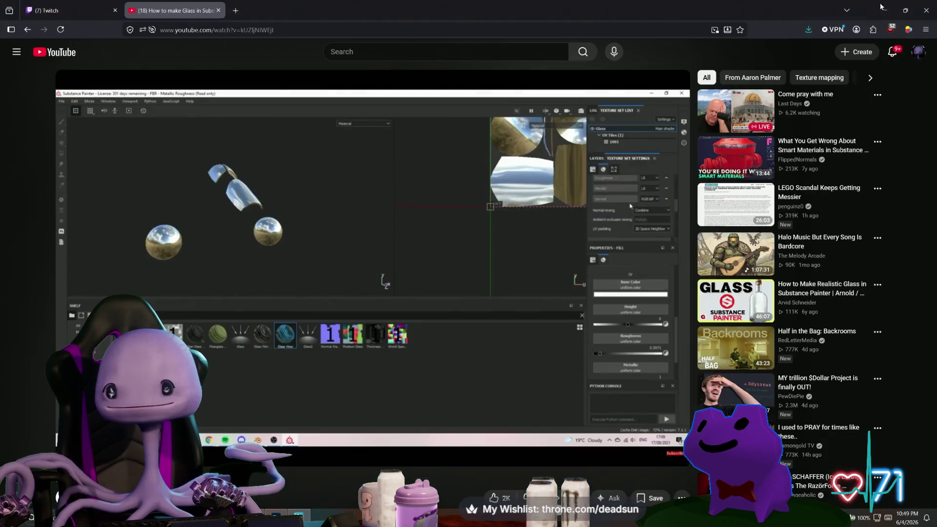
{"action": "left_click", "coordinate": [220, 13]}
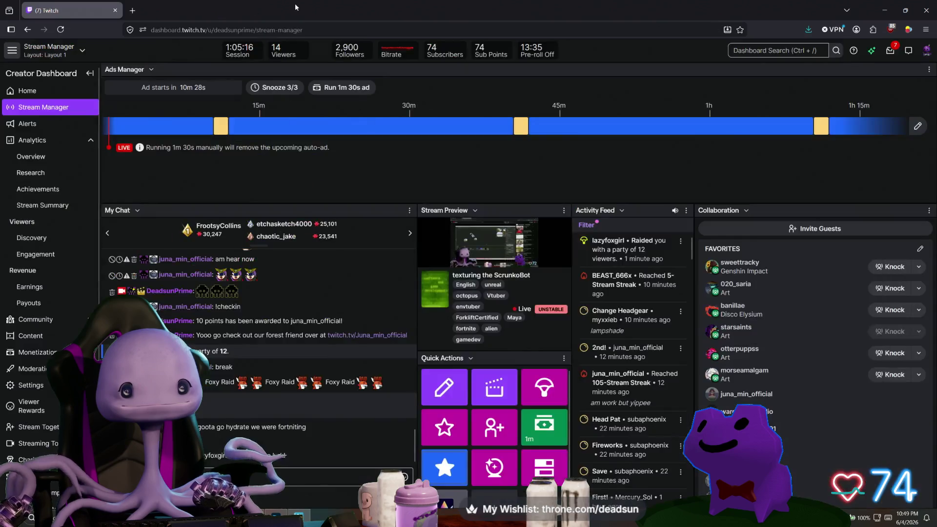
{"action": "left_click", "coordinate": [885, 10]}
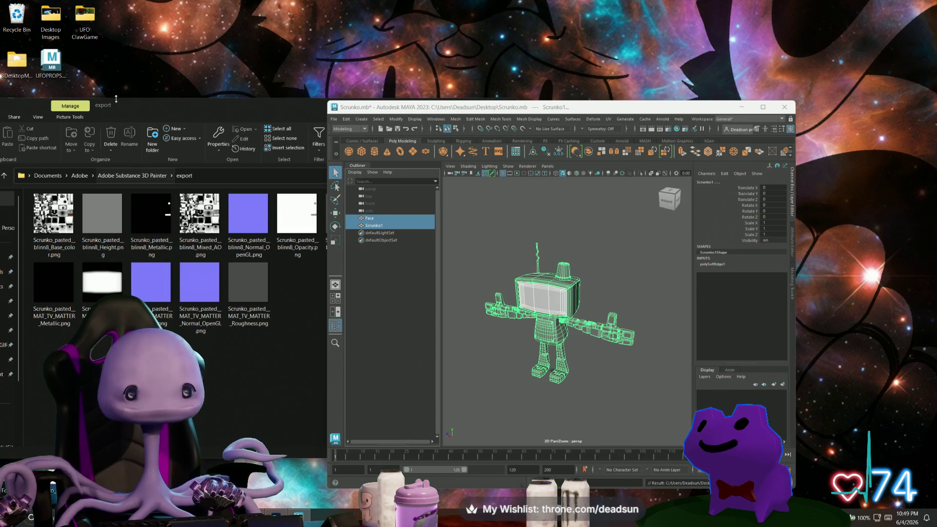
{"action": "left_click_drag", "start_coordinate": [142, 100], "coordinate": [254, 96]}
Step: Position the export folder window, select ScrunkoBot001.fbx on the desktop, and return to Maya
{"action": "left_click_drag", "start_coordinate": [391, 80], "coordinate": [389, 82]}
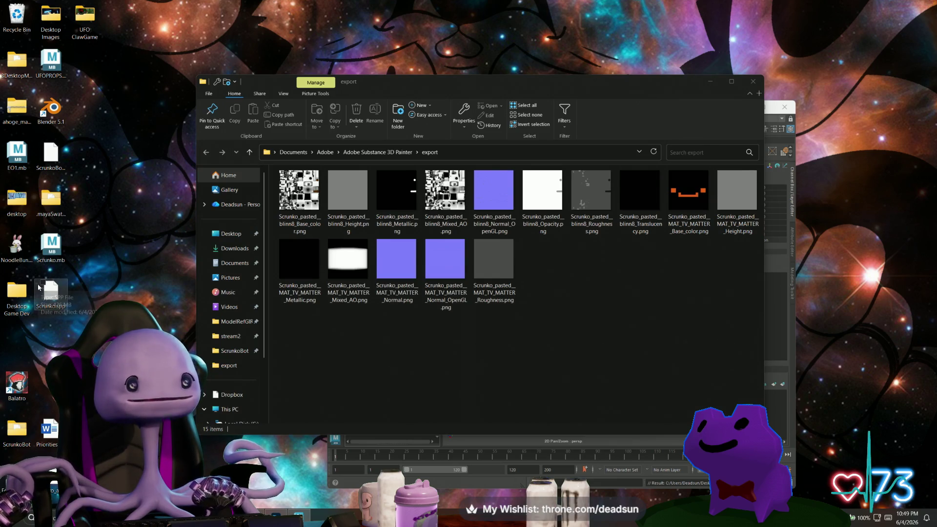
{"action": "left_click", "coordinate": [44, 166]}
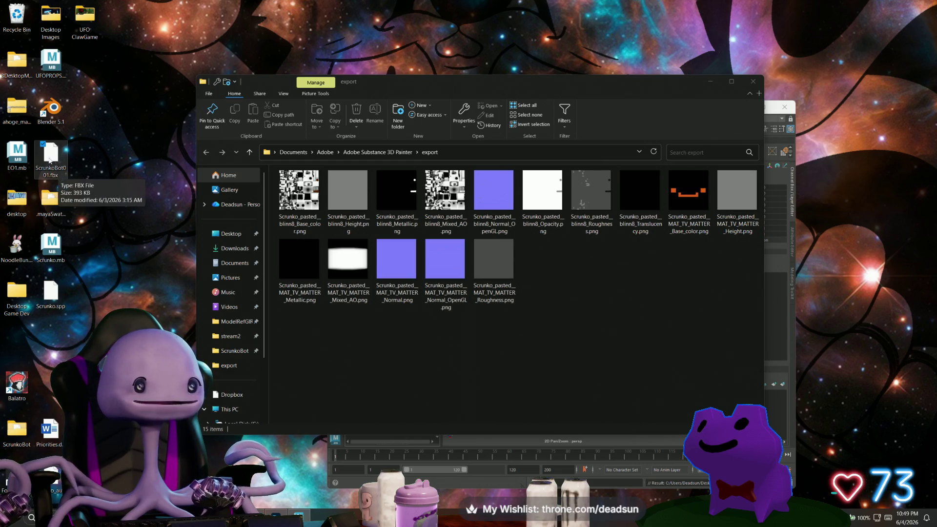
{"action": "left_click", "coordinate": [435, 482]}
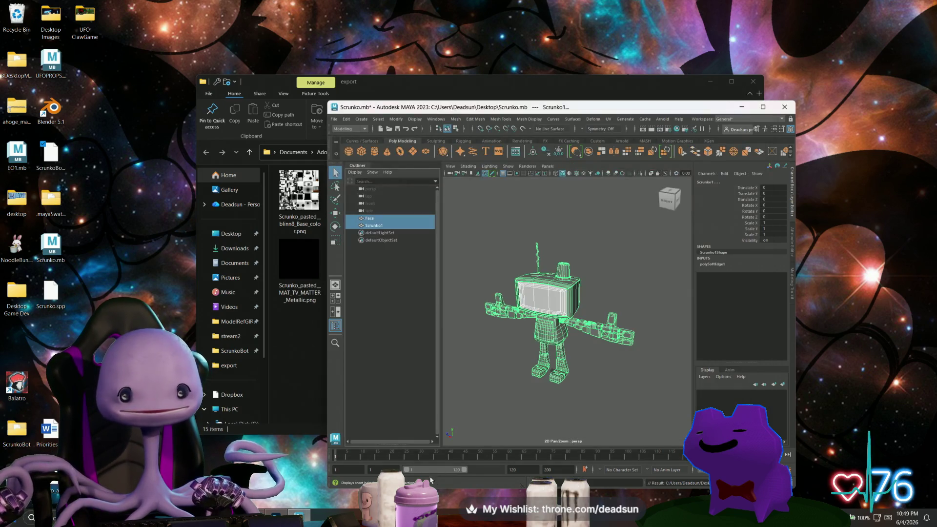
Step: Export the selected robot over Desktop/ScrunkoBot001.fbx, confirming replacement, and return to Substance Painter
{"action": "left_click", "coordinate": [334, 120]}
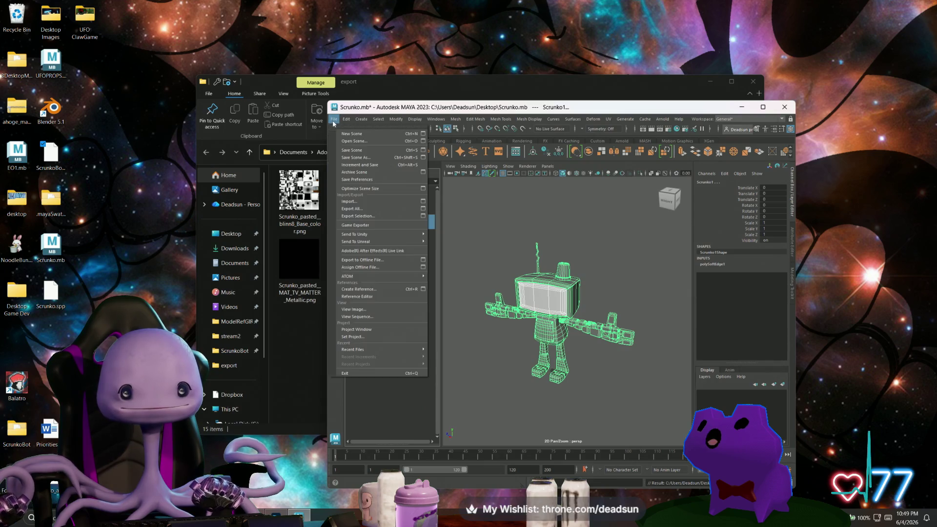
{"action": "left_click", "coordinate": [363, 217]}
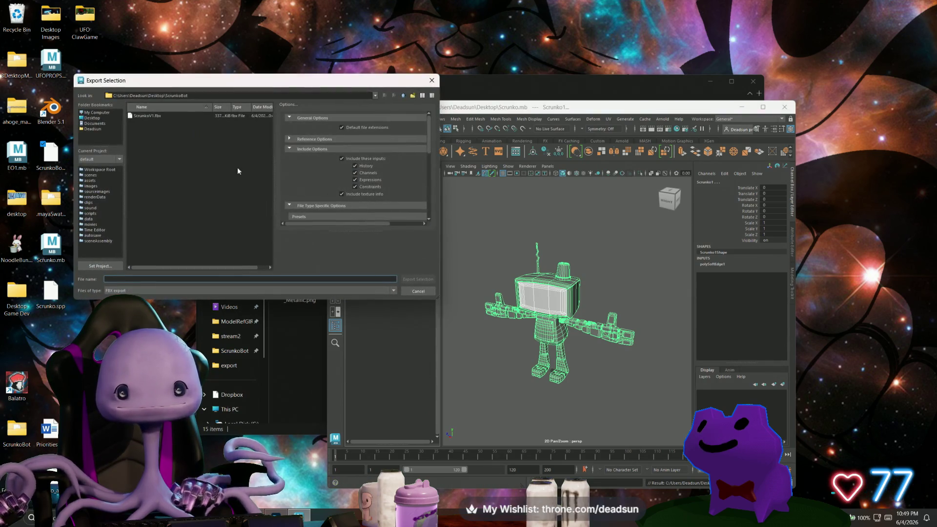
{"action": "left_click", "coordinate": [92, 118]}
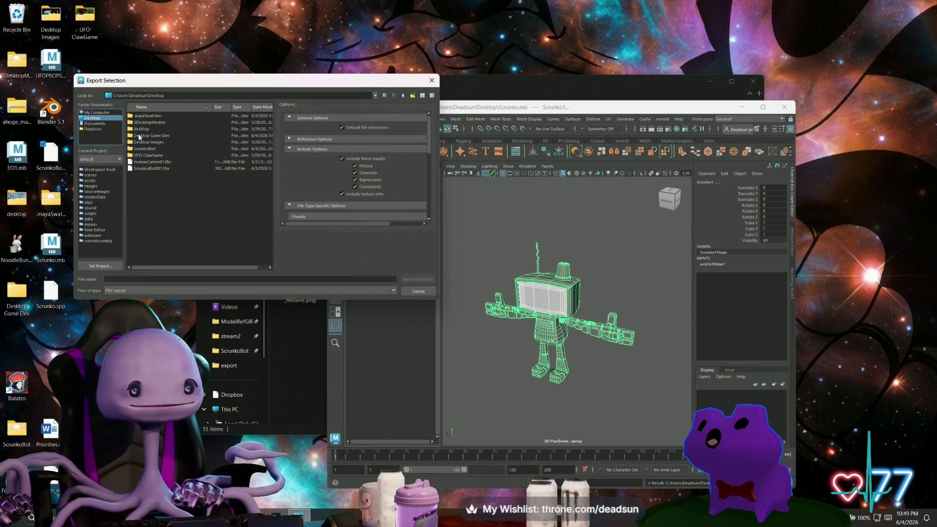
{"action": "left_click", "coordinate": [159, 169]}
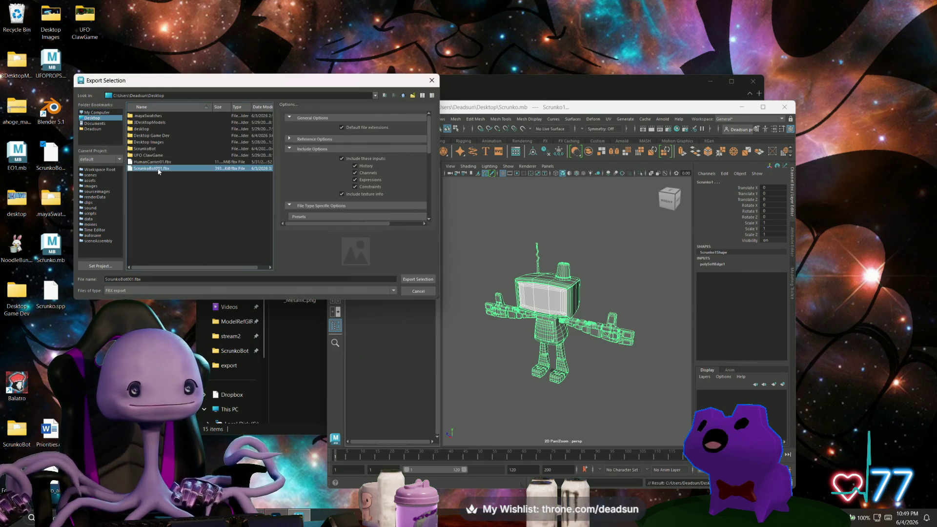
{"action": "left_click", "coordinate": [411, 280]}
{"action": "left_click", "coordinate": [241, 203]}
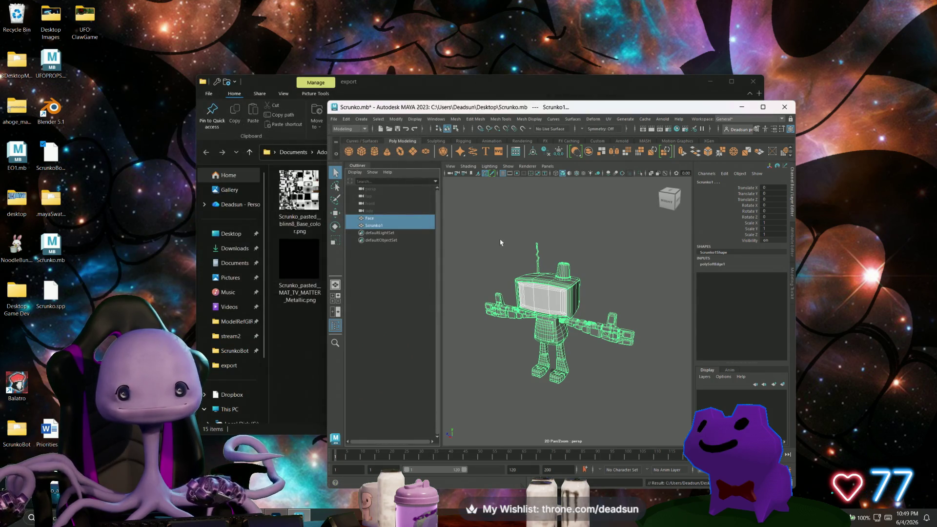
{"action": "key", "text": "alt+Tab"}
{"action": "key", "text": "alt+Tab"}
{"action": "key", "text": "alt+Tab"}
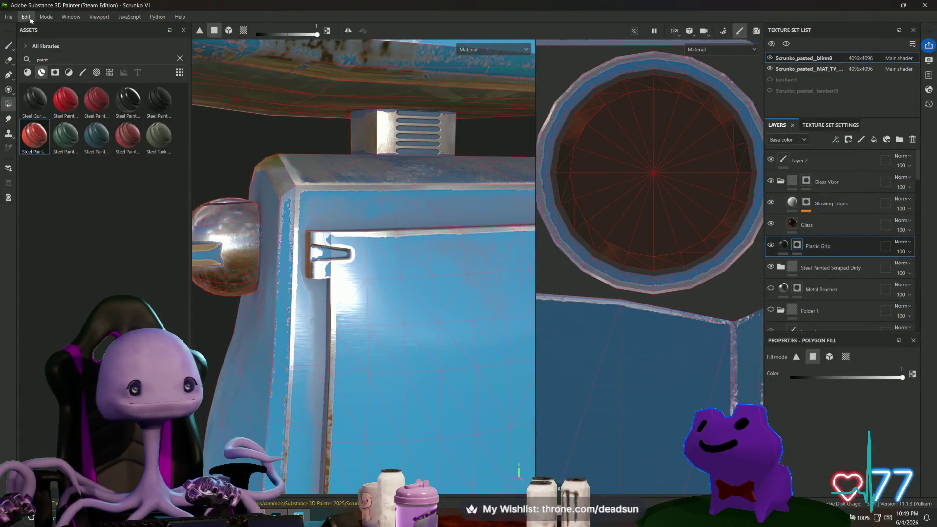
{"action": "left_click", "coordinate": [31, 19]}
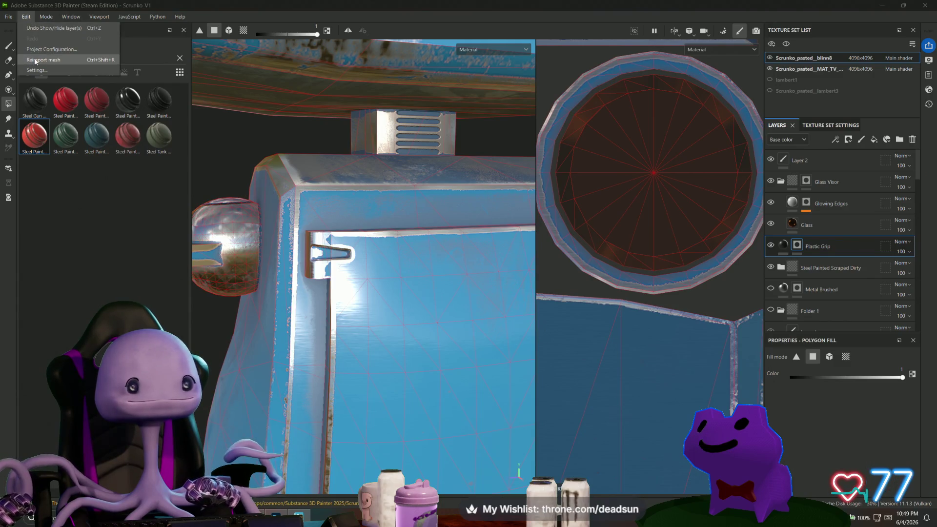
Step: Reimport the updated robot mesh, frame it in a wider viewport, and select the MAT_TV texture set
{"action": "left_click", "coordinate": [36, 60]}
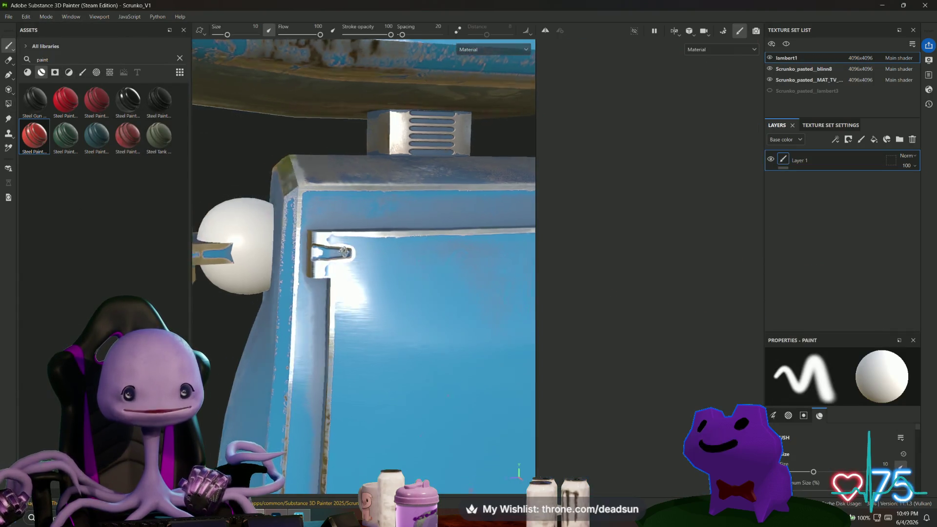
{"action": "key", "text": "f"}
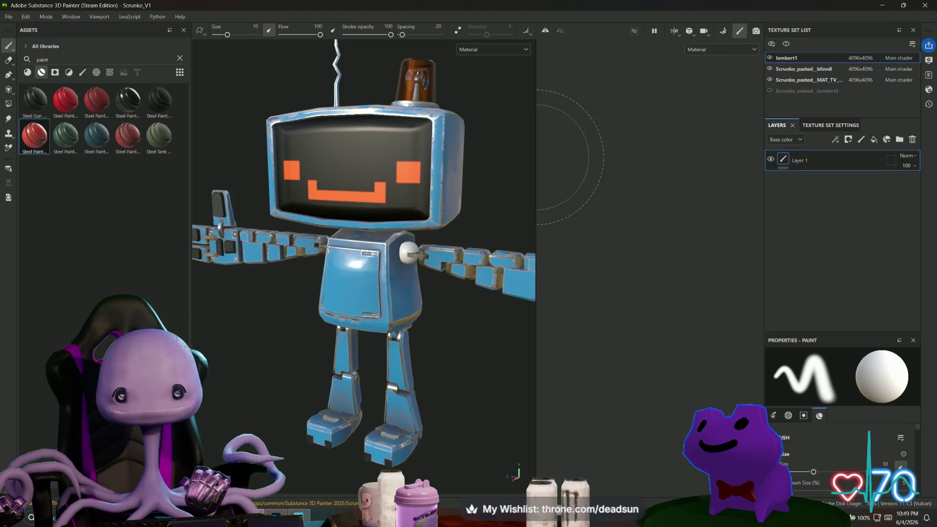
{"action": "left_click_drag", "start_coordinate": [536, 156], "coordinate": [598, 157]}
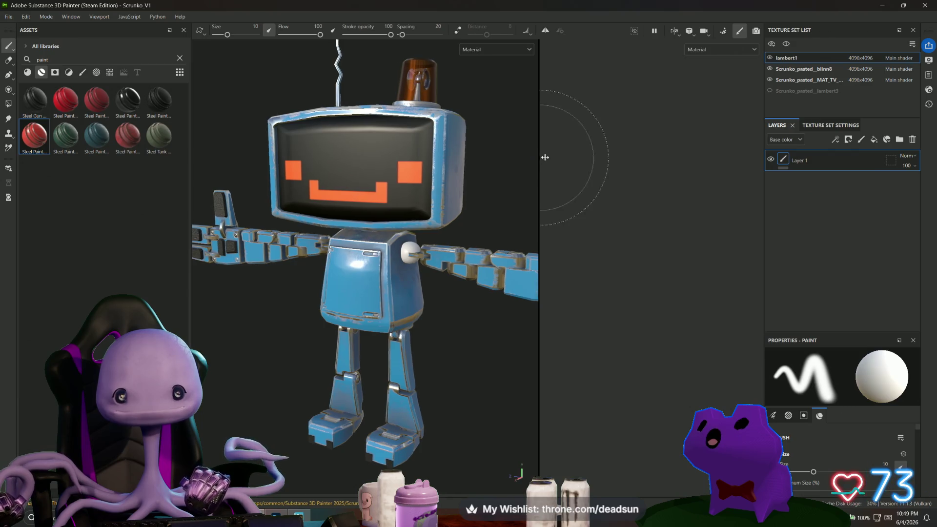
{"action": "mouse_move", "coordinate": [526, 176]}
{"action": "left_mouse_down", "text": "alt"}
{"action": "mouse_move", "coordinate": [335, 205]}
{"action": "mouse_move", "coordinate": [265, 137]}
{"action": "mouse_move", "coordinate": [274, 126]}
{"action": "mouse_move", "coordinate": [337, 196]}
{"action": "left_mouse_up", "text": "alt"}
{"action": "scroll", "coordinate": [398, 285], "scroll_direction": "up", "scroll_amount": 3}
{"action": "scroll", "coordinate": [397, 286], "scroll_direction": "up", "scroll_amount": 5}
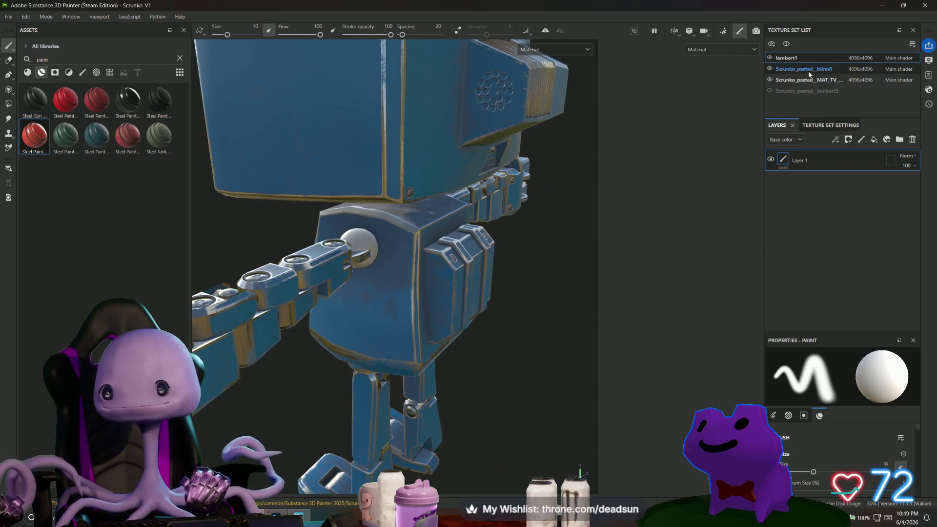
{"action": "left_click", "coordinate": [793, 80]}
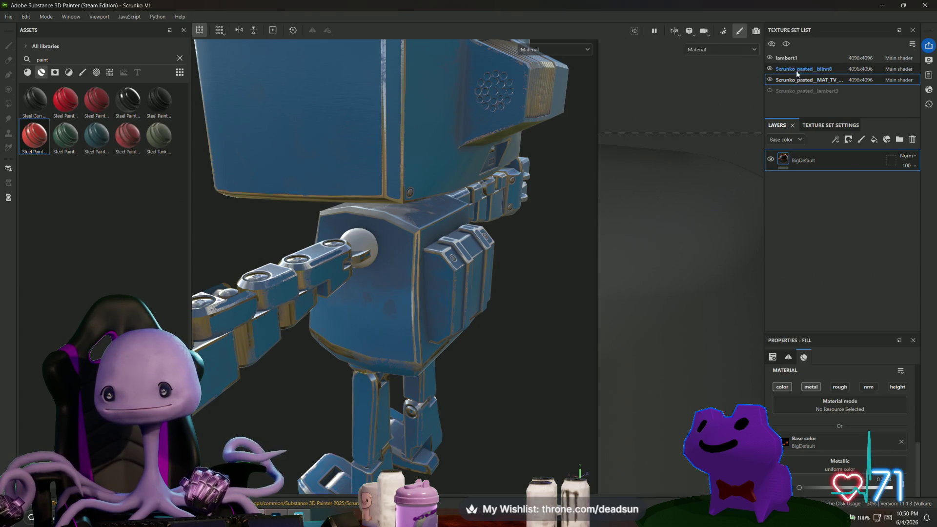
Step: Select the Plastic Grip layer in the Scrunko_pasted_blinn8 texture set
{"action": "left_click", "coordinate": [800, 70]}
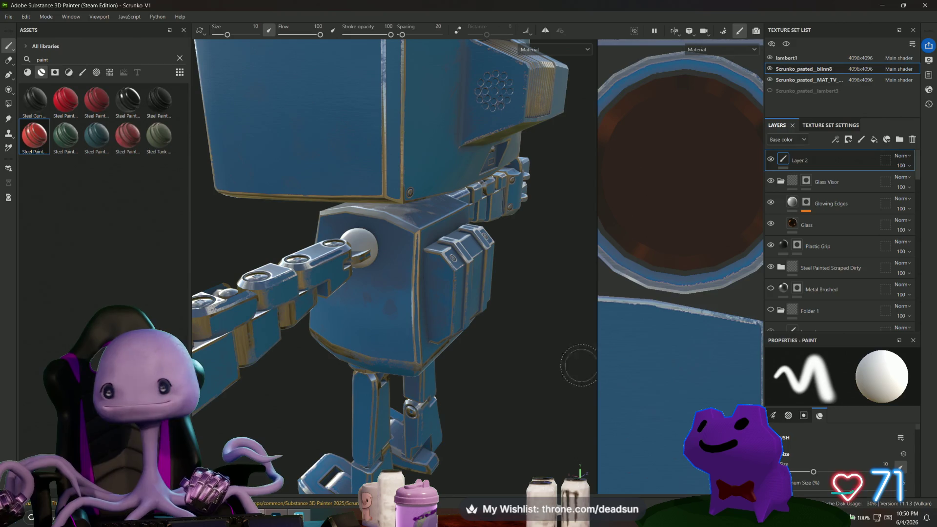
{"action": "left_click", "coordinate": [821, 248]}
{"action": "left_click_drag", "start_coordinate": [371, 385], "coordinate": [514, 387], "text": "alt"}
{"action": "scroll", "coordinate": [514, 388], "scroll_direction": "down", "scroll_amount": 5}
{"action": "mouse_move", "coordinate": [416, 359]}
{"action": "left_mouse_down", "text": "alt"}
{"action": "mouse_move", "coordinate": [345, 387]}
{"action": "mouse_move", "coordinate": [309, 361]}
{"action": "mouse_move", "coordinate": [348, 365]}
{"action": "left_mouse_up", "text": "alt"}
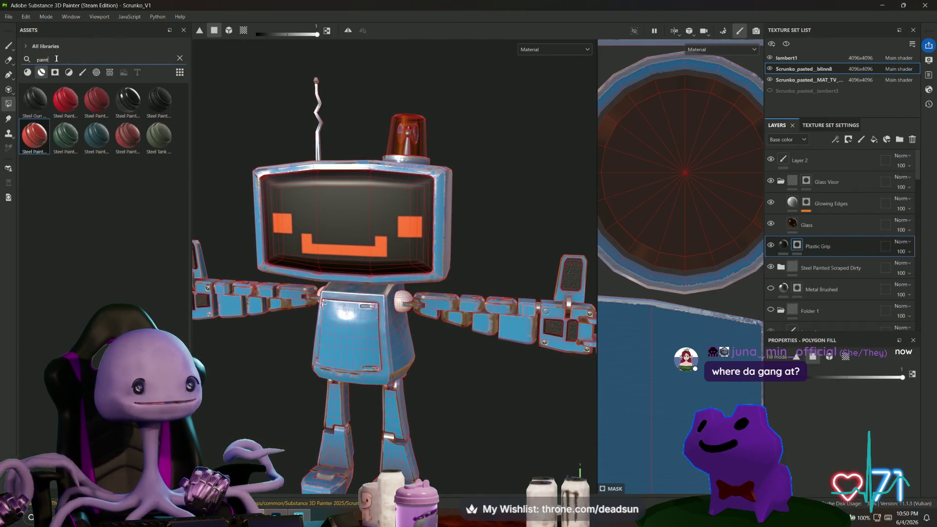
Step: Clear the material search text and select the Glass layer, viewing body and arm
{"action": "key", "text": "BackSpace"}
{"action": "key", "text": "BackSpace"}
{"action": "key", "text": "BackSpace"}
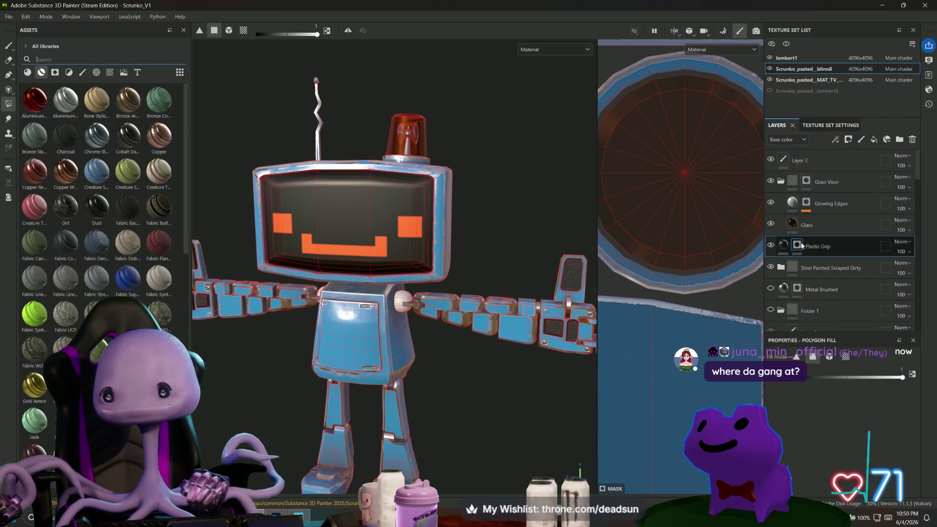
{"action": "left_click", "coordinate": [820, 226]}
{"action": "mouse_move", "coordinate": [710, 246]}
{"action": "left_mouse_down", "text": "alt"}
{"action": "mouse_move", "coordinate": [598, 178]}
{"action": "mouse_move", "coordinate": [590, 163]}
{"action": "mouse_move", "coordinate": [549, 168]}
{"action": "left_mouse_up", "text": "alt"}
{"action": "scroll", "coordinate": [452, 345], "scroll_direction": "up", "scroll_amount": 5}
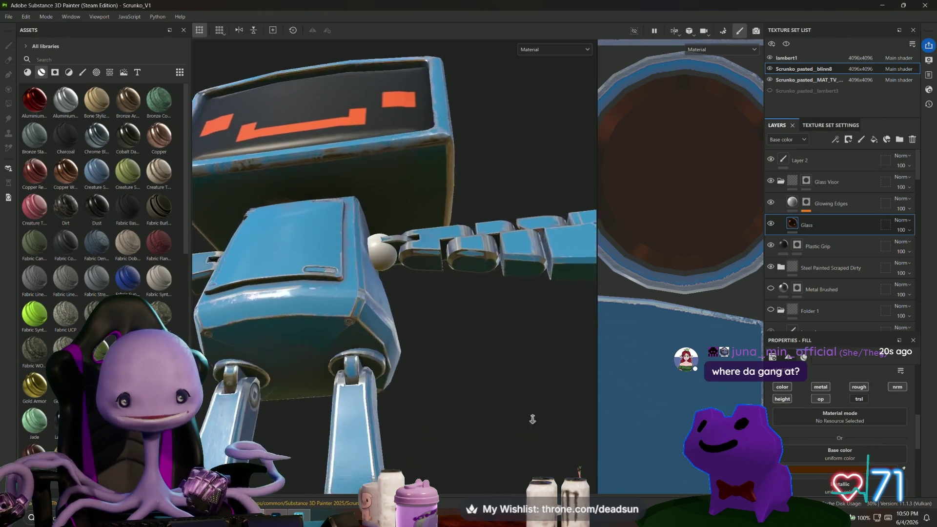
{"action": "mouse_move", "coordinate": [432, 372]}
{"action": "left_mouse_down", "text": "alt"}
{"action": "mouse_move", "coordinate": [576, 401]}
{"action": "mouse_move", "coordinate": [350, 408]}
{"action": "mouse_move", "coordinate": [487, 389]}
{"action": "mouse_move", "coordinate": [485, 396]}
{"action": "left_mouse_up", "text": "alt"}
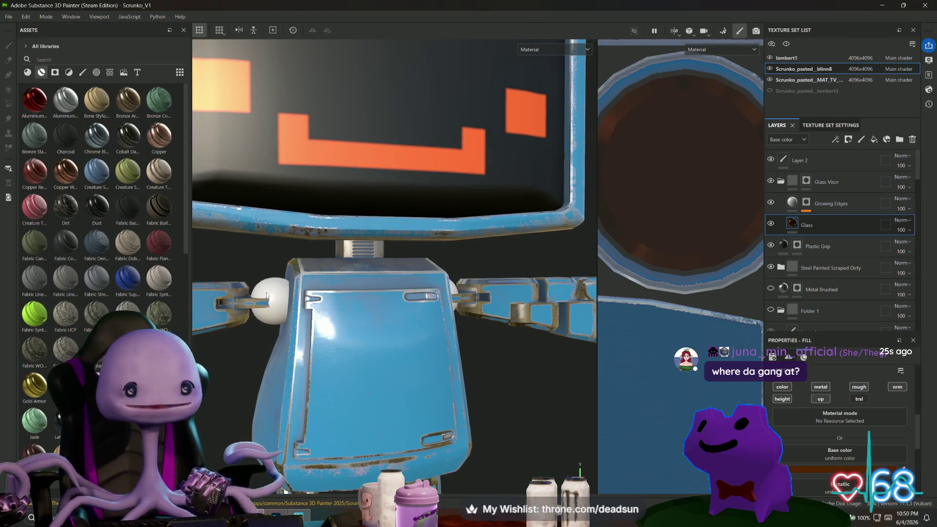
{"action": "mouse_move", "coordinate": [314, 319]}
{"action": "left_mouse_down", "text": "alt"}
{"action": "mouse_move", "coordinate": [479, 375]}
{"action": "mouse_move", "coordinate": [497, 333]}
{"action": "mouse_move", "coordinate": [398, 341]}
{"action": "mouse_move", "coordinate": [452, 381]}
{"action": "mouse_move", "coordinate": [445, 362]}
{"action": "mouse_move", "coordinate": [268, 335]}
{"action": "mouse_move", "coordinate": [267, 392]}
{"action": "mouse_move", "coordinate": [249, 379]}
{"action": "mouse_move", "coordinate": [371, 361]}
{"action": "left_mouse_up", "text": "alt"}
Step: Orbit and zoom to a three-quarter close-up of the robot's orange face screen
{"action": "scroll", "coordinate": [496, 333], "scroll_direction": "down", "scroll_amount": 5}
{"action": "scroll", "coordinate": [443, 366], "scroll_direction": "up", "scroll_amount": 3}
{"action": "scroll", "coordinate": [483, 341], "scroll_direction": "up", "scroll_amount": 3}
{"action": "mouse_move", "coordinate": [483, 341]}
{"action": "left_mouse_down", "text": "alt"}
{"action": "mouse_move", "coordinate": [409, 332]}
{"action": "mouse_move", "coordinate": [430, 351]}
{"action": "left_mouse_up", "text": "alt"}
{"action": "right_click_drag", "start_coordinate": [429, 351], "coordinate": [446, 384], "text": "alt"}
{"action": "left_click_drag", "start_coordinate": [446, 385], "coordinate": [385, 390], "text": "alt"}
{"action": "right_click_drag", "start_coordinate": [385, 390], "coordinate": [378, 406], "text": "alt"}
{"action": "middle_click_drag", "start_coordinate": [378, 406], "coordinate": [371, 402], "text": "alt"}
{"action": "mouse_move", "coordinate": [371, 402]}
{"action": "left_mouse_down", "text": "alt"}
{"action": "mouse_move", "coordinate": [391, 398]}
{"action": "mouse_move", "coordinate": [363, 401]}
{"action": "mouse_move", "coordinate": [295, 382]}
{"action": "mouse_move", "coordinate": [328, 352]}
{"action": "mouse_move", "coordinate": [335, 328]}
{"action": "mouse_move", "coordinate": [336, 349]}
{"action": "left_mouse_up", "text": "alt"}
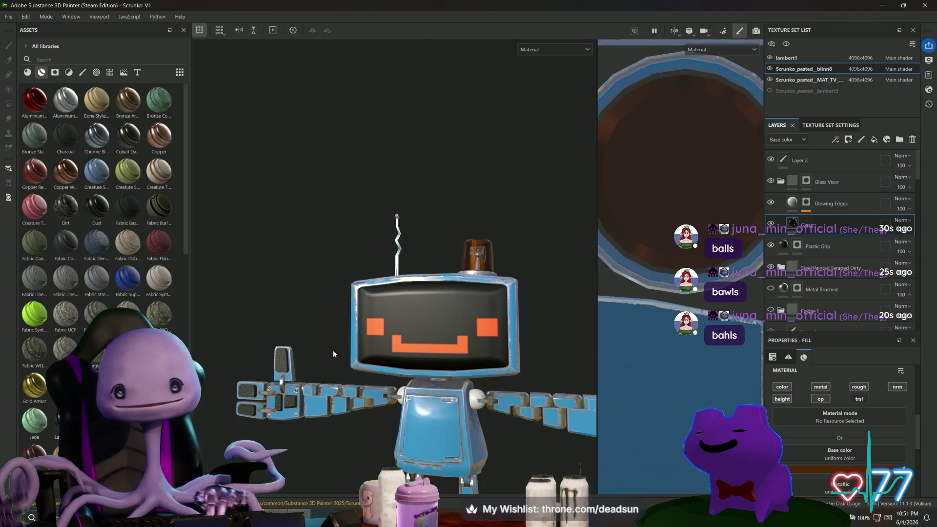
{"action": "mouse_move", "coordinate": [351, 186]}
{"action": "left_mouse_down", "text": "alt"}
{"action": "mouse_move", "coordinate": [352, 206]}
{"action": "mouse_move", "coordinate": [358, 199]}
{"action": "left_mouse_up", "text": "alt"}
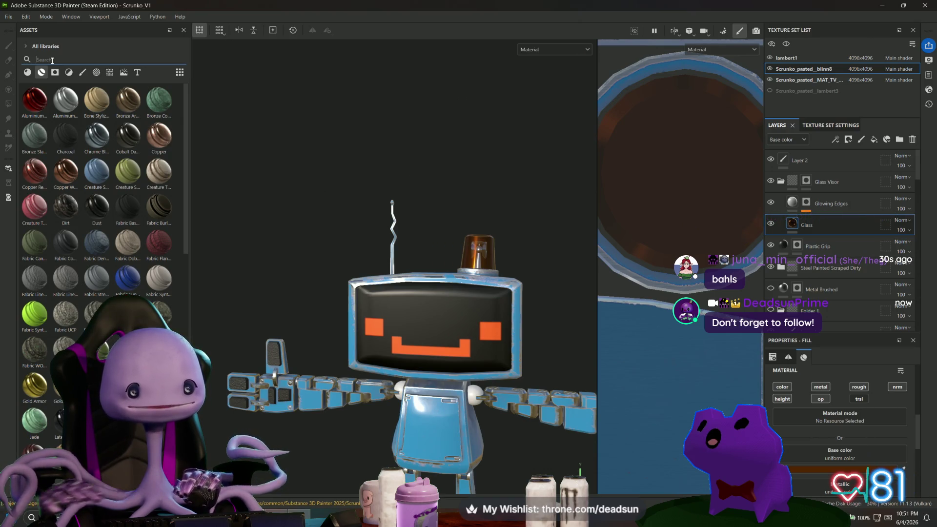
Step: Add Cobalt Damaged as a material layer, inspect the torso, then delete it
{"action": "mouse_move", "coordinate": [126, 142]}
{"action": "left_mouse_down"}
{"action": "mouse_move", "coordinate": [227, 151]}
{"action": "mouse_move", "coordinate": [631, 246]}
{"action": "mouse_move", "coordinate": [804, 241]}
{"action": "mouse_move", "coordinate": [813, 254]}
{"action": "left_mouse_up"}
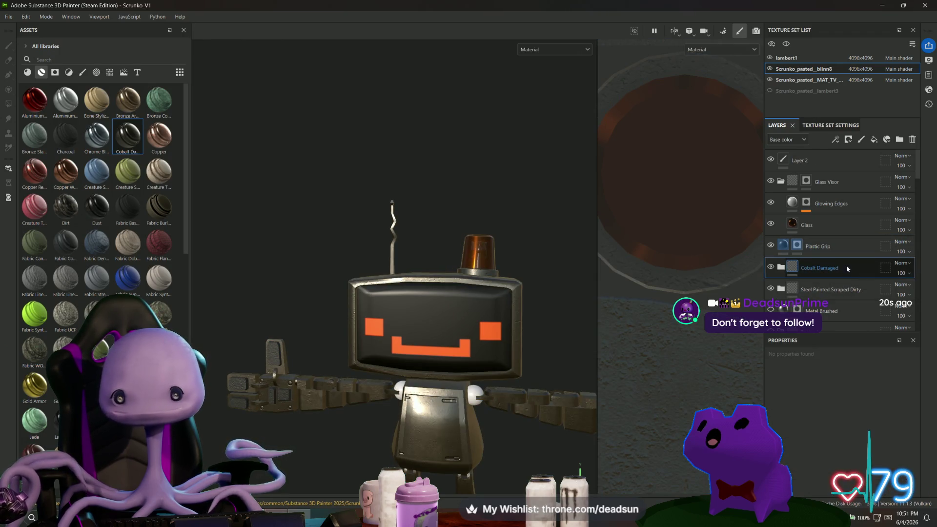
{"action": "scroll", "coordinate": [424, 280], "scroll_direction": "up", "scroll_amount": 10}
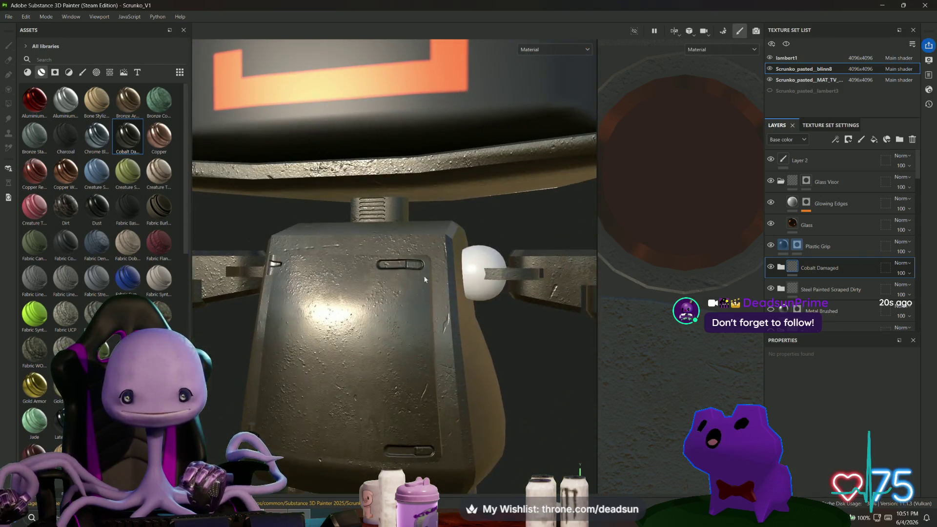
{"action": "mouse_move", "coordinate": [425, 279]}
{"action": "left_mouse_down", "text": "alt"}
{"action": "mouse_move", "coordinate": [451, 318]}
{"action": "mouse_move", "coordinate": [394, 336]}
{"action": "left_mouse_up", "text": "alt"}
{"action": "key", "text": "Delete"}
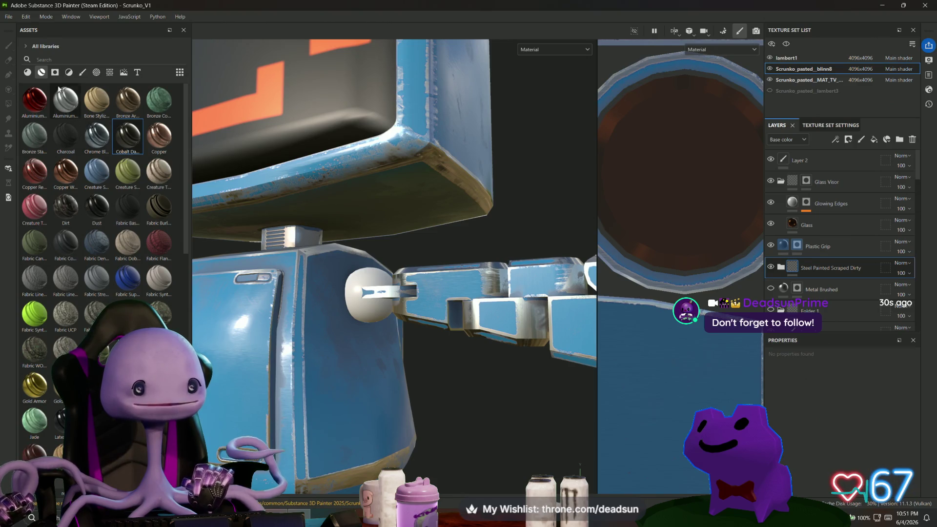
Step: Search Assets for 'metal', re-add Cobalt Damaged as a layer, then undo it
{"action": "type", "text": "metal"}
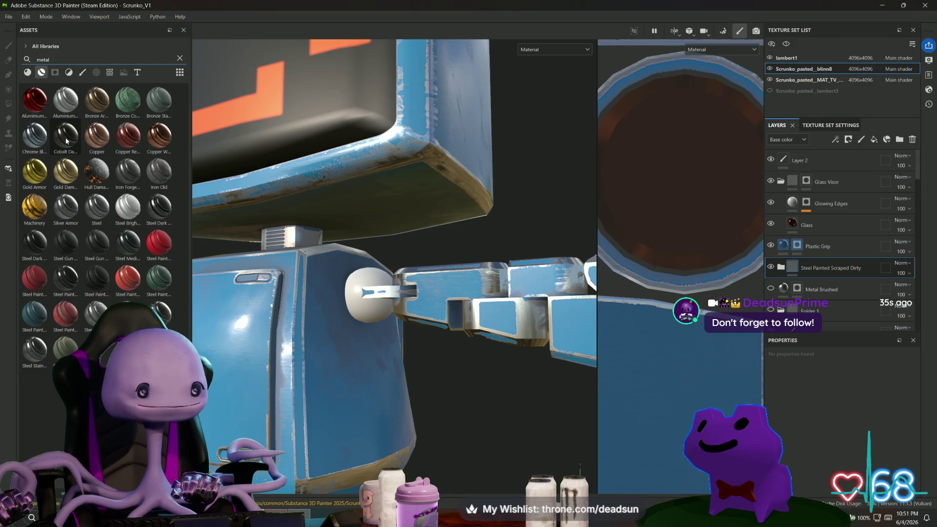
{"action": "mouse_move", "coordinate": [66, 141]}
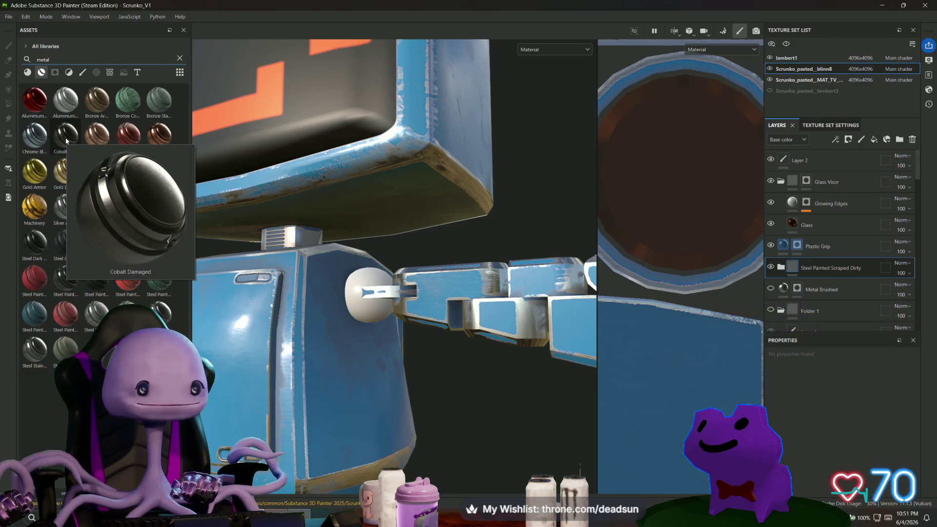
{"action": "mouse_move", "coordinate": [66, 141]}
{"action": "left_mouse_down"}
{"action": "mouse_move", "coordinate": [758, 279]}
{"action": "mouse_move", "coordinate": [831, 259]}
{"action": "mouse_move", "coordinate": [823, 263]}
{"action": "left_mouse_up"}
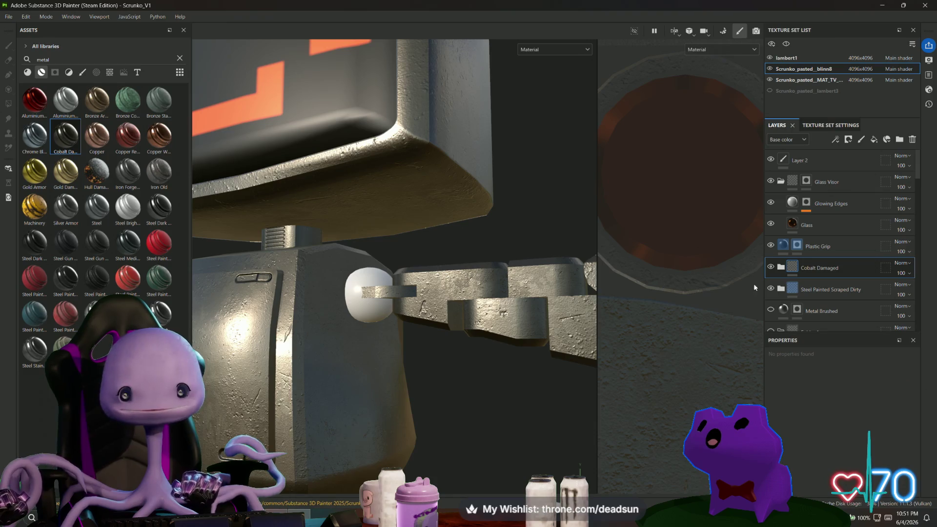
{"action": "scroll", "coordinate": [659, 281], "scroll_direction": "down", "scroll_amount": 5}
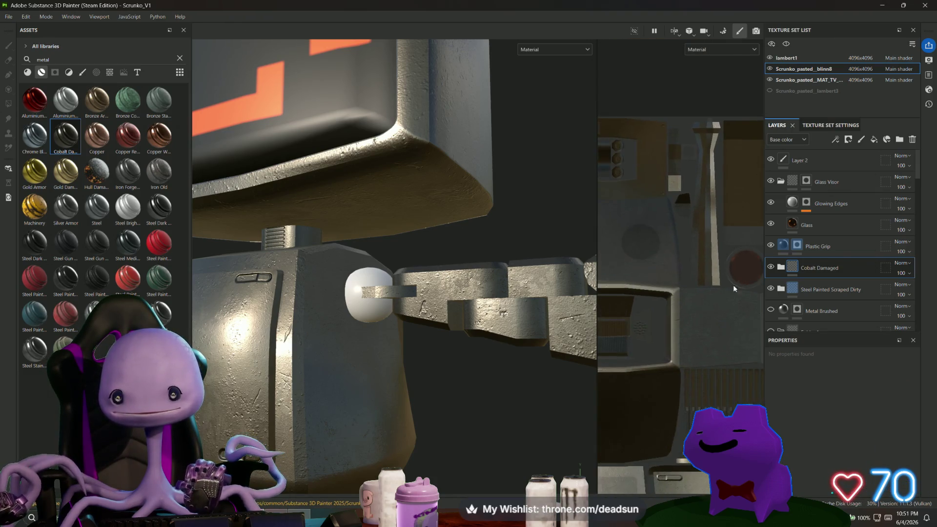
{"action": "scroll", "coordinate": [704, 277], "scroll_direction": "down", "scroll_amount": 3}
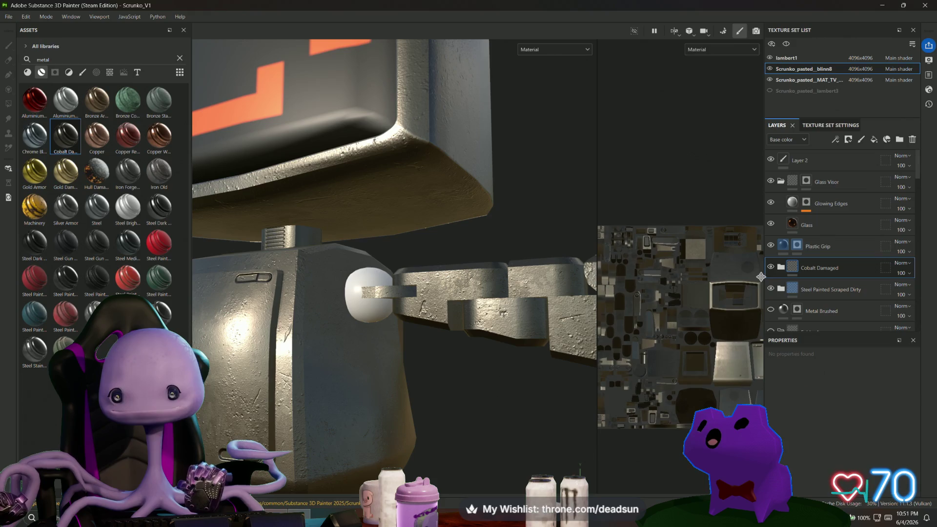
{"action": "key", "text": "ctrl+z"}
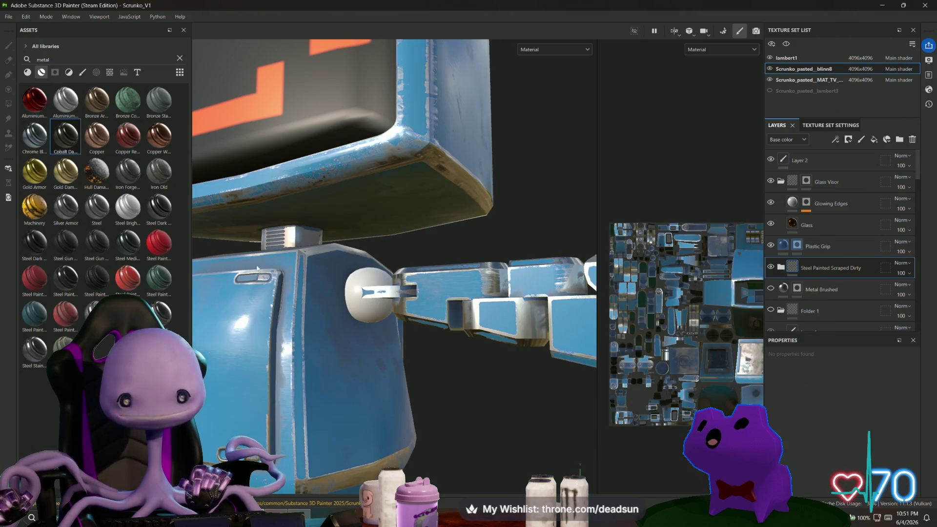
Step: Add the Steel material as a layer, undo it, and search Assets for 'brush'
{"action": "mouse_move", "coordinate": [67, 143]}
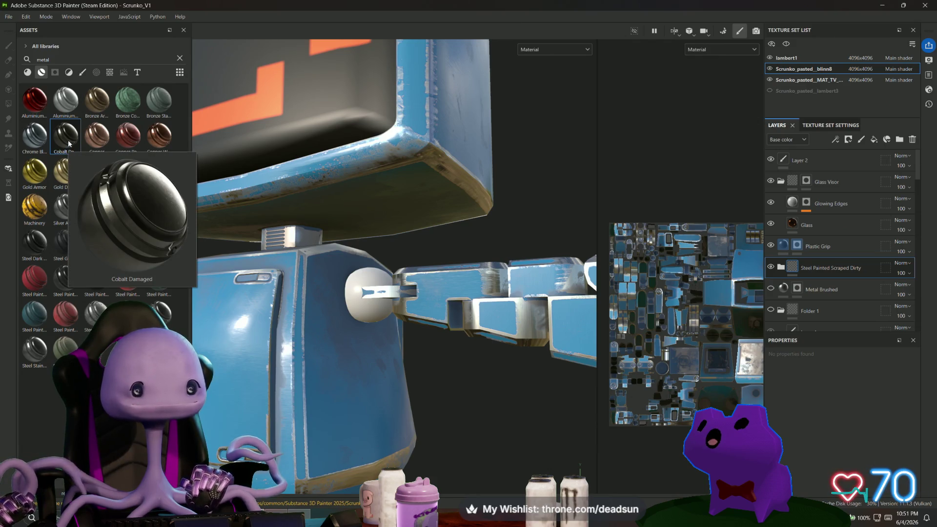
{"action": "mouse_move", "coordinate": [130, 180]}
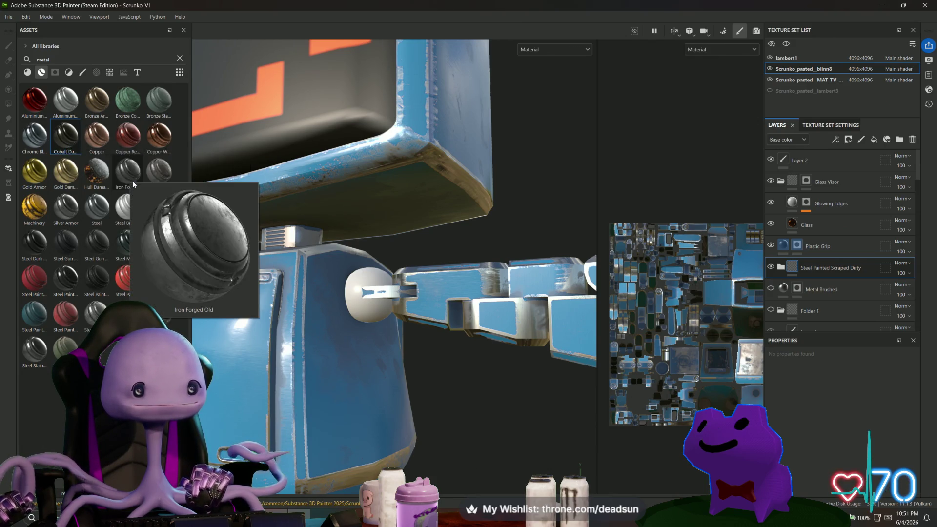
{"action": "mouse_move", "coordinate": [163, 181]}
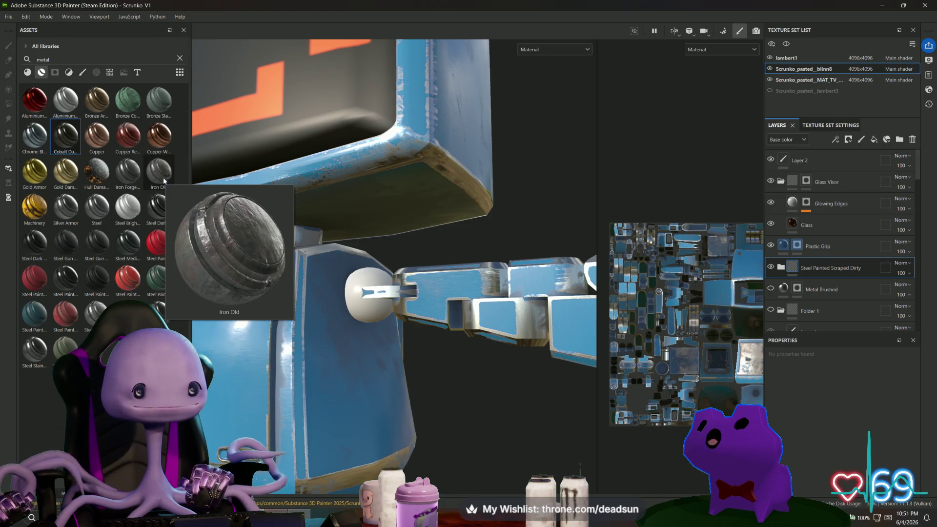
{"action": "mouse_move", "coordinate": [63, 209]}
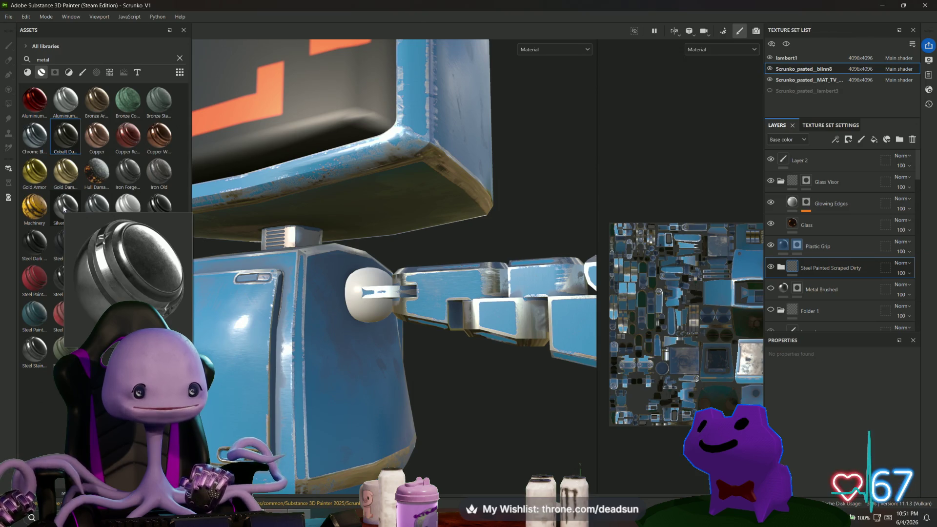
{"action": "mouse_move", "coordinate": [94, 209]}
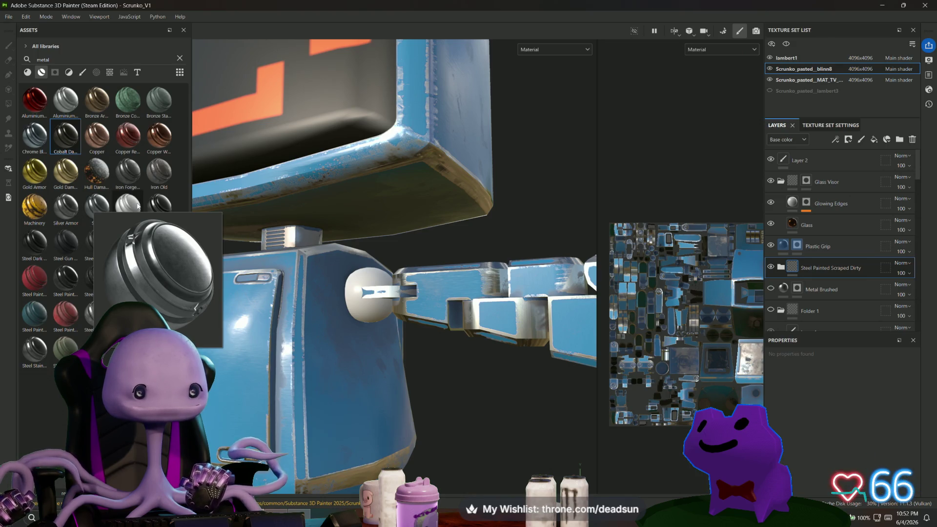
{"action": "left_click_drag", "start_coordinate": [97, 207], "coordinate": [817, 257]}
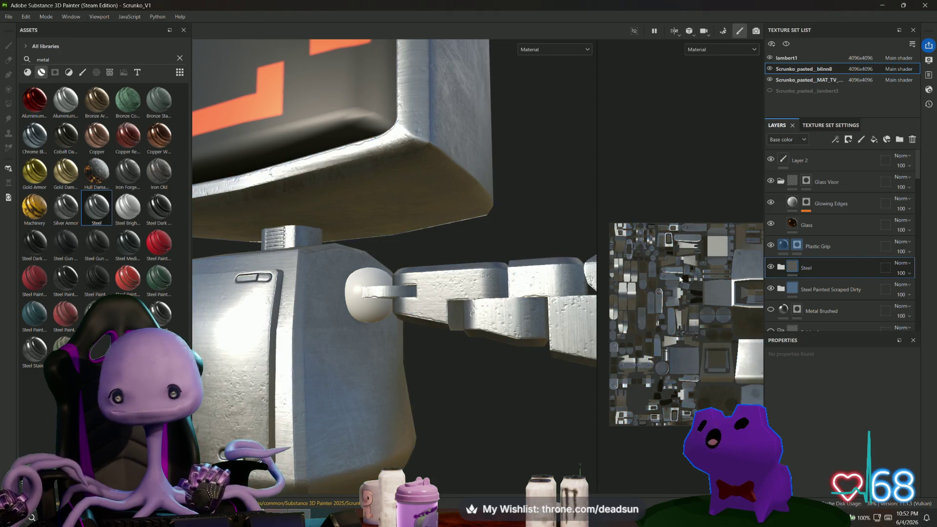
{"action": "key", "text": "ctrl+z"}
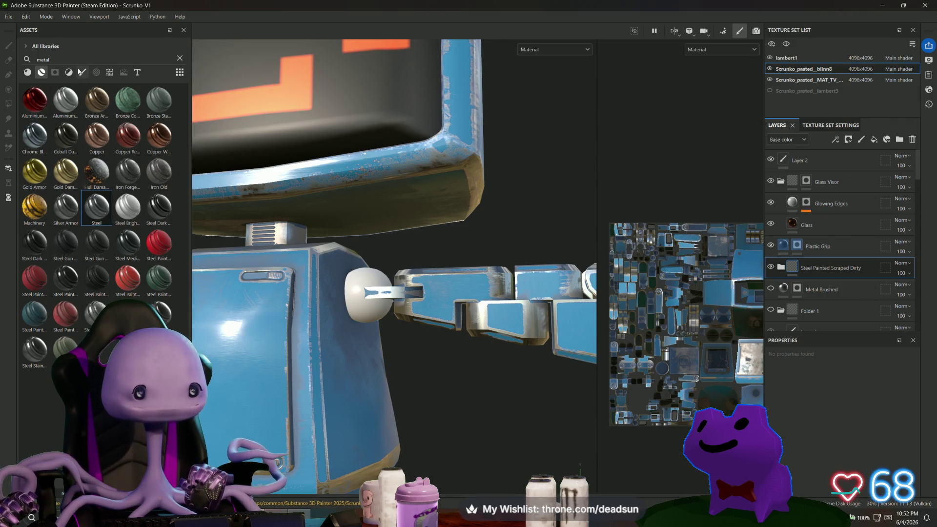
{"action": "type", "text": "brush"}
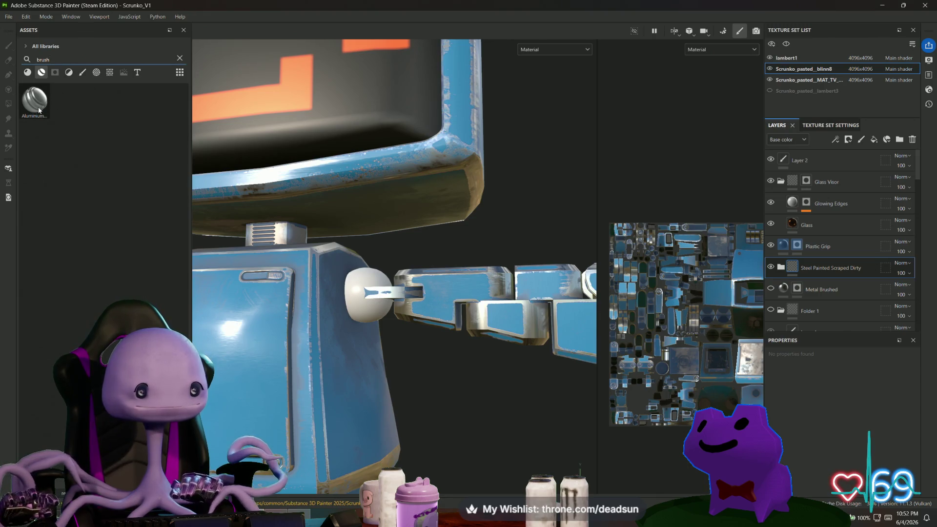
Step: Add Aluminium Brushed Worn as a layer twice, removing it each time
{"action": "mouse_move", "coordinate": [39, 111]}
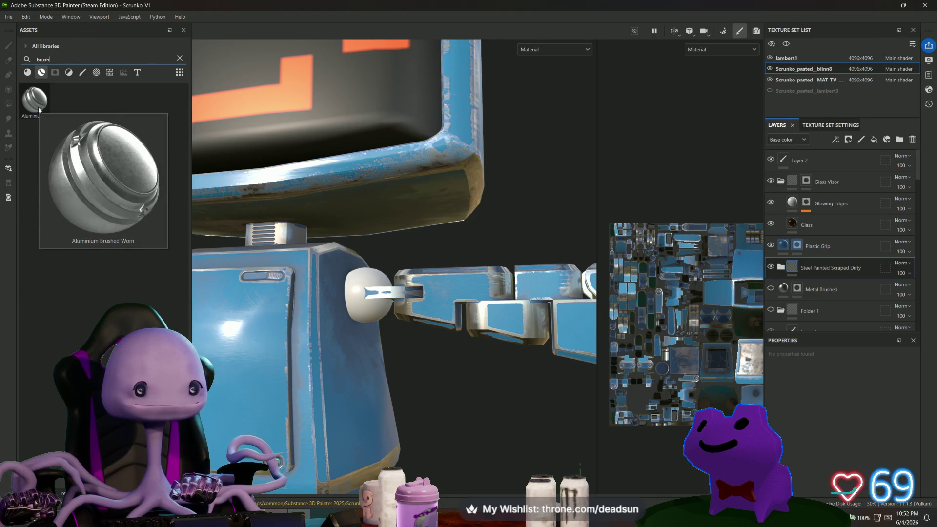
{"action": "mouse_move", "coordinate": [39, 111]}
{"action": "left_mouse_down"}
{"action": "mouse_move", "coordinate": [805, 244]}
{"action": "mouse_move", "coordinate": [815, 255]}
{"action": "left_mouse_up"}
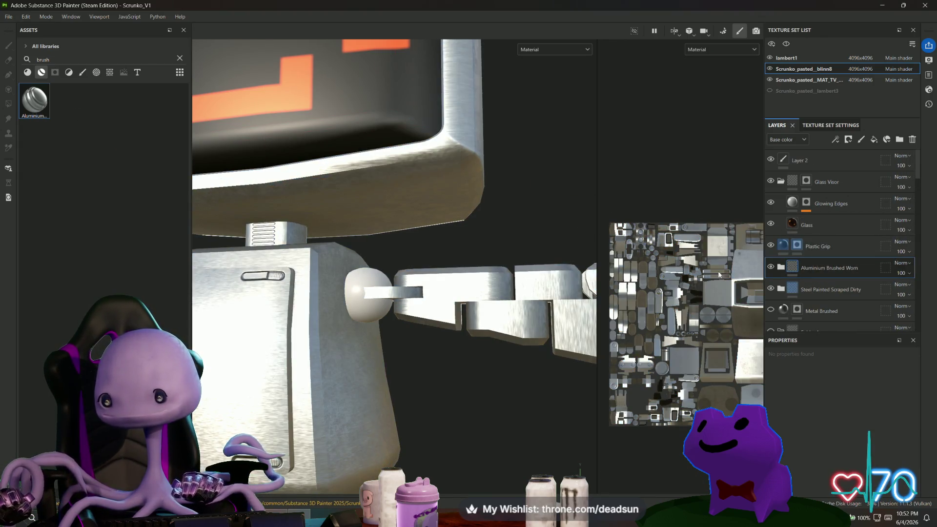
{"action": "mouse_move", "coordinate": [431, 281]}
{"action": "left_mouse_down", "text": "alt"}
{"action": "mouse_move", "coordinate": [433, 335]}
{"action": "mouse_move", "coordinate": [380, 274]}
{"action": "left_mouse_up", "text": "alt"}
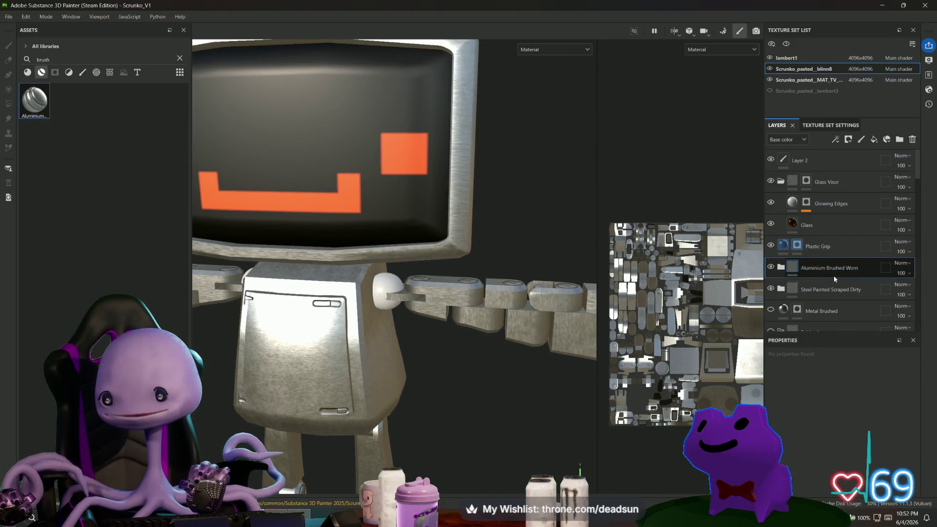
{"action": "key", "text": "Delete"}
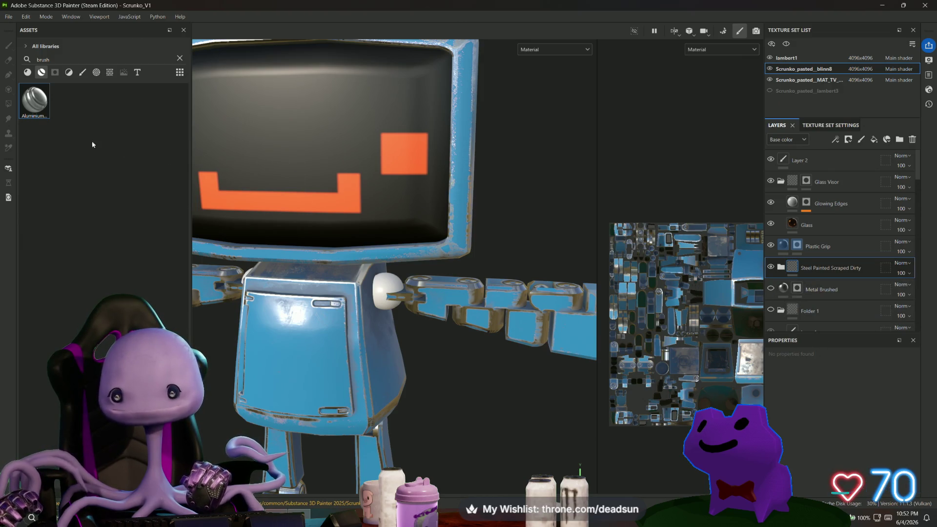
{"action": "mouse_move", "coordinate": [41, 108]}
{"action": "left_mouse_down"}
{"action": "mouse_move", "coordinate": [895, 339]}
{"action": "mouse_move", "coordinate": [836, 292]}
{"action": "left_mouse_up"}
{"action": "key", "text": "ctrl+z"}
{"action": "key", "text": "4"}
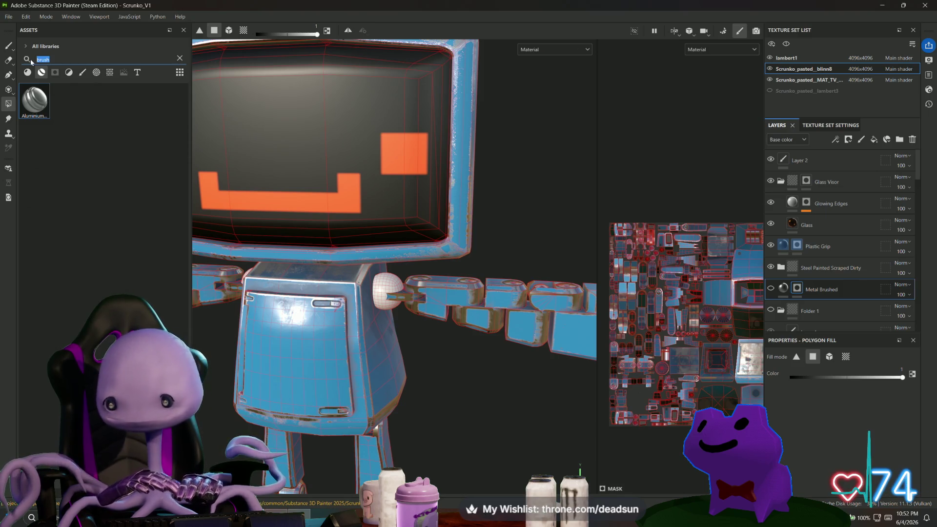
Step: Search 'metal brush', add and inspect Aluminium Brushed Worn, delete it, and add Layer 3 above Steel Painted Scraped Dirty
{"action": "type", "text": "metal"}
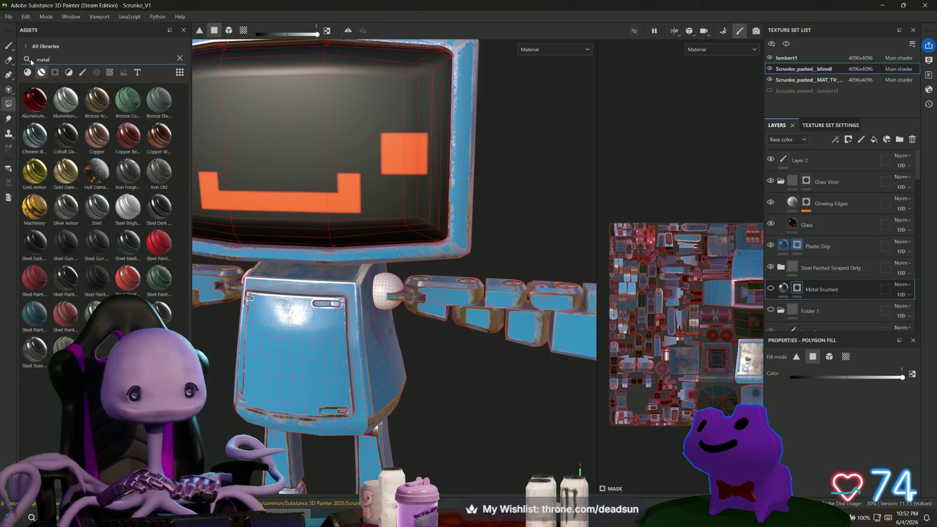
{"action": "type", "text": " brush"}
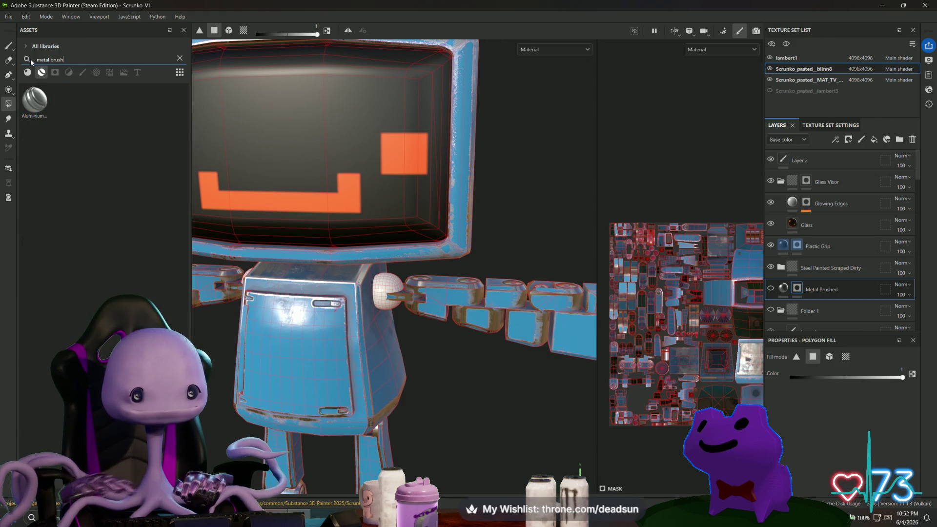
{"action": "left_click_drag", "start_coordinate": [34, 100], "coordinate": [762, 244]}
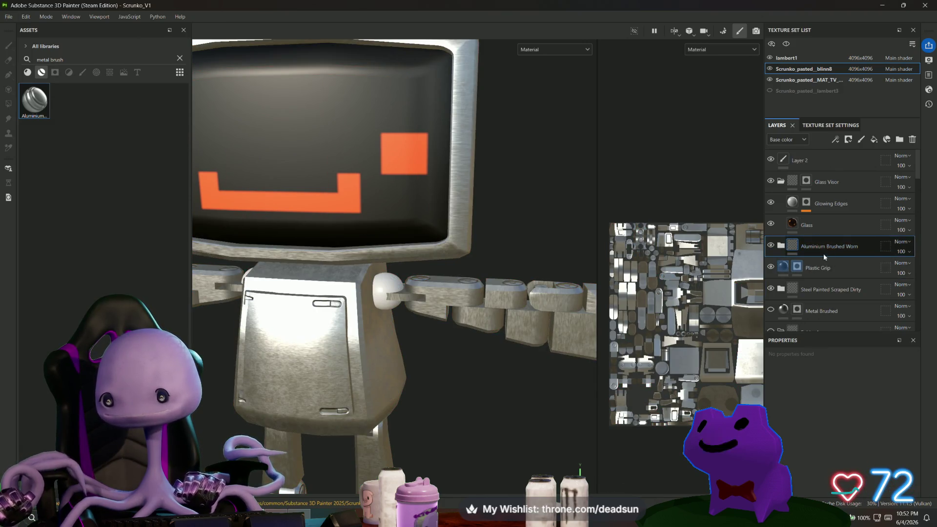
{"action": "left_click", "coordinate": [780, 246]}
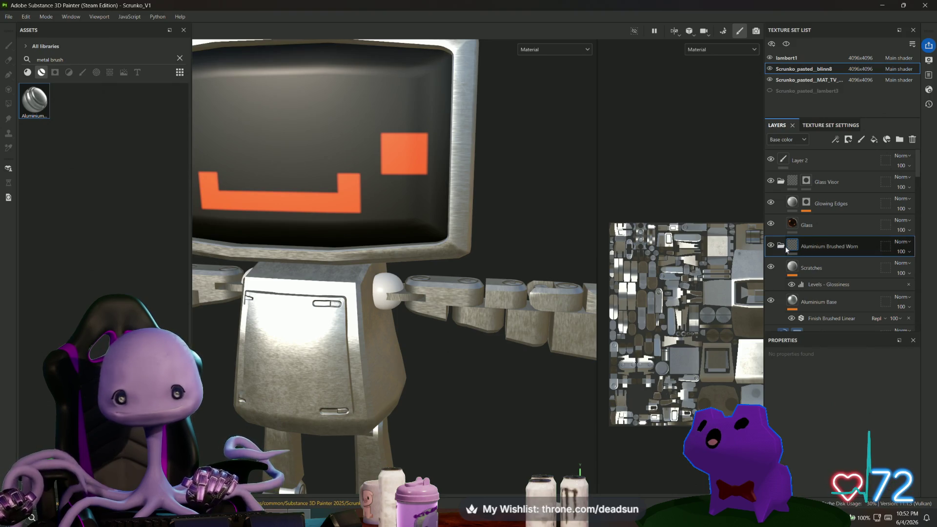
{"action": "mouse_move", "coordinate": [420, 214]}
{"action": "left_mouse_down", "text": "alt"}
{"action": "mouse_move", "coordinate": [384, 239]}
{"action": "mouse_move", "coordinate": [425, 222]}
{"action": "left_mouse_up", "text": "alt"}
{"action": "left_click", "coordinate": [781, 245]}
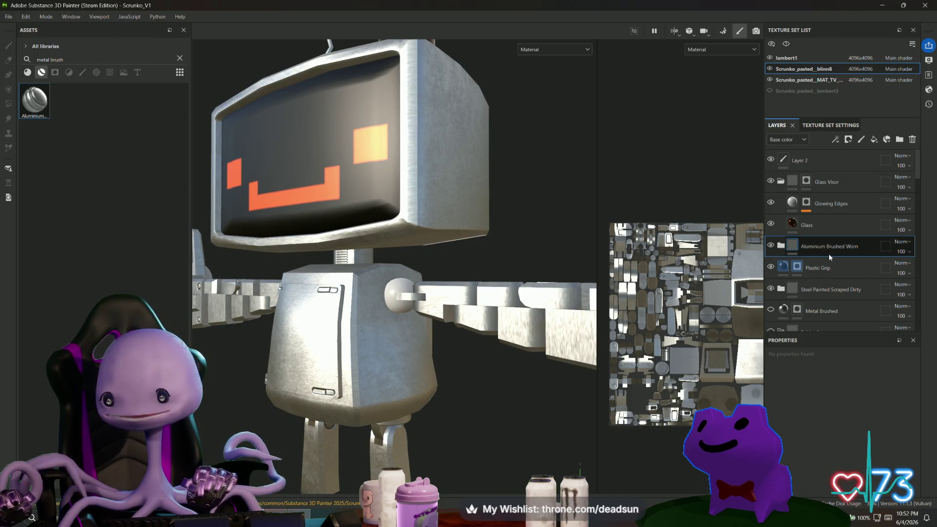
{"action": "key", "text": "Delete"}
{"action": "key", "text": "4"}
{"action": "left_click", "coordinate": [832, 271]}
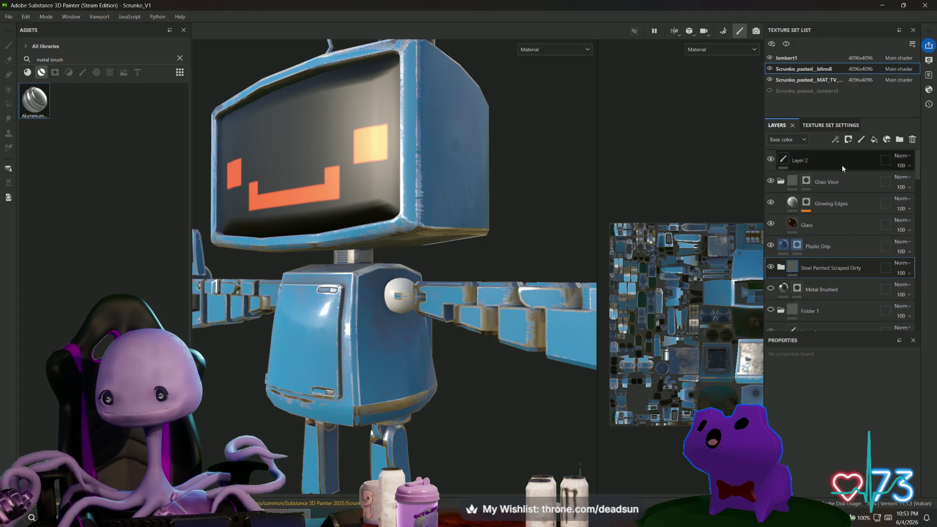
{"action": "left_click", "coordinate": [862, 140]}
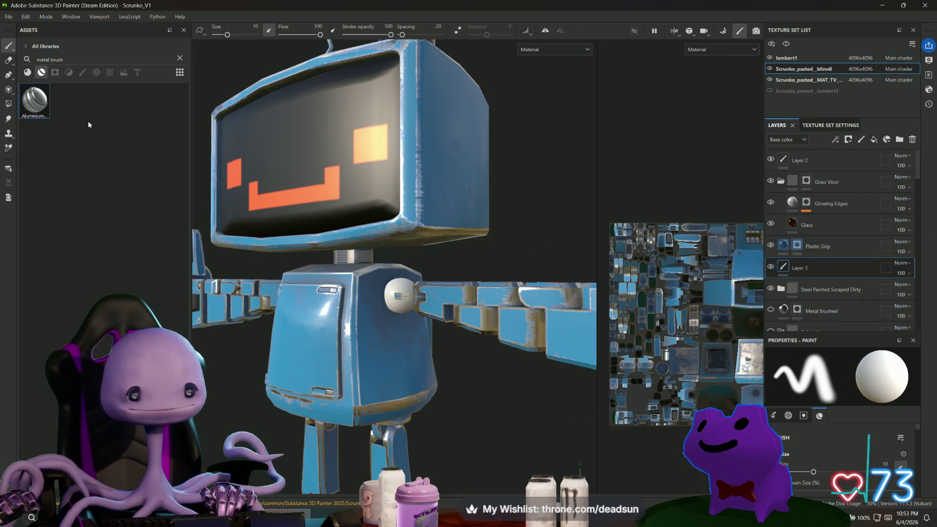
Step: Drop Aluminium Brushed Worn into the stack, check its blend mode unchanged, then delete it
{"action": "mouse_move", "coordinate": [37, 102]}
{"action": "left_mouse_down"}
{"action": "mouse_move", "coordinate": [155, 153]}
{"action": "mouse_move", "coordinate": [792, 285]}
{"action": "mouse_move", "coordinate": [787, 265]}
{"action": "mouse_move", "coordinate": [791, 352]}
{"action": "mouse_move", "coordinate": [781, 261]}
{"action": "mouse_move", "coordinate": [784, 271]}
{"action": "left_mouse_up"}
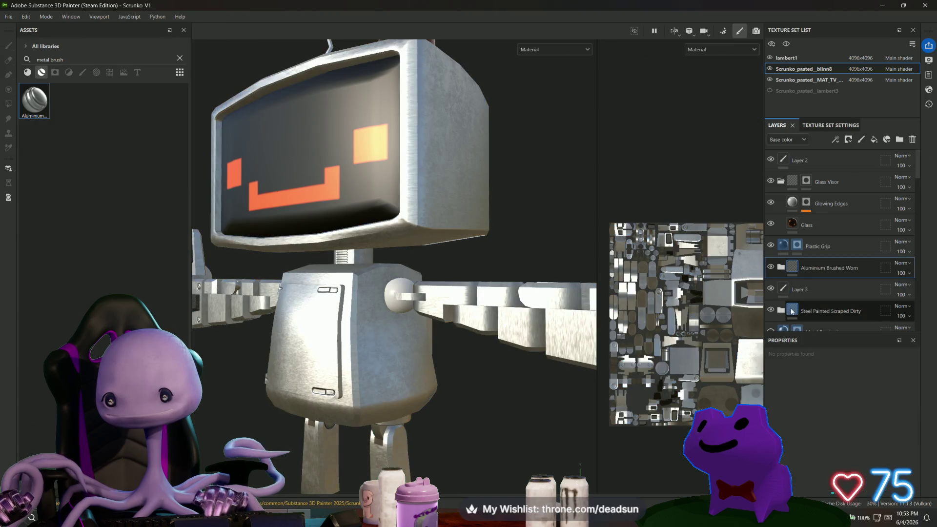
{"action": "left_click", "coordinate": [339, 414]}
{"action": "scroll", "coordinate": [544, 387], "scroll_direction": "up", "scroll_amount": 5}
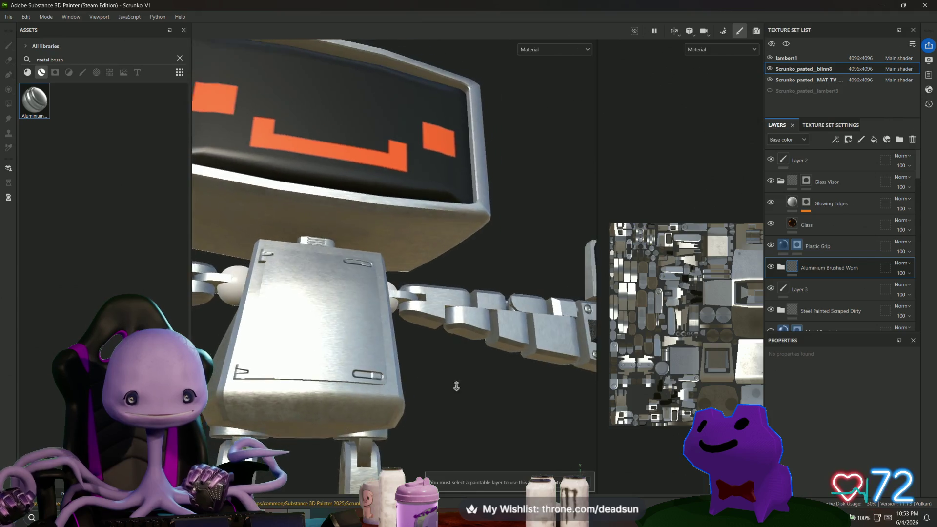
{"action": "scroll", "coordinate": [453, 450], "scroll_direction": "down", "scroll_amount": 3}
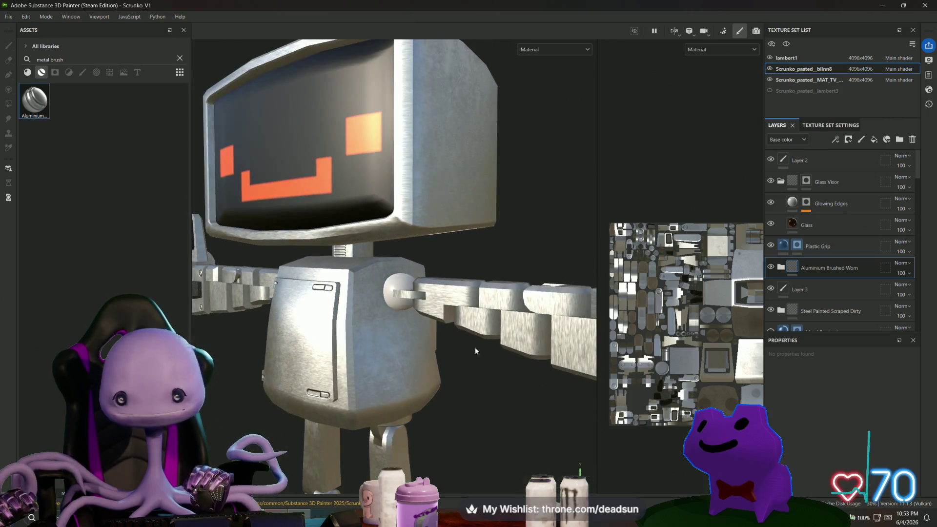
{"action": "left_click", "coordinate": [906, 265]}
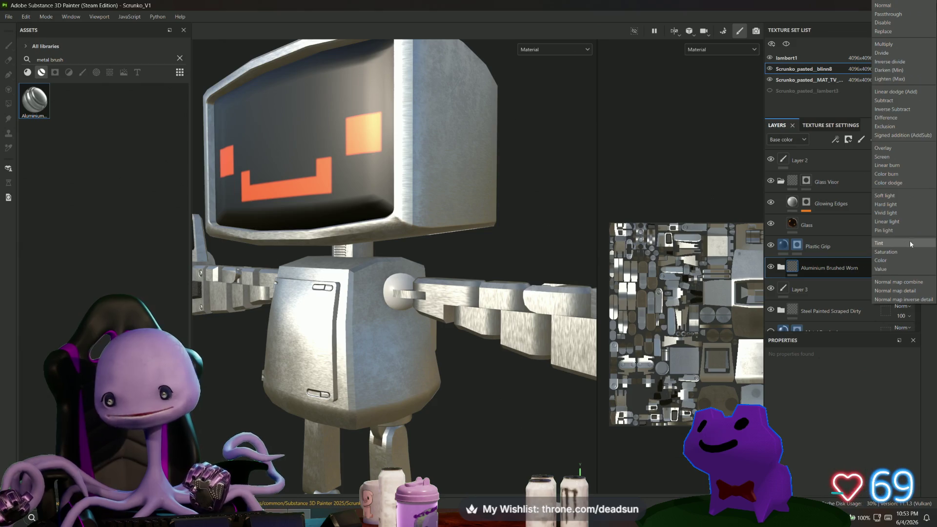
{"action": "left_click", "coordinate": [815, 272]}
{"action": "key", "text": "Delete"}
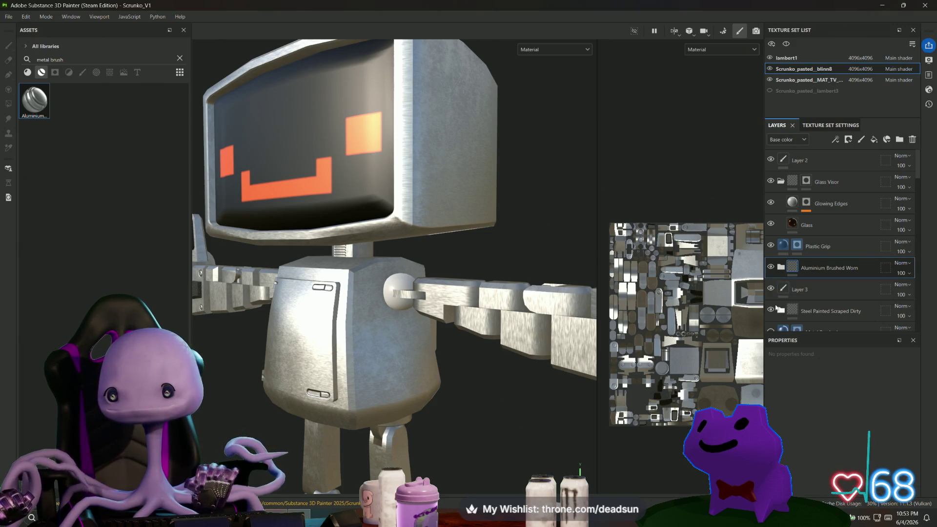
{"action": "scroll", "coordinate": [825, 293], "scroll_direction": "down", "scroll_amount": 2}
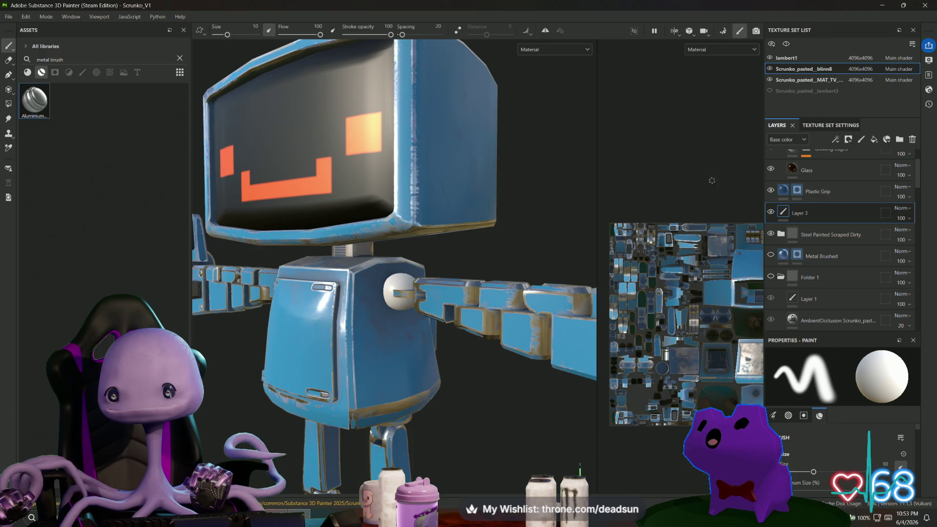
Step: Toggle visibility of Layer 3 and Steel Painted Scraped Dirty, then select the painted steel folder
{"action": "key", "text": "4"}
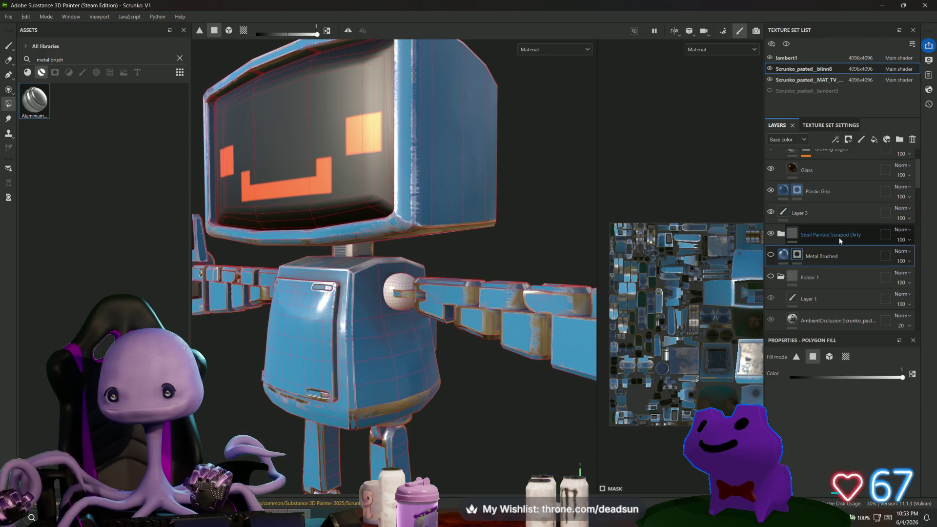
{"action": "left_click", "coordinate": [824, 188]}
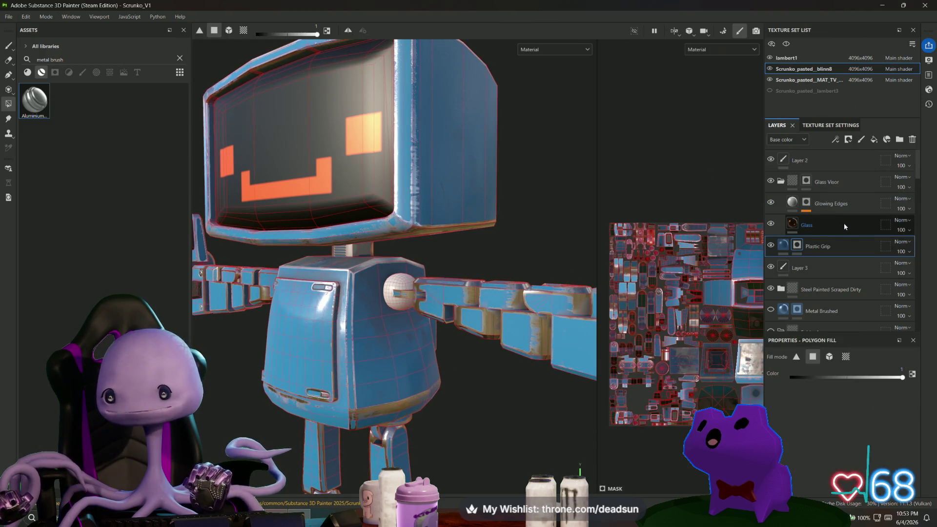
{"action": "scroll", "coordinate": [843, 234], "scroll_direction": "down", "scroll_amount": 4}
{"action": "scroll", "coordinate": [836, 252], "scroll_direction": "up", "scroll_amount": 5}
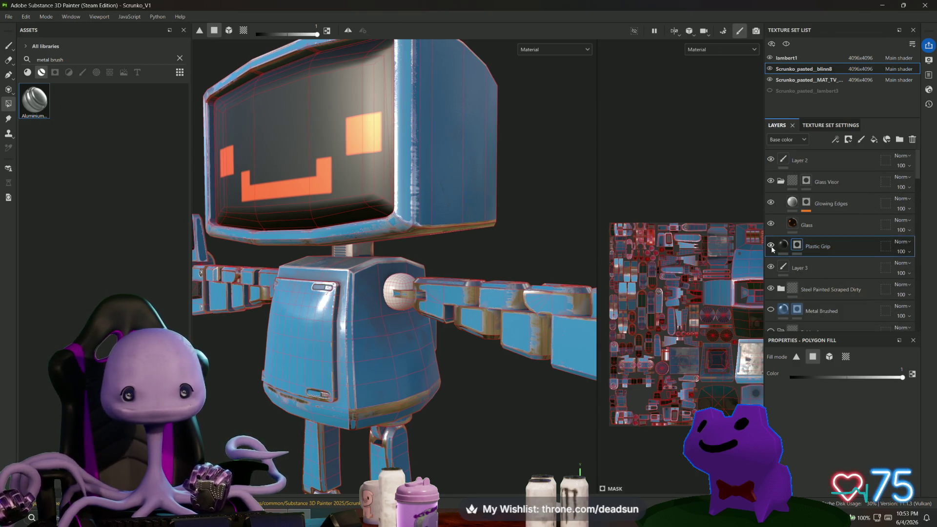
{"action": "left_click", "coordinate": [772, 267]}
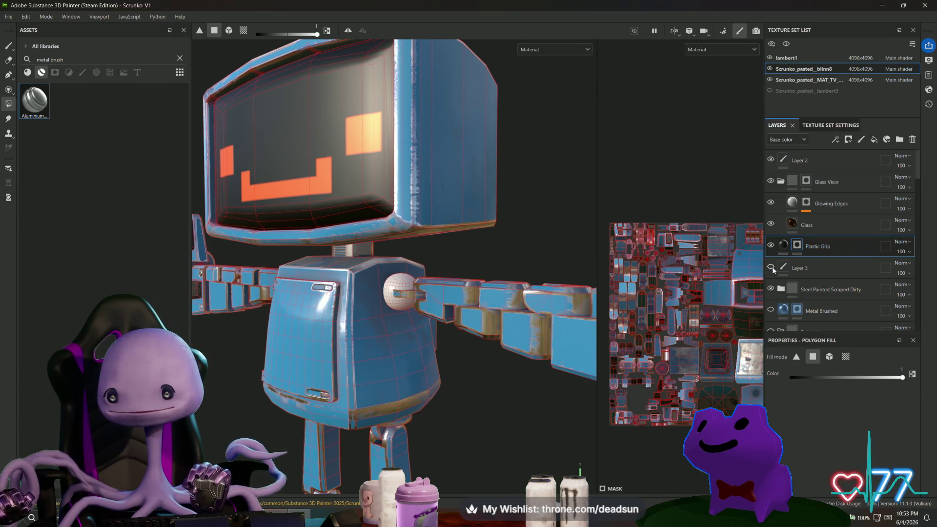
{"action": "left_click", "coordinate": [771, 268]}
{"action": "left_click", "coordinate": [771, 289]}
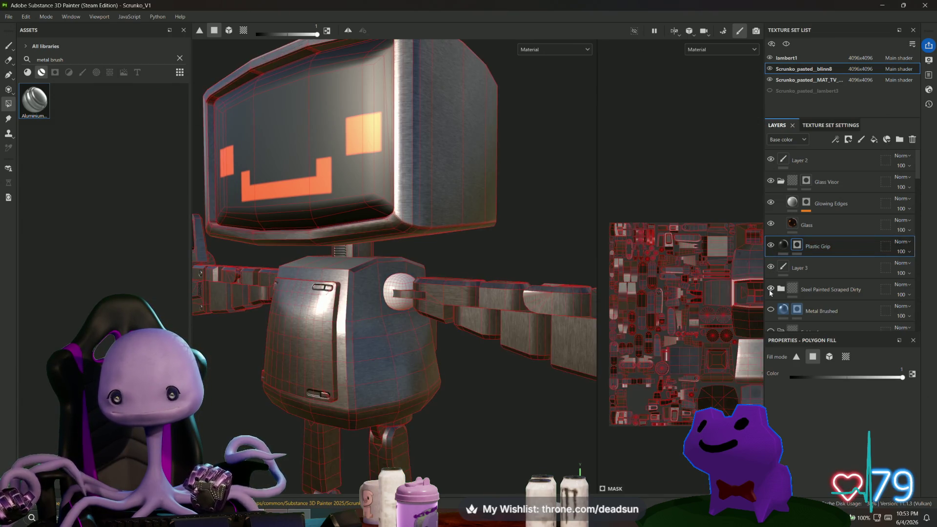
{"action": "left_click", "coordinate": [770, 289]}
{"action": "left_click", "coordinate": [833, 292]}
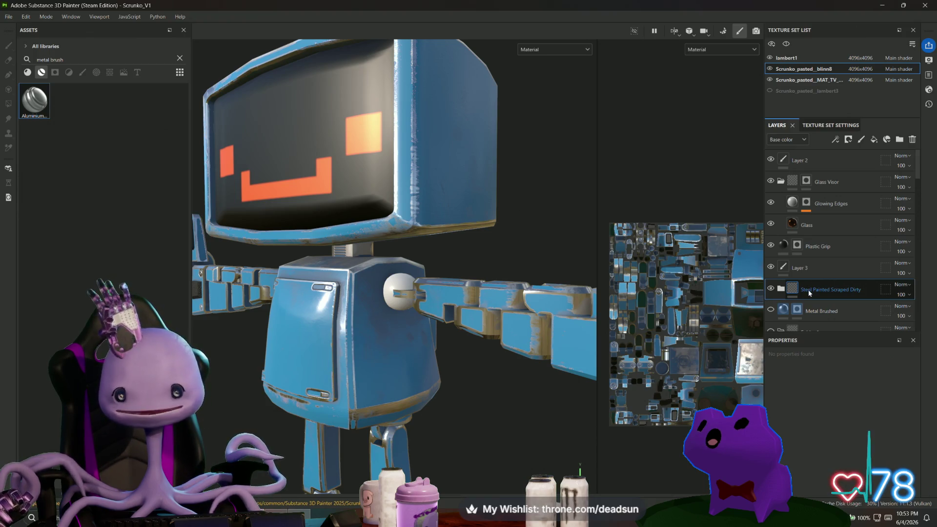
Step: Add Aluminium Brushed Worn above the painted steel and compare it by toggling its visibility
{"action": "mouse_move", "coordinate": [50, 111]}
{"action": "left_mouse_down"}
{"action": "mouse_move", "coordinate": [739, 256]}
{"action": "mouse_move", "coordinate": [784, 278]}
{"action": "mouse_move", "coordinate": [807, 275]}
{"action": "left_mouse_up"}
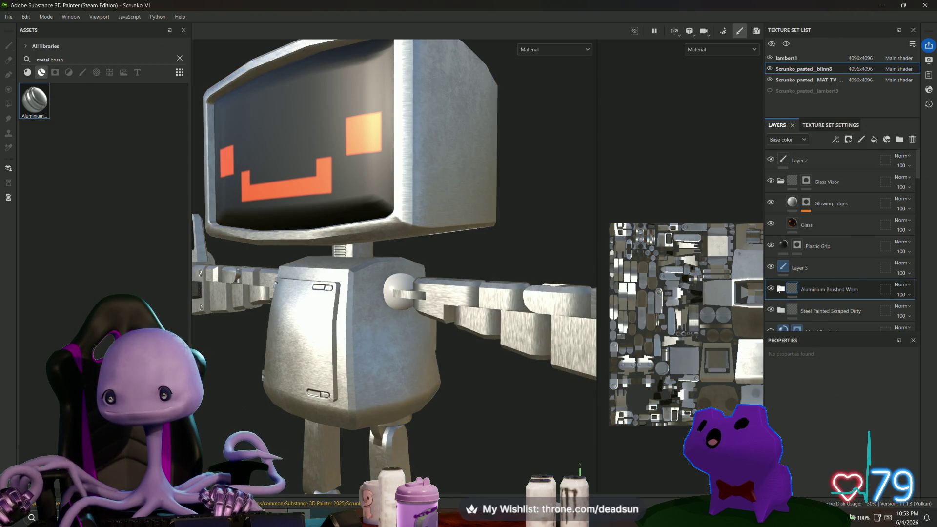
{"action": "left_click", "coordinate": [771, 289]}
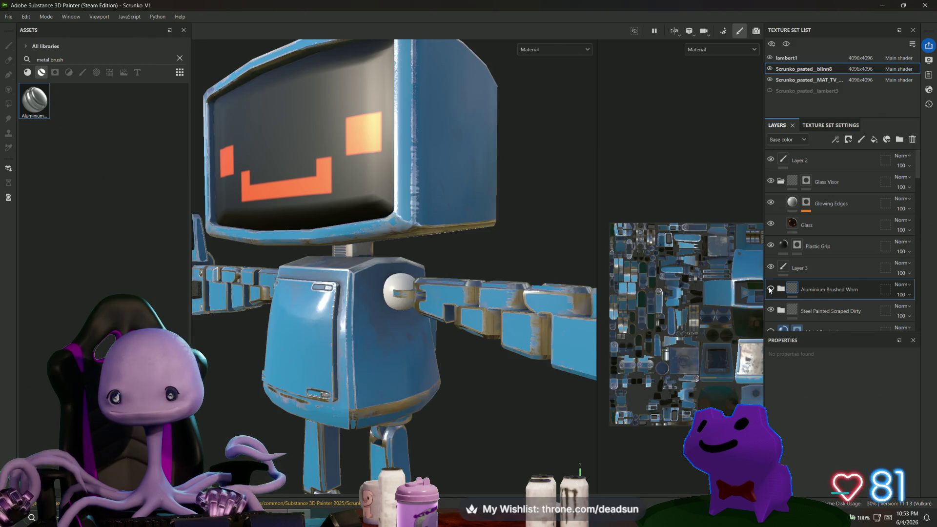
{"action": "left_click", "coordinate": [771, 289]}
{"action": "left_click", "coordinate": [781, 290]}
{"action": "scroll", "coordinate": [825, 289], "scroll_direction": "down", "scroll_amount": 2}
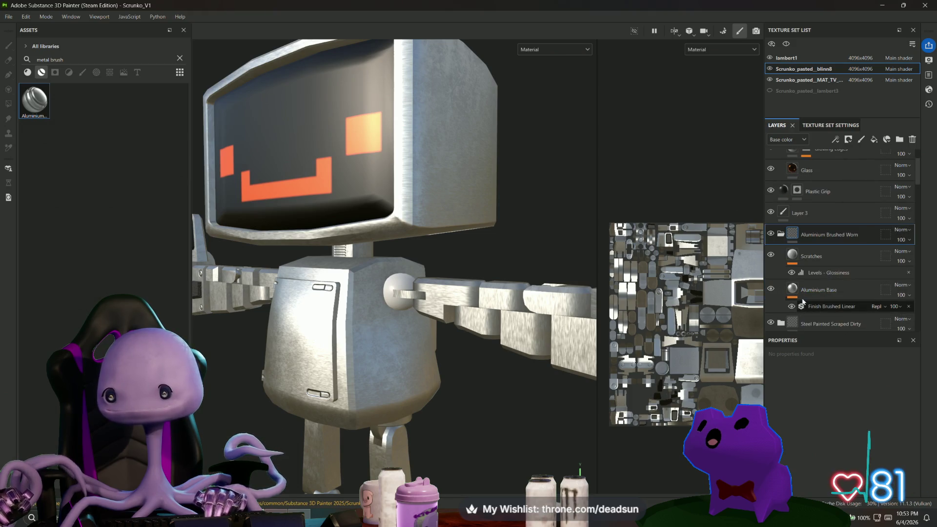
{"action": "left_click", "coordinate": [781, 234]}
{"action": "left_click", "coordinate": [771, 234]}
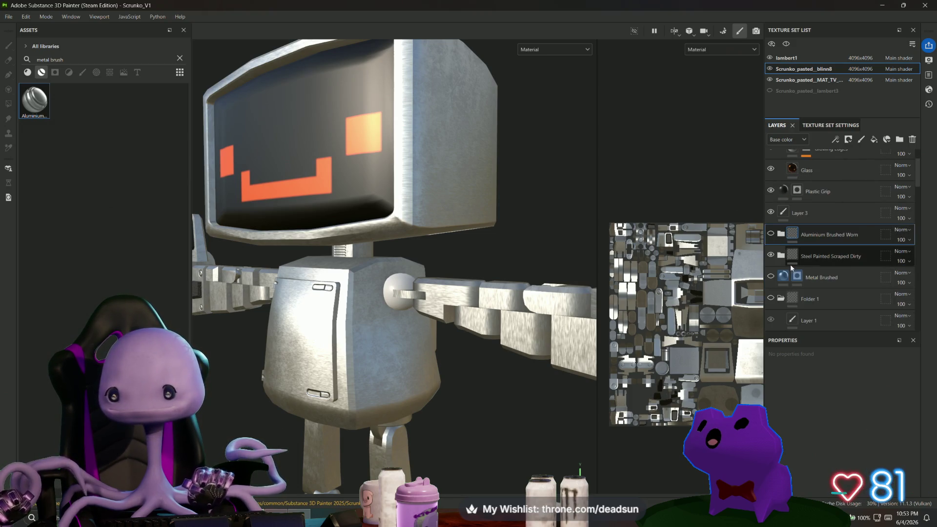
{"action": "left_click", "coordinate": [771, 234]}
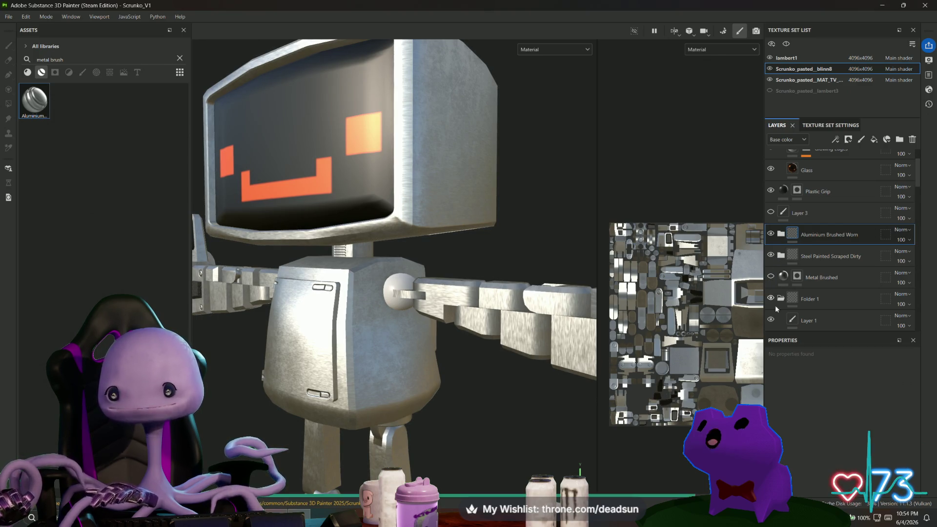
{"action": "left_click", "coordinate": [26, 17]}
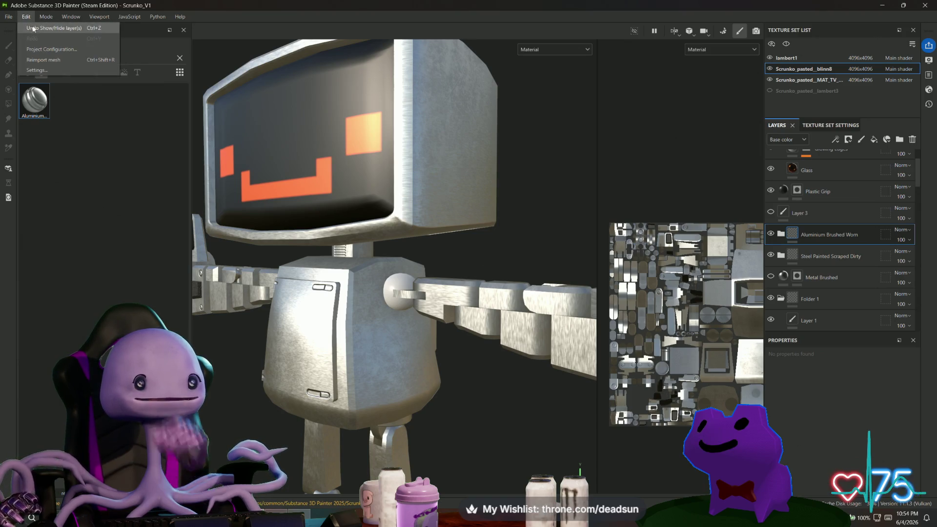
Step: Reopen Scrunko_V1 from Recent Files, discarding the unsaved Aluminium Brushed Worn changes
{"action": "mouse_move", "coordinate": [43, 17]}
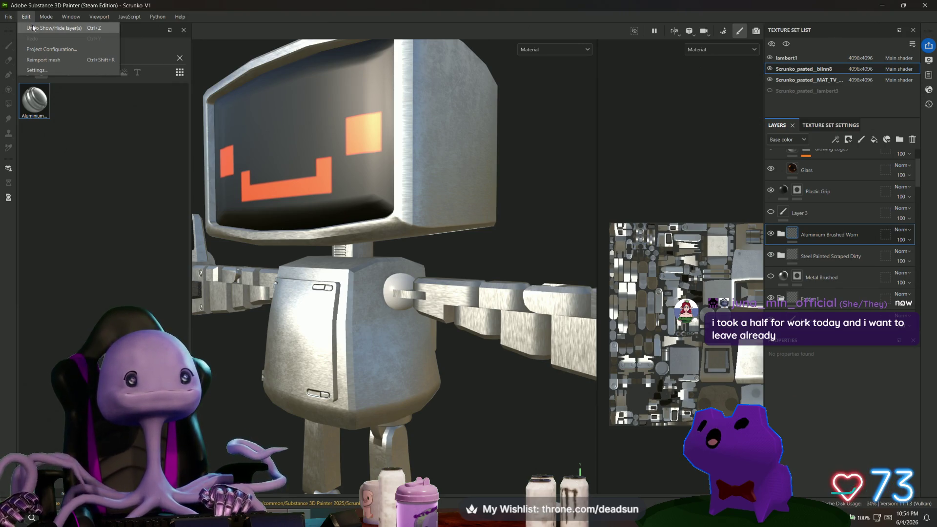
{"action": "left_click", "coordinate": [837, 406]}
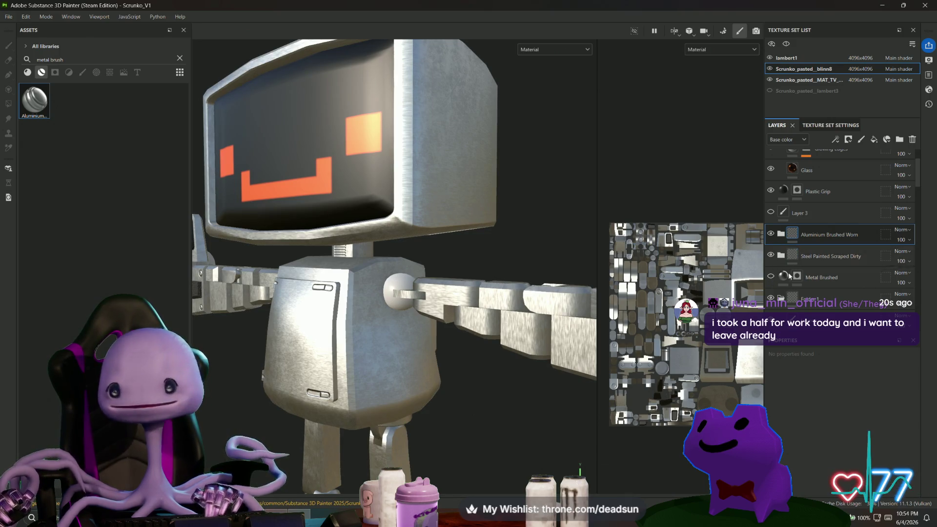
{"action": "left_click", "coordinate": [10, 16]}
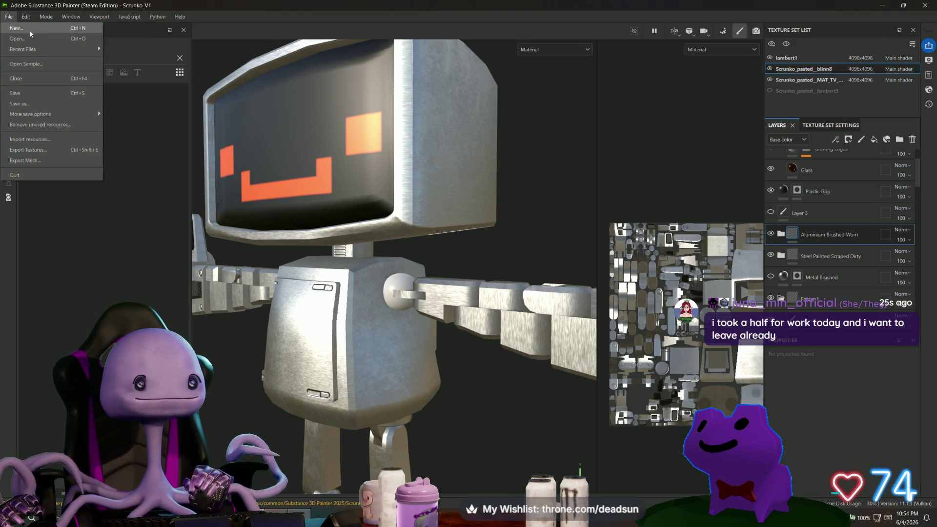
{"action": "mouse_move", "coordinate": [53, 50]}
{"action": "left_click", "coordinate": [158, 50]}
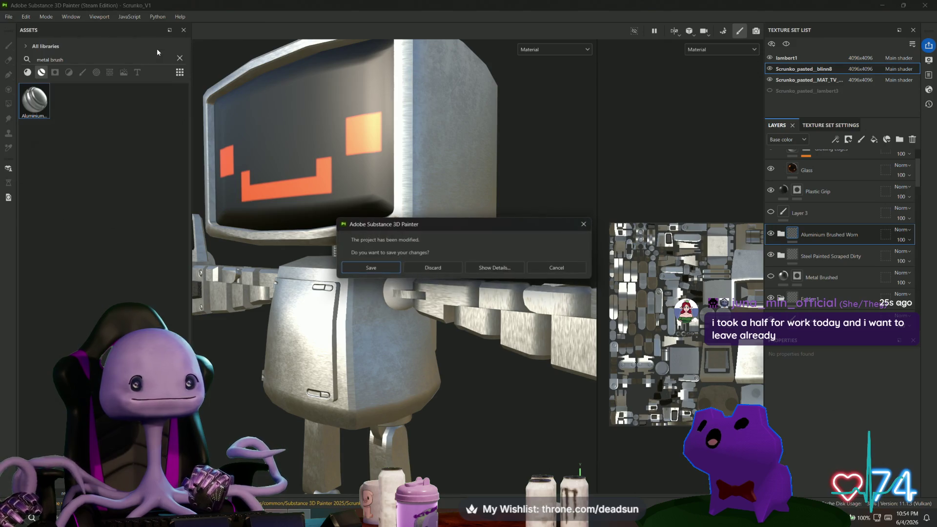
{"action": "left_click", "coordinate": [421, 269]}
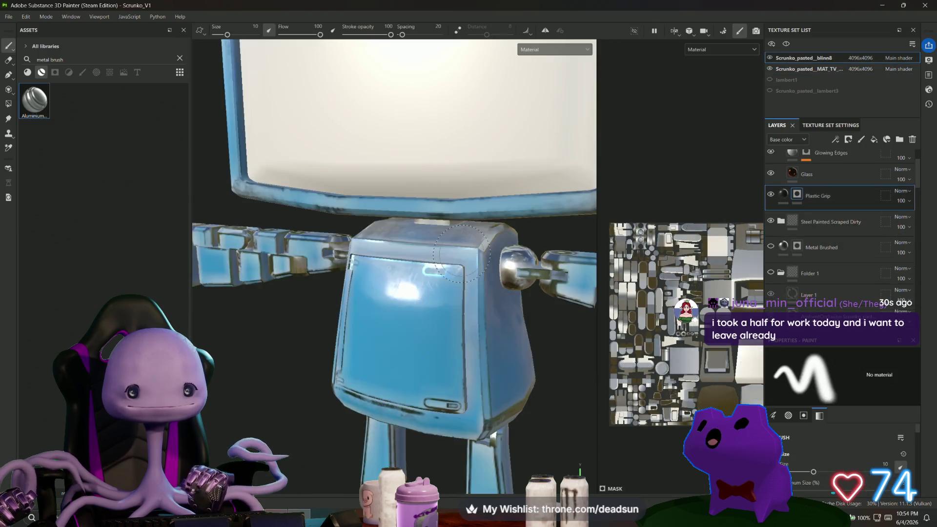
Step: Compare the robot with Metal Brushed shown and hidden, then move Metal Brushed into the Steel Painted Scraped Dirty folder
{"action": "left_click_drag", "start_coordinate": [534, 320], "coordinate": [500, 324], "text": "alt"}
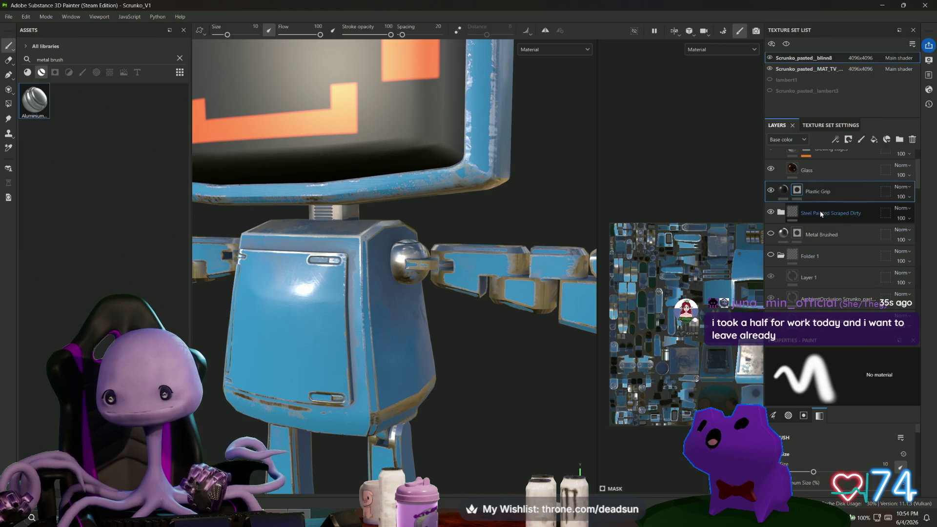
{"action": "left_click", "coordinate": [771, 213]}
{"action": "left_click", "coordinate": [771, 211]}
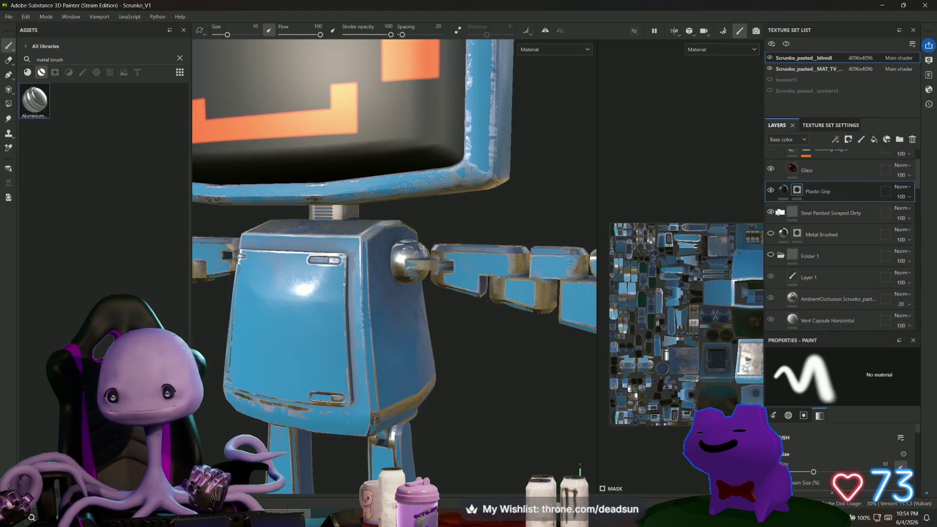
{"action": "left_click", "coordinate": [817, 241]}
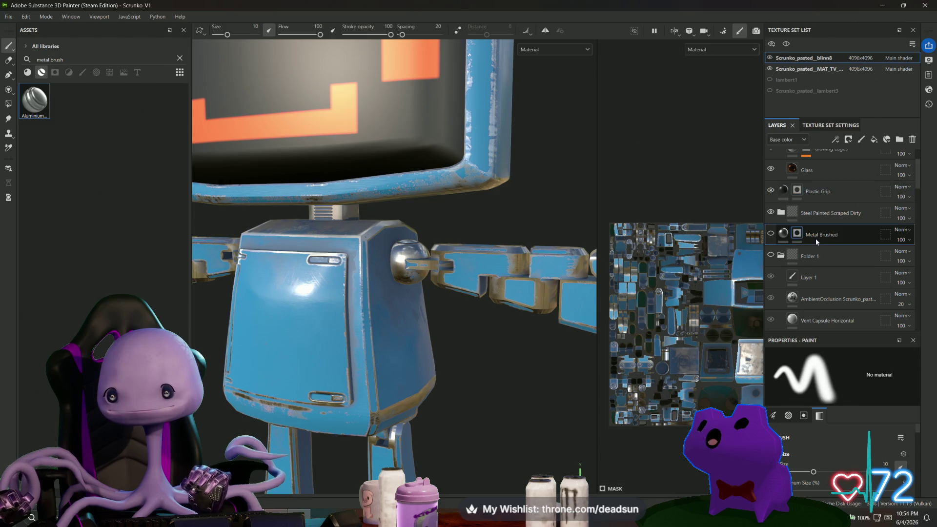
{"action": "left_click", "coordinate": [772, 234]}
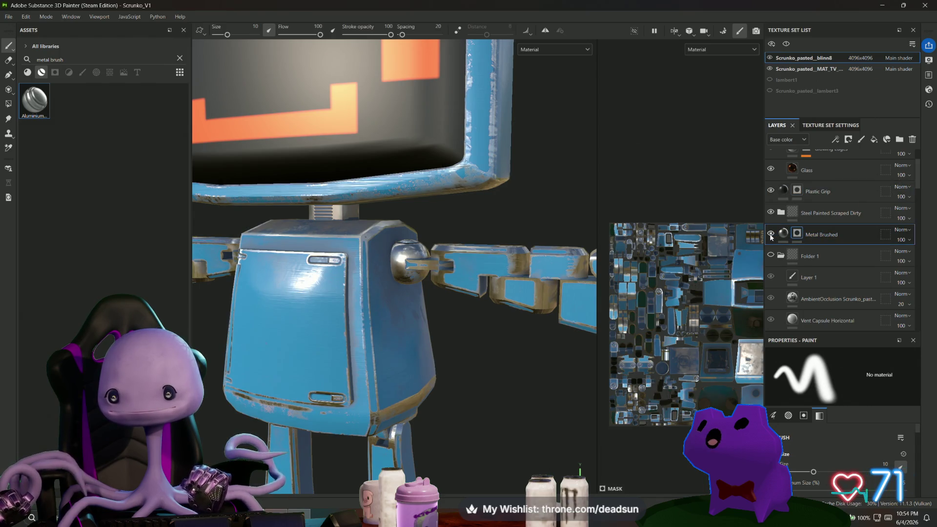
{"action": "left_click", "coordinate": [771, 235]}
{"action": "left_click", "coordinate": [771, 235]}
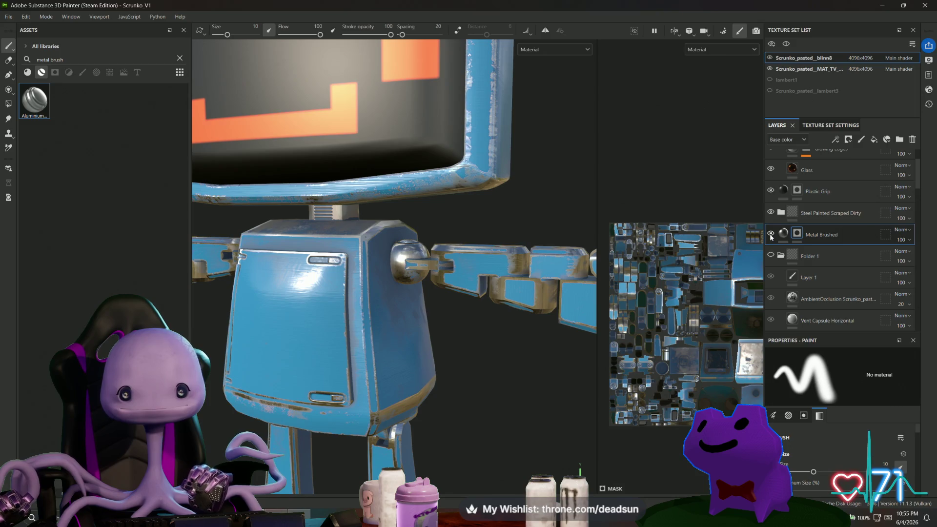
{"action": "mouse_move", "coordinate": [830, 235]}
{"action": "left_mouse_down"}
{"action": "mouse_move", "coordinate": [822, 236]}
{"action": "mouse_move", "coordinate": [824, 211]}
{"action": "mouse_move", "coordinate": [764, 265]}
{"action": "left_mouse_up"}
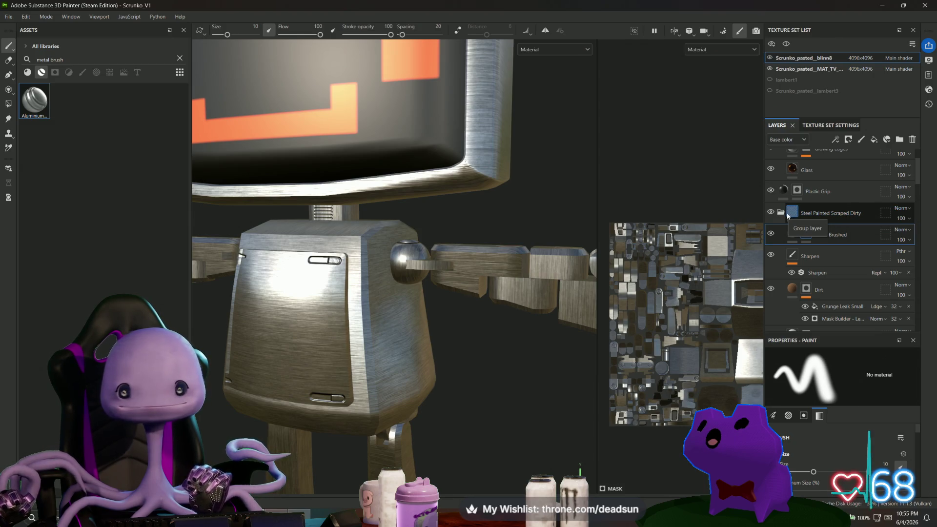
Step: Place Metal Brushed above the Steel Painted Scraped Dirty folder and give it a hiding mask
{"action": "right_click", "coordinate": [795, 213]}
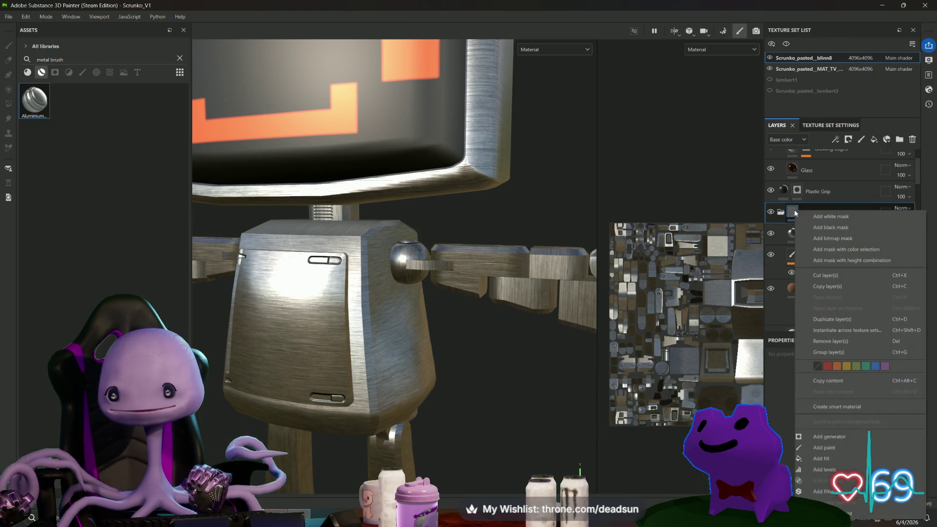
{"action": "left_click", "coordinate": [827, 229]}
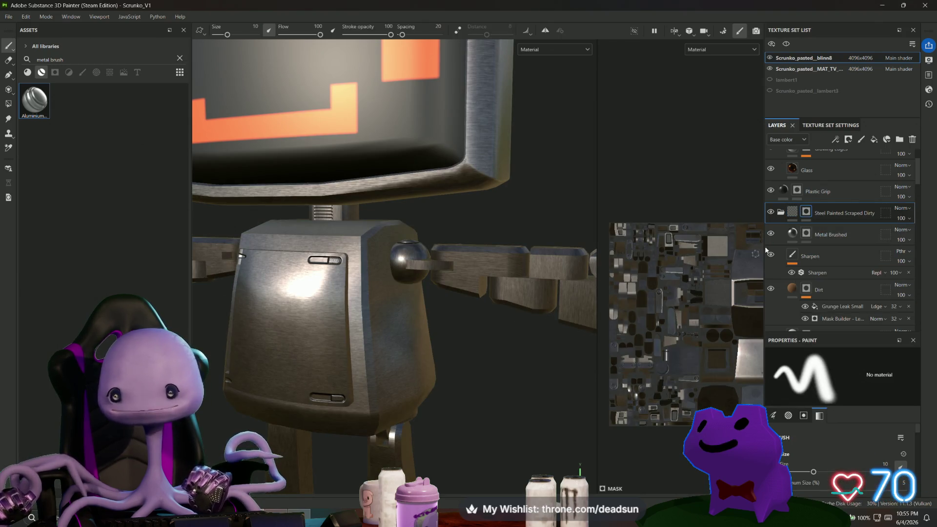
{"action": "key", "text": "ctrl+z"}
{"action": "key", "text": "ctrl+z"}
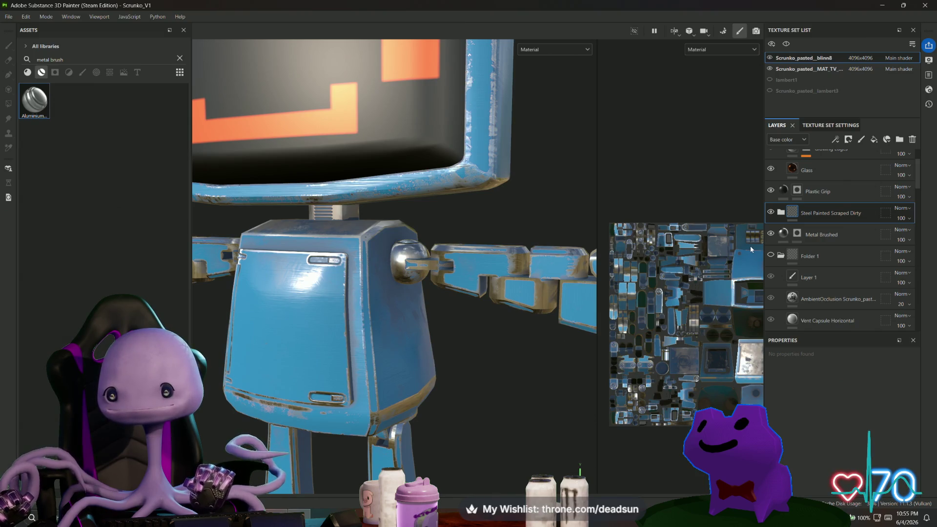
{"action": "left_click", "coordinate": [845, 238]}
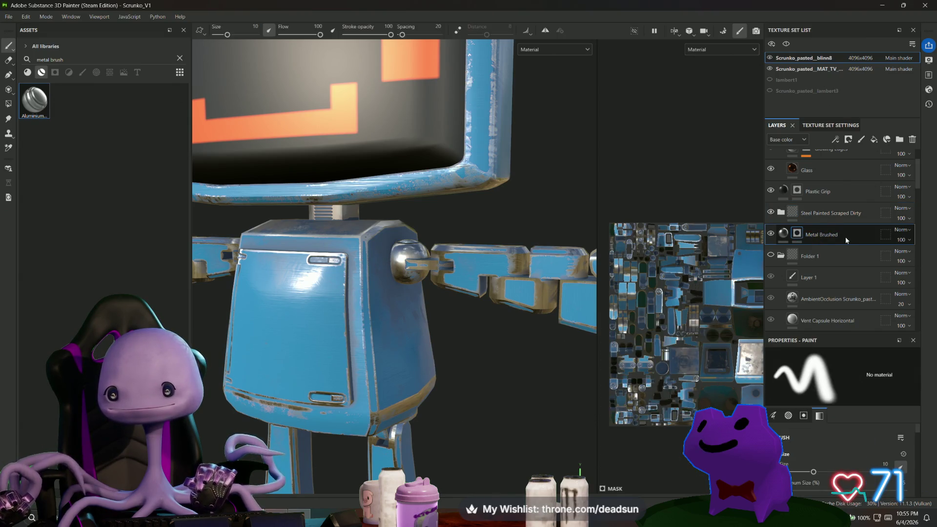
{"action": "left_click_drag", "start_coordinate": [833, 233], "coordinate": [834, 204]}
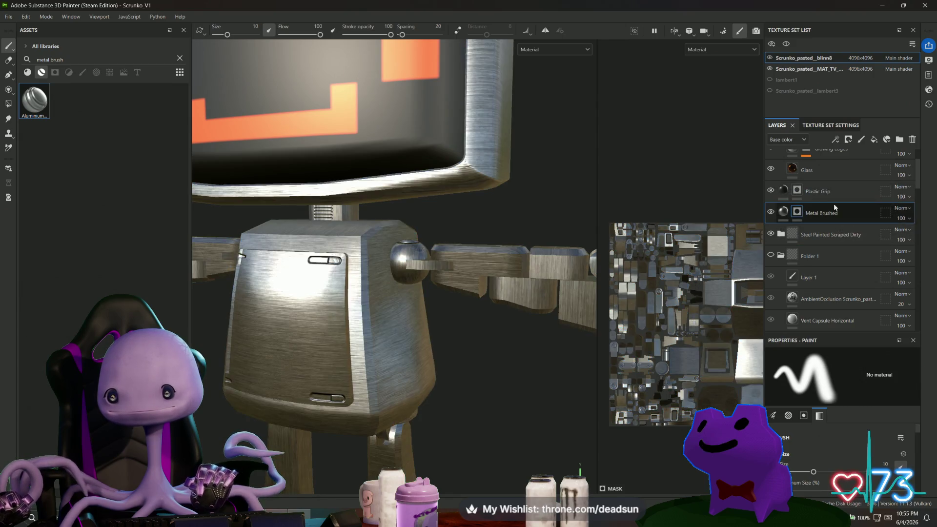
{"action": "right_click", "coordinate": [797, 215]}
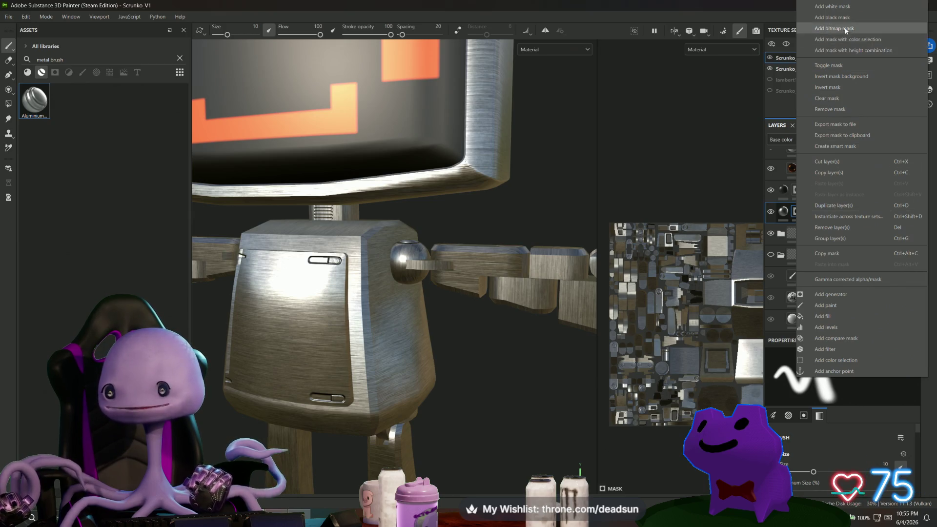
{"action": "left_click", "coordinate": [846, 29]}
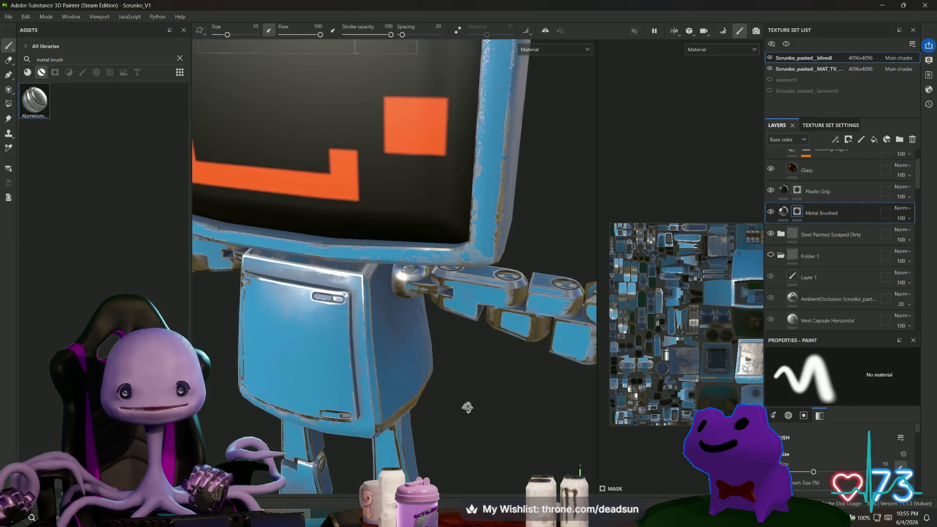
Step: Reimport the robot mesh with Edit > Reimport mesh
{"action": "mouse_move", "coordinate": [464, 376]}
{"action": "right_mouse_down", "text": "alt"}
{"action": "mouse_move", "coordinate": [587, 466]}
{"action": "mouse_move", "coordinate": [552, 438]}
{"action": "right_mouse_up", "text": "alt"}
{"action": "left_click_drag", "start_coordinate": [552, 438], "coordinate": [620, 433], "text": "alt"}
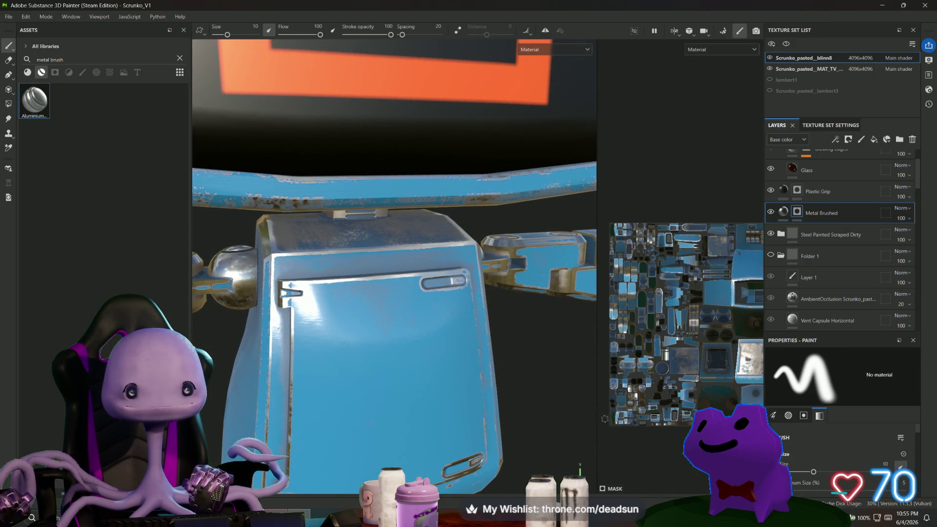
{"action": "left_click", "coordinate": [26, 17]}
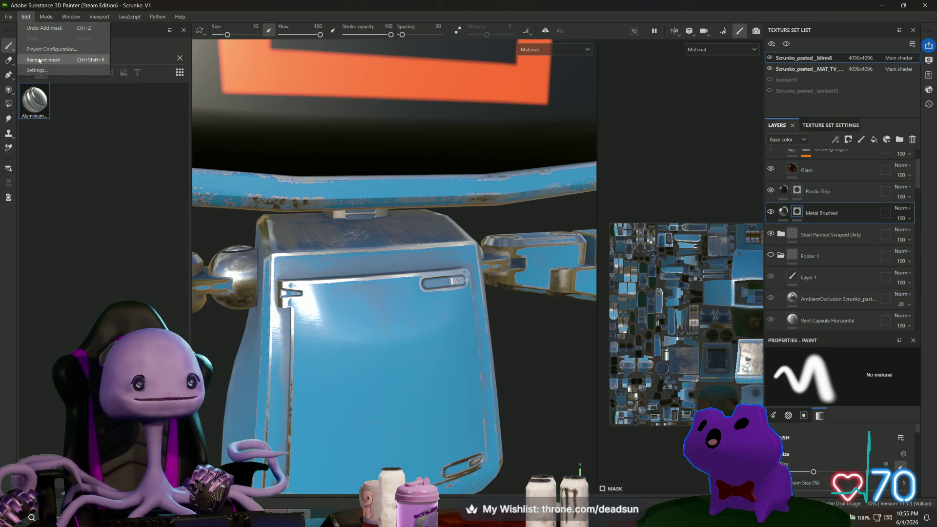
{"action": "left_click", "coordinate": [40, 60]}
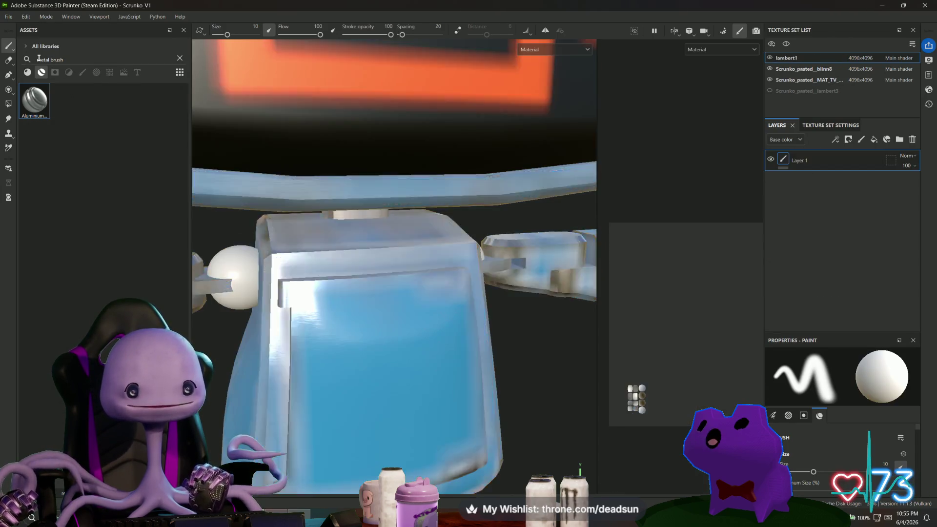
Step: Switch to the Scrunko_pasted_blinn8 texture set, select Metal Brushed, and activate Polygon Fill
{"action": "mouse_move", "coordinate": [531, 350]}
{"action": "left_mouse_down", "text": "alt"}
{"action": "mouse_move", "coordinate": [482, 336]}
{"action": "mouse_move", "coordinate": [490, 336]}
{"action": "left_mouse_up", "text": "alt"}
{"action": "scroll", "coordinate": [489, 337], "scroll_direction": "down", "scroll_amount": 5}
{"action": "mouse_move", "coordinate": [479, 368]}
{"action": "left_mouse_down", "text": "alt"}
{"action": "mouse_move", "coordinate": [320, 235]}
{"action": "mouse_move", "coordinate": [408, 278]}
{"action": "mouse_move", "coordinate": [464, 325]}
{"action": "mouse_move", "coordinate": [464, 349]}
{"action": "mouse_move", "coordinate": [236, 365]}
{"action": "mouse_move", "coordinate": [410, 407]}
{"action": "mouse_move", "coordinate": [448, 400]}
{"action": "mouse_move", "coordinate": [450, 384]}
{"action": "left_mouse_up", "text": "alt"}
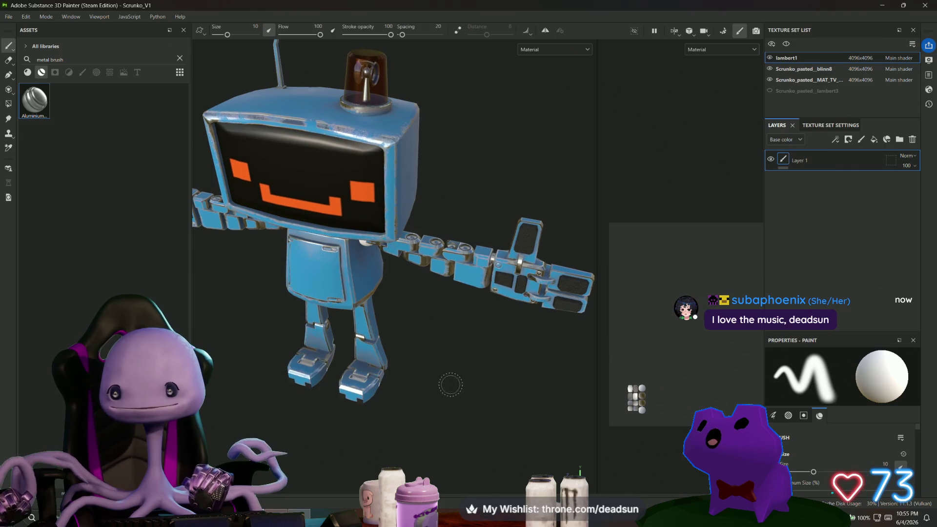
{"action": "left_click", "coordinate": [783, 69]}
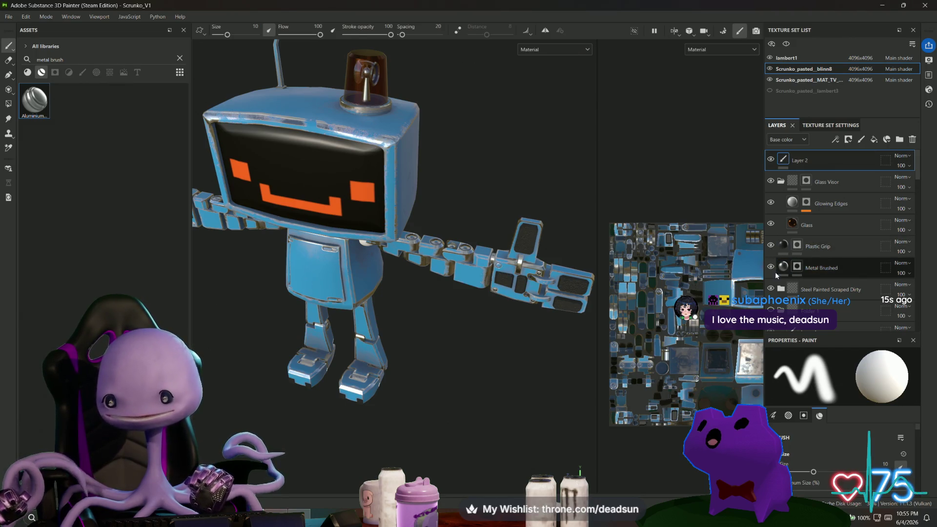
{"action": "left_click", "coordinate": [851, 268]}
{"action": "scroll", "coordinate": [497, 333], "scroll_direction": "up", "scroll_amount": 5}
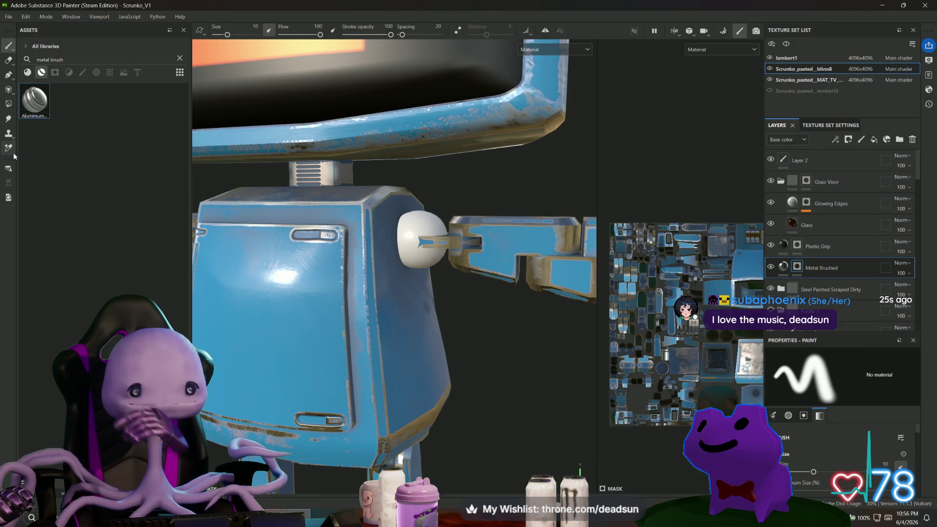
{"action": "left_click", "coordinate": [8, 104]}
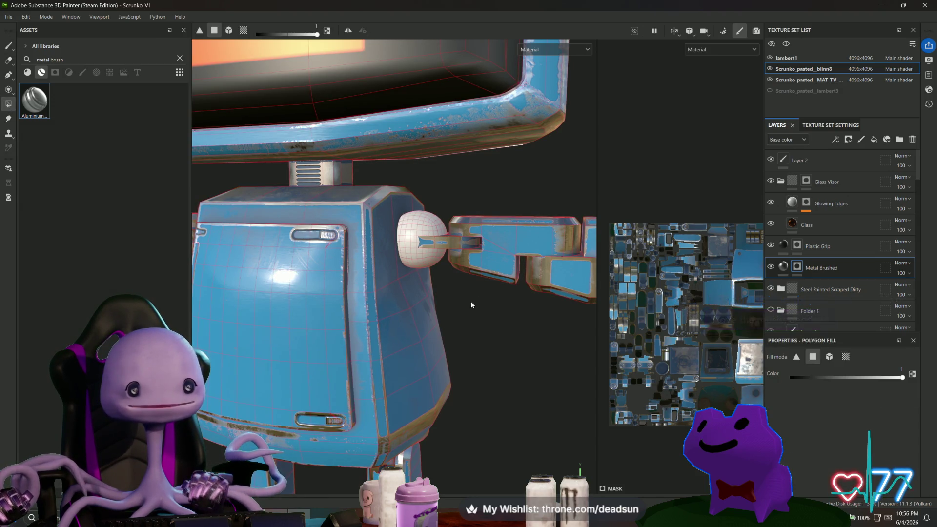
Step: Set Polygon Fill to UV-island mode, select the Metal Brushed mask, and hide the layer
{"action": "left_click_drag", "start_coordinate": [472, 306], "coordinate": [506, 318], "text": "alt"}
{"action": "left_click", "coordinate": [243, 31]}
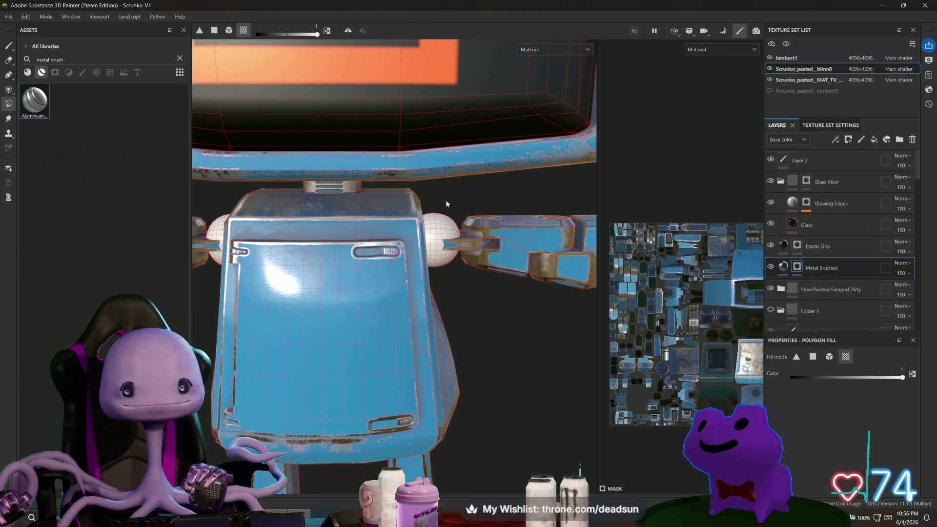
{"action": "scroll", "coordinate": [446, 201], "scroll_direction": "up", "scroll_amount": 2}
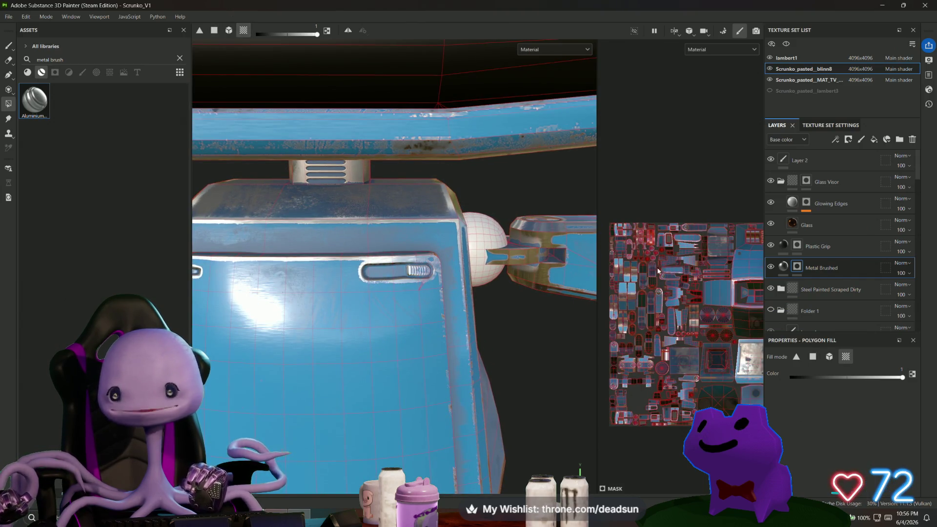
{"action": "scroll", "coordinate": [693, 309], "scroll_direction": "up", "scroll_amount": 3}
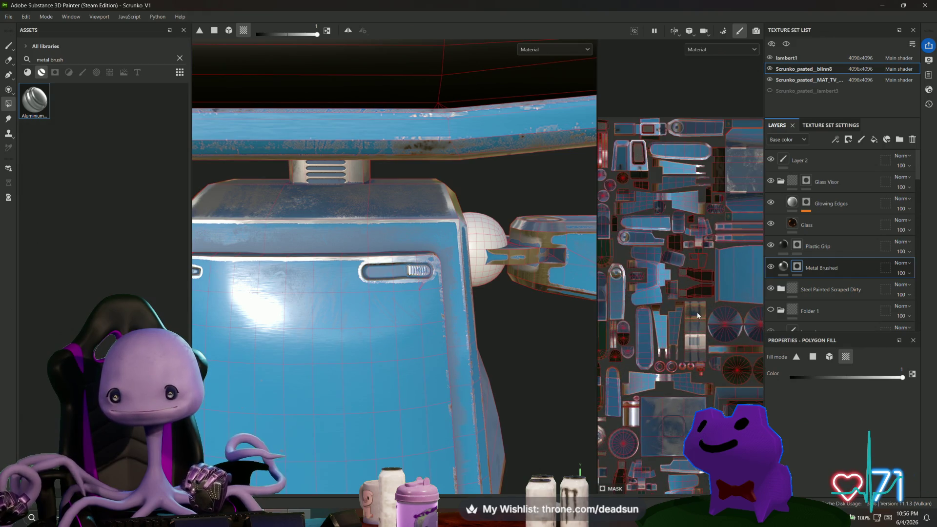
{"action": "left_click", "coordinate": [797, 267]}
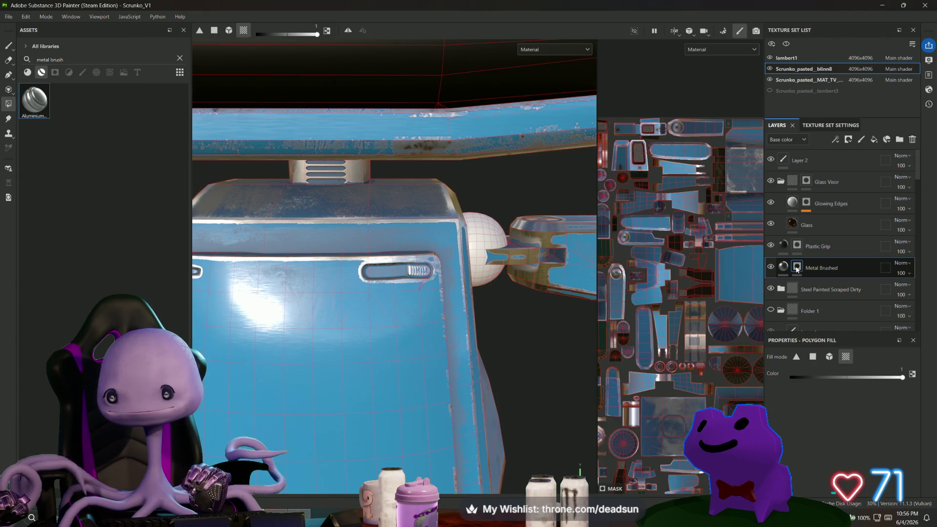
{"action": "left_click", "coordinate": [771, 267]}
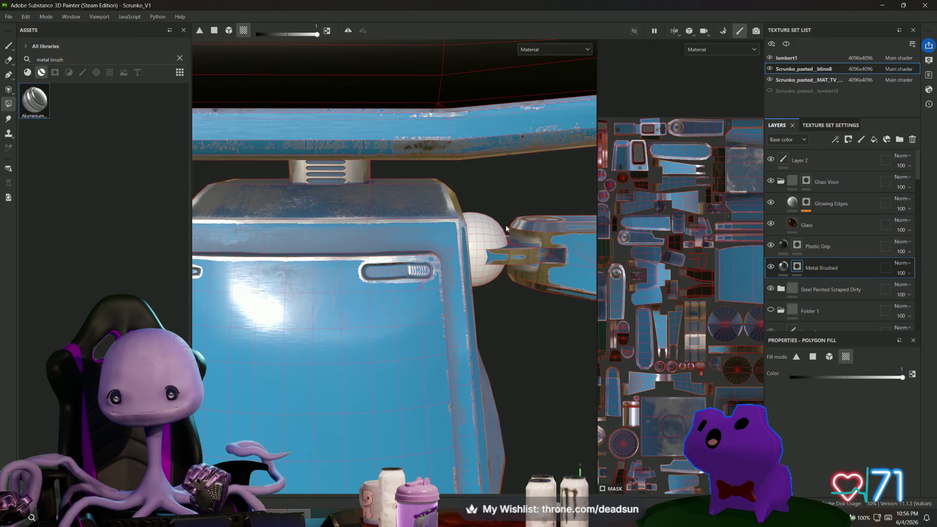
Step: Reselect the Metal Brushed mask and dismiss its mask options unchanged
{"action": "mouse_move", "coordinate": [489, 228]}
{"action": "left_mouse_down", "text": "alt"}
{"action": "mouse_move", "coordinate": [508, 300]}
{"action": "mouse_move", "coordinate": [501, 302]}
{"action": "left_mouse_up", "text": "alt"}
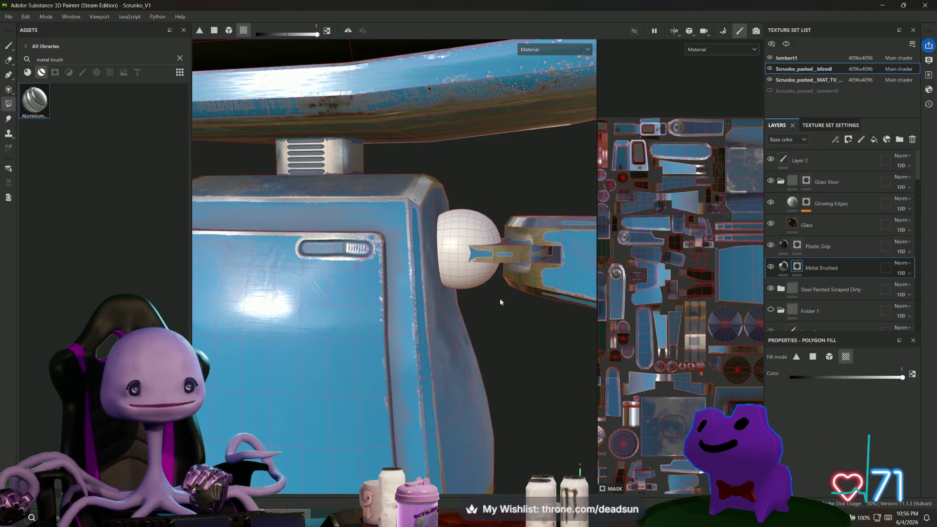
{"action": "left_click", "coordinate": [784, 268]}
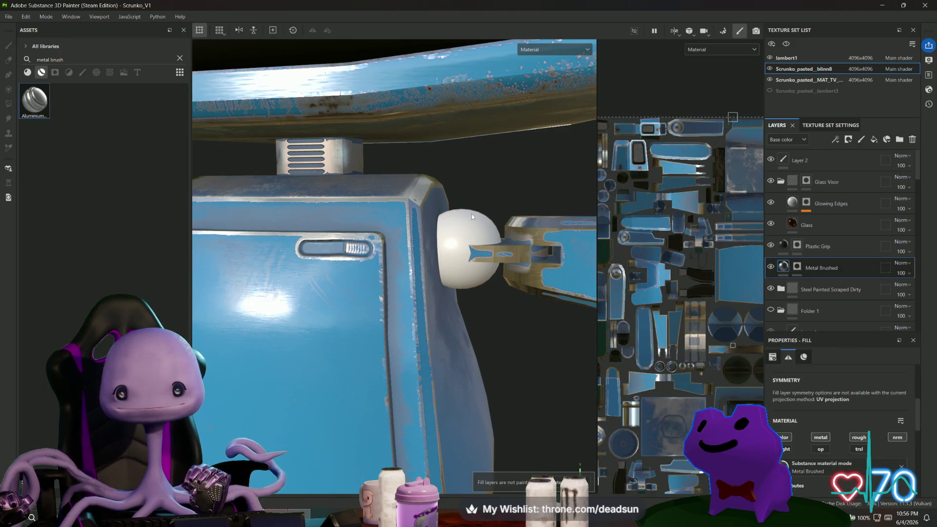
{"action": "left_click", "coordinate": [798, 268]}
{"action": "right_click", "coordinate": [799, 270]}
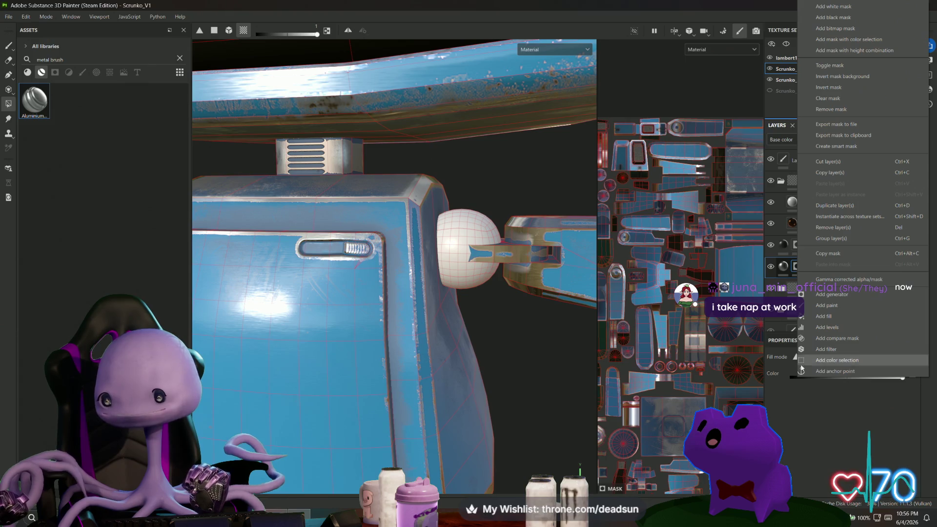
{"action": "key", "text": "Escape"}
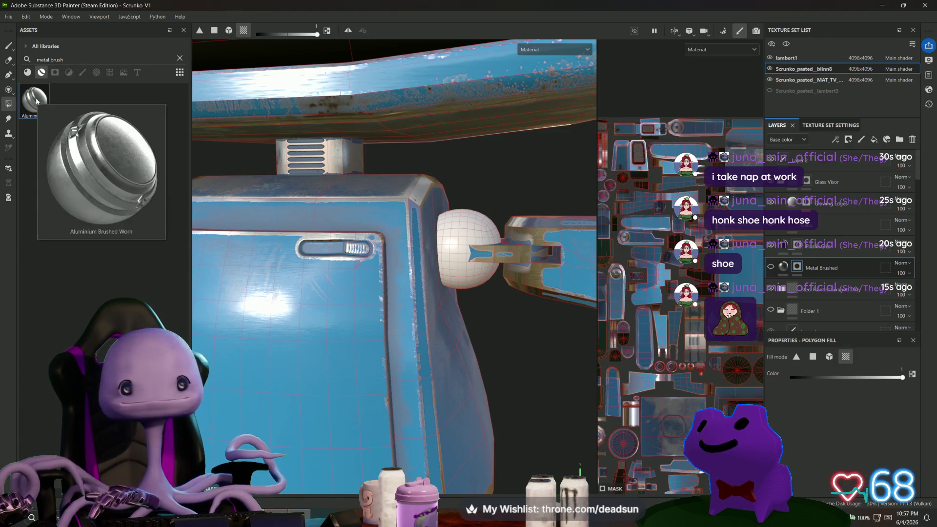
Step: Undo the aluminium drop, clear the asset search, and add Chrome Blue as a layer
{"action": "left_click", "coordinate": [874, 140]}
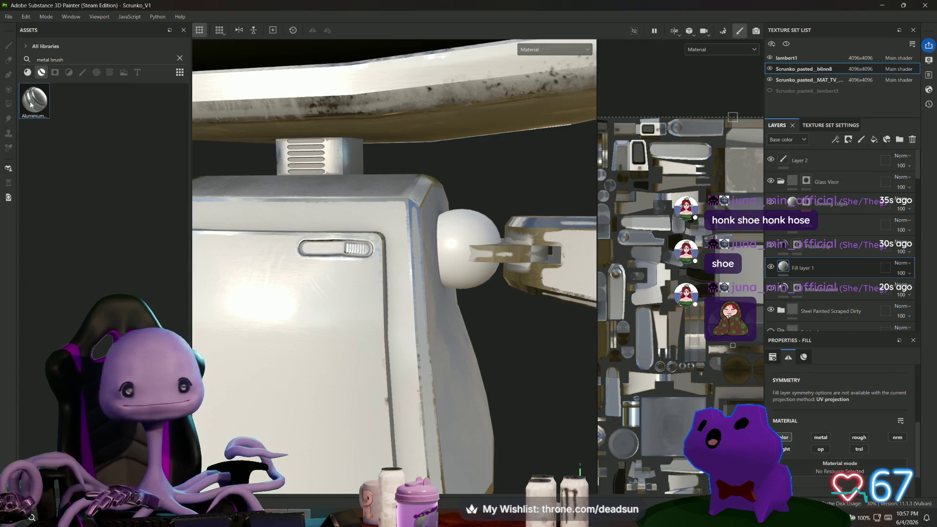
{"action": "left_click_drag", "start_coordinate": [784, 275], "coordinate": [784, 268]}
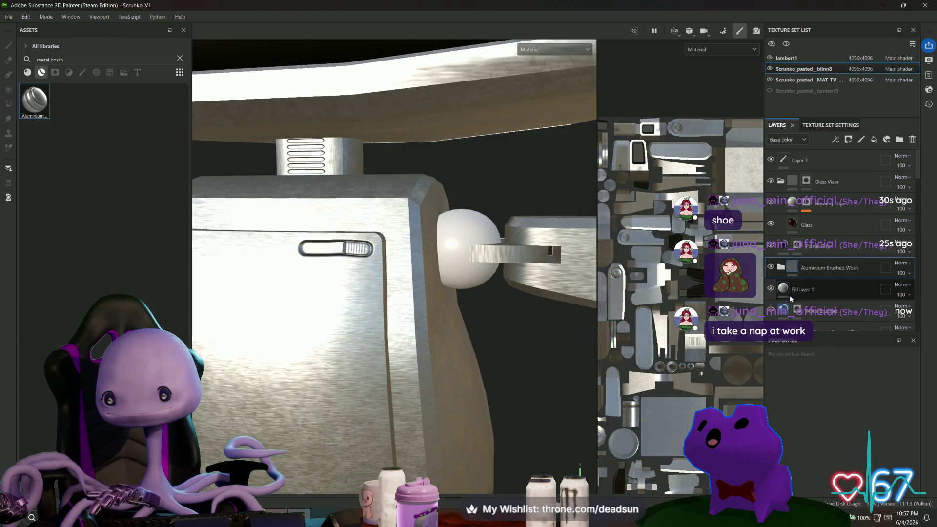
{"action": "key", "text": "ctrl+z"}
{"action": "double_click", "coordinate": [52, 59]}
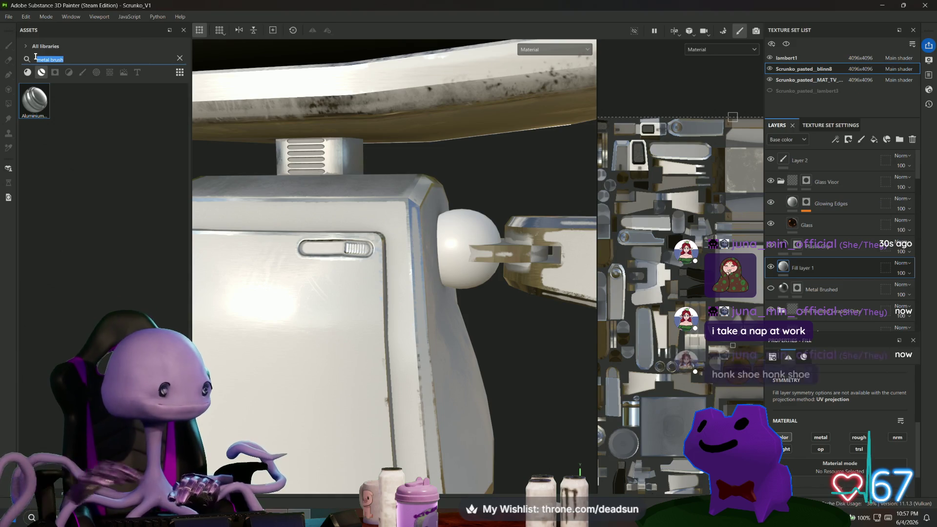
{"action": "key", "text": "BackSpace"}
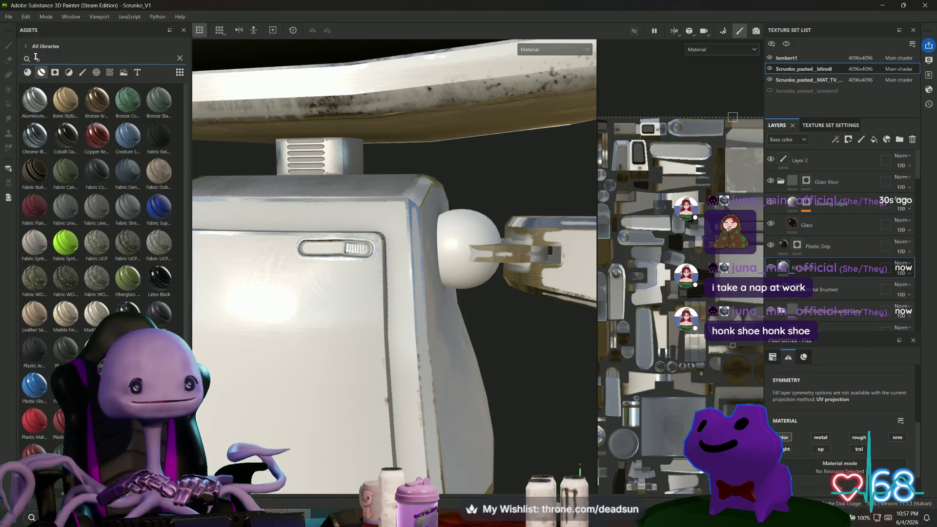
{"action": "mouse_move", "coordinate": [34, 137]}
{"action": "left_mouse_down"}
{"action": "mouse_move", "coordinate": [371, 210]}
{"action": "mouse_move", "coordinate": [808, 271]}
{"action": "left_mouse_up"}
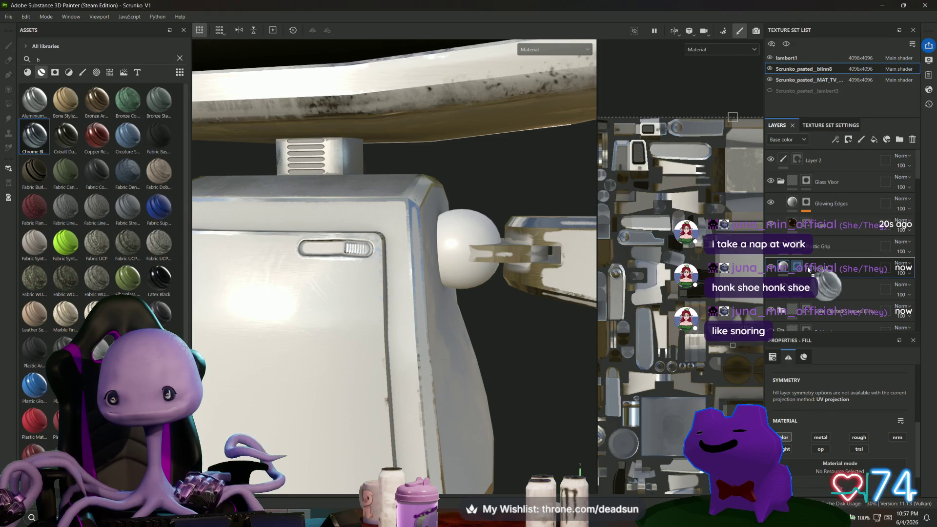
{"action": "left_click_drag", "start_coordinate": [481, 277], "coordinate": [455, 281], "text": "alt"}
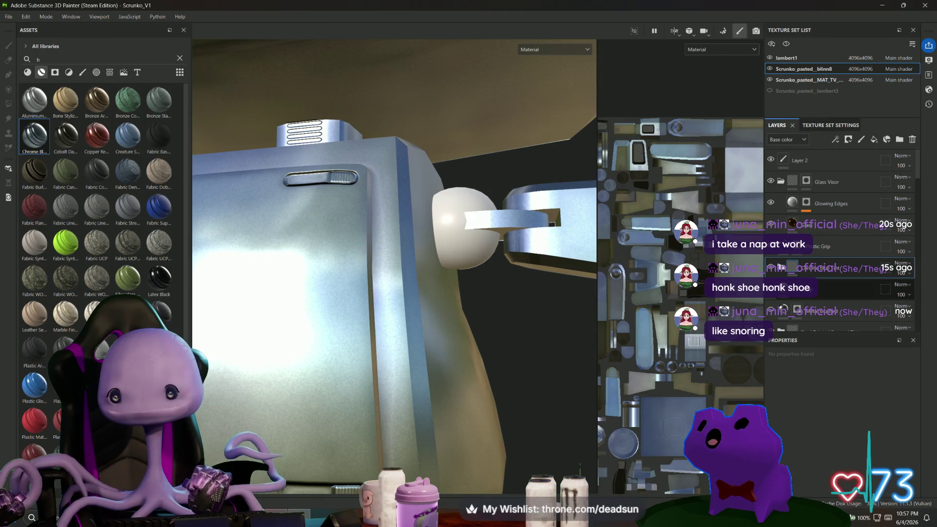
Step: Give the chrome layer a black mask, then move Chrome Blue Tint below Fill layer 1
{"action": "right_click", "coordinate": [793, 271]}
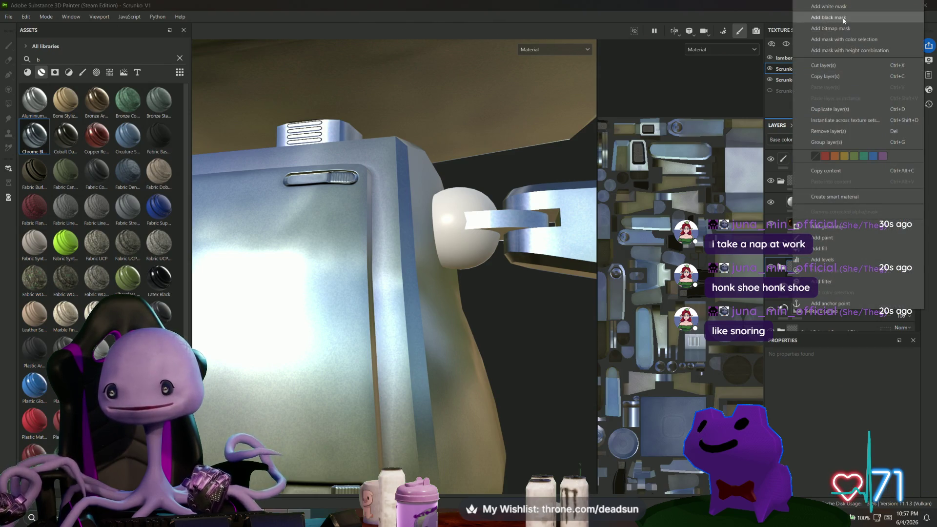
{"action": "left_click", "coordinate": [828, 17]}
{"action": "key", "text": "4"}
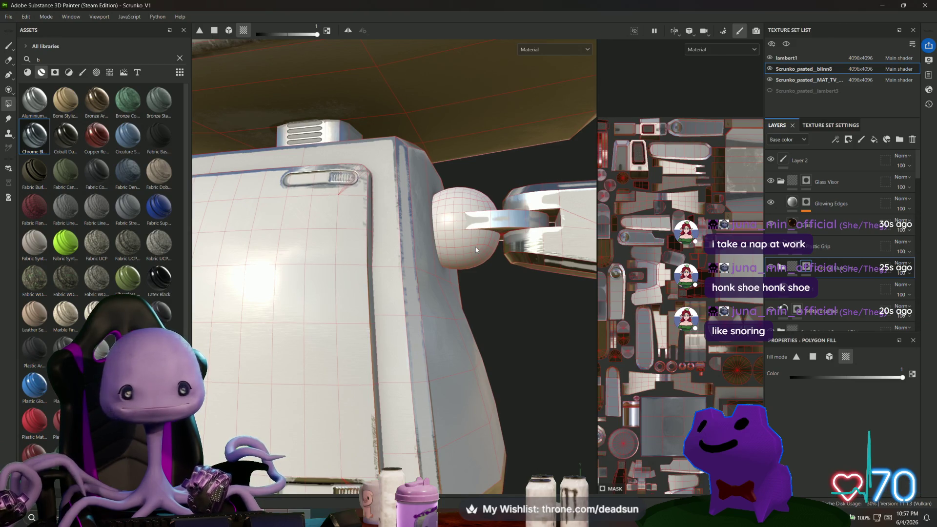
{"action": "scroll", "coordinate": [729, 340], "scroll_direction": "up", "scroll_amount": 3}
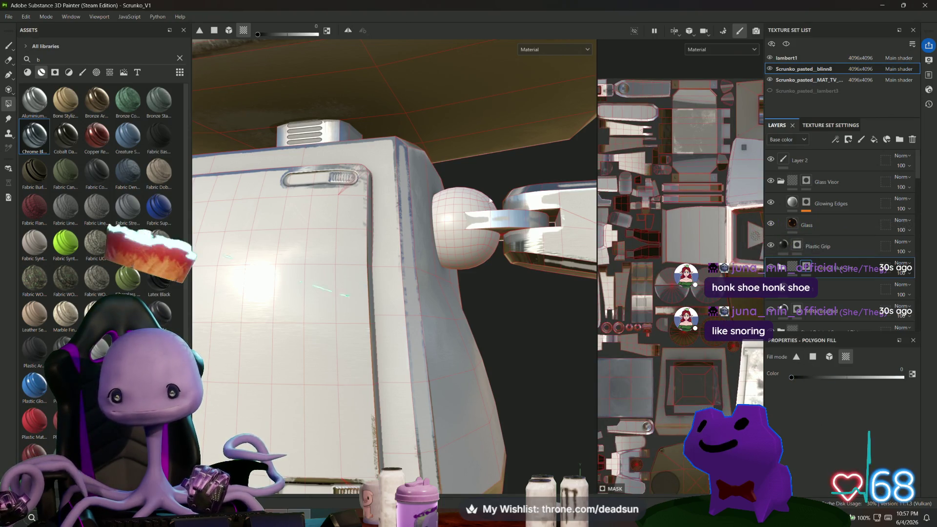
{"action": "mouse_move", "coordinate": [463, 199]}
{"action": "left_mouse_down", "text": "alt"}
{"action": "mouse_move", "coordinate": [505, 280]}
{"action": "mouse_move", "coordinate": [520, 287]}
{"action": "left_mouse_up", "text": "alt"}
{"action": "mouse_move", "coordinate": [830, 267]}
{"action": "left_mouse_down"}
{"action": "mouse_move", "coordinate": [850, 305]}
{"action": "mouse_move", "coordinate": [851, 258]}
{"action": "left_mouse_up"}
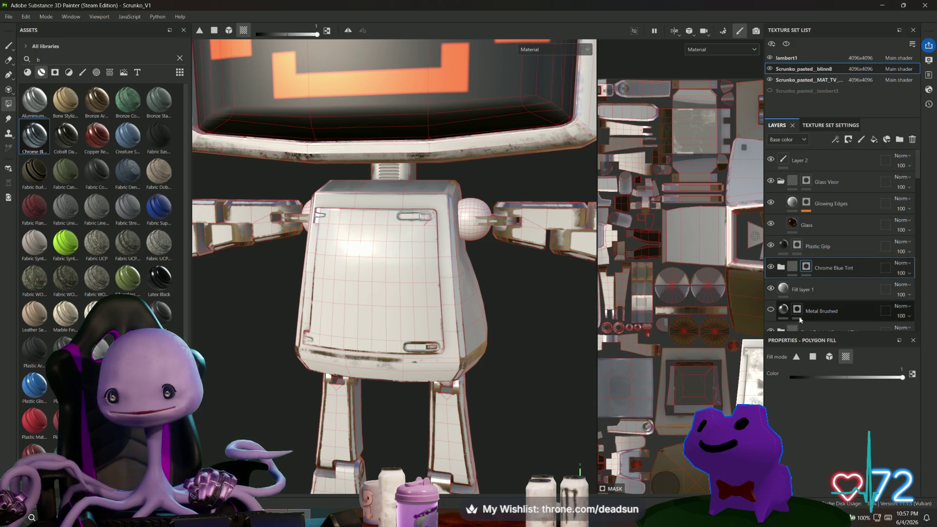
Step: Frame the robot and select the Steel Painted Scraped Dirty layer
{"action": "key", "text": "f"}
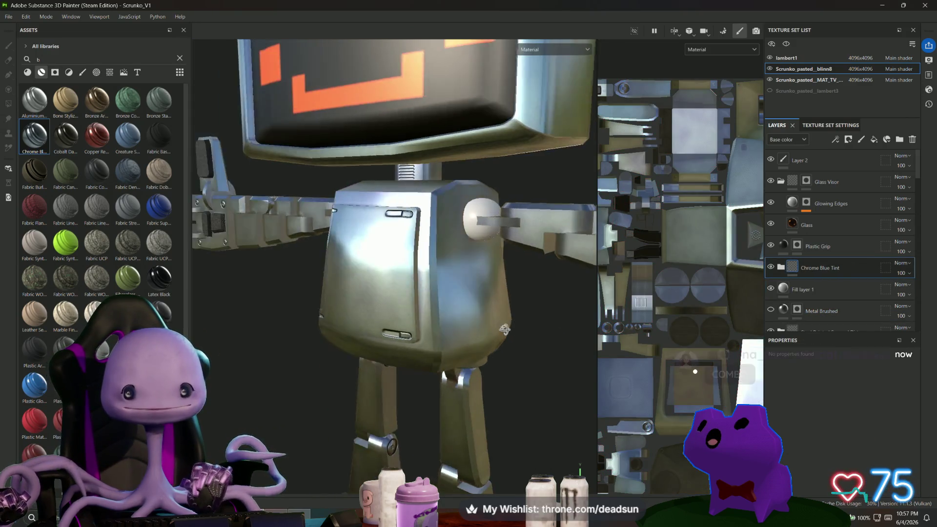
{"action": "key", "text": "4"}
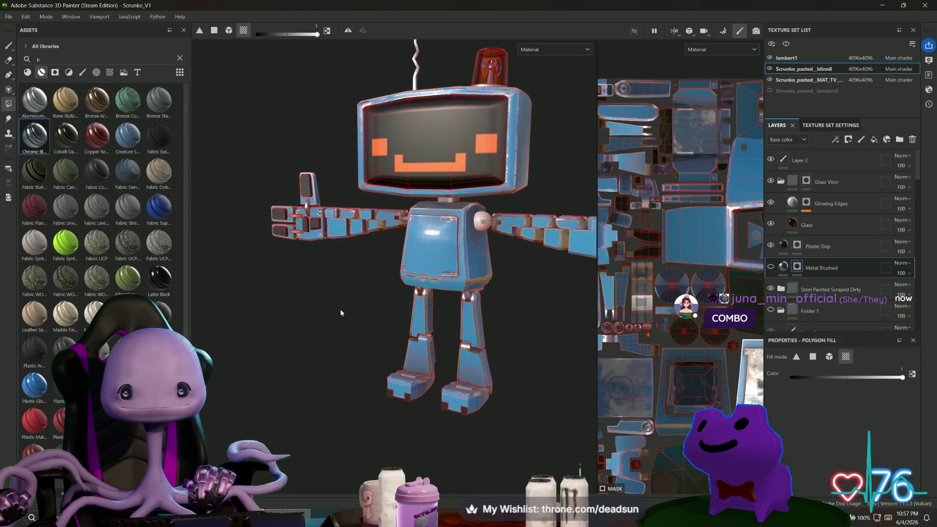
{"action": "left_click_drag", "start_coordinate": [435, 309], "coordinate": [431, 307], "text": "alt"}
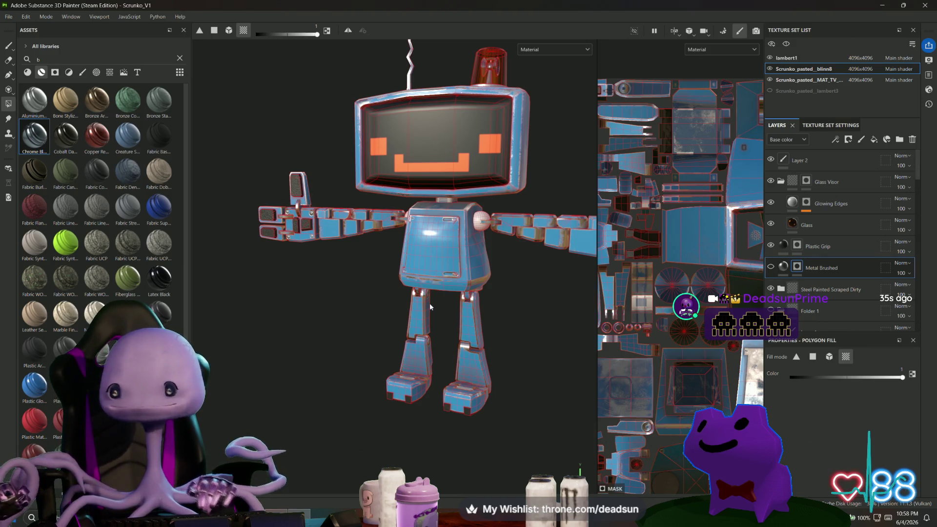
{"action": "left_click", "coordinate": [828, 290]}
{"action": "scroll", "coordinate": [825, 281], "scroll_direction": "down", "scroll_amount": 2}
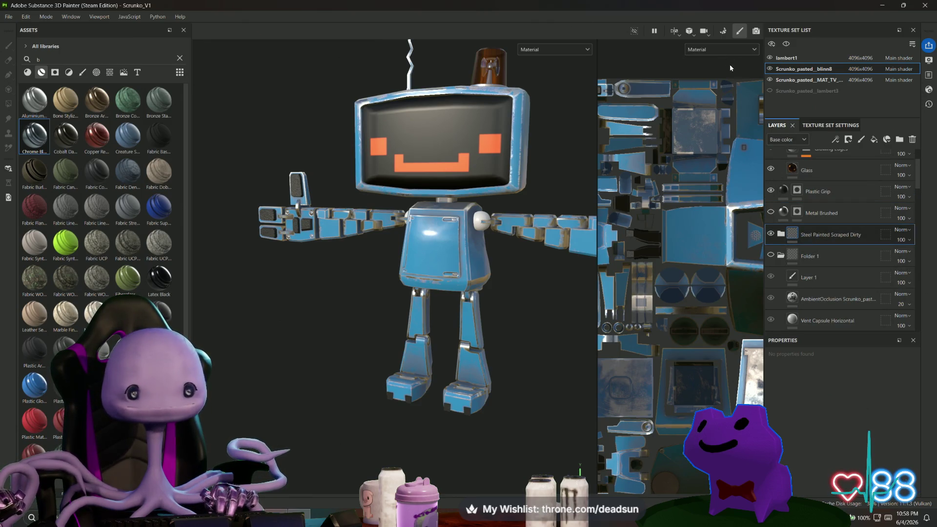
Step: Browse the MAT_TV and lambert1 texture sets, fit the UV view, then switch to Maya
{"action": "left_click", "coordinate": [807, 79]}
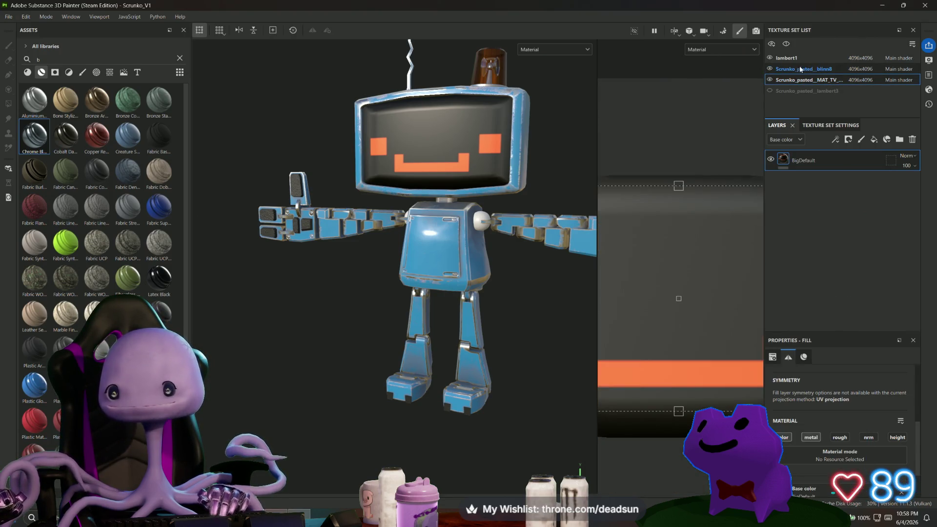
{"action": "left_click", "coordinate": [788, 58]}
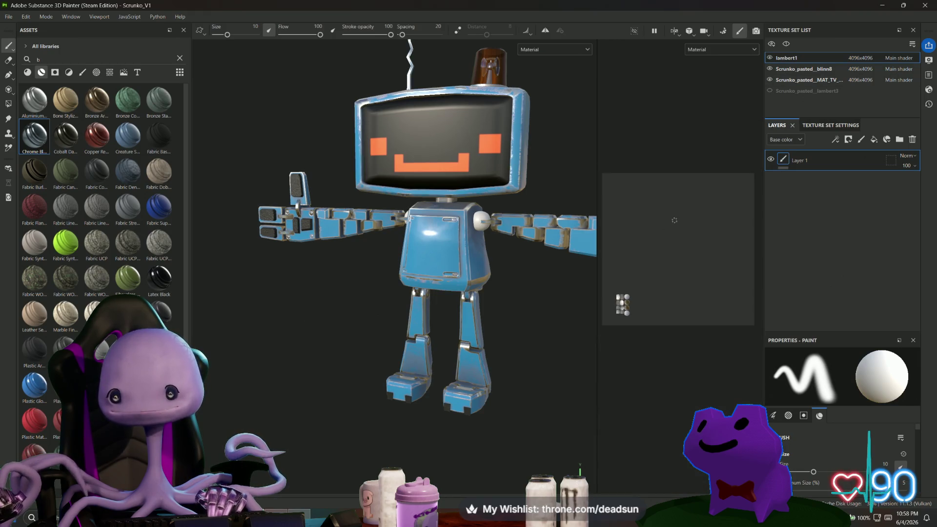
{"action": "key", "text": "f"}
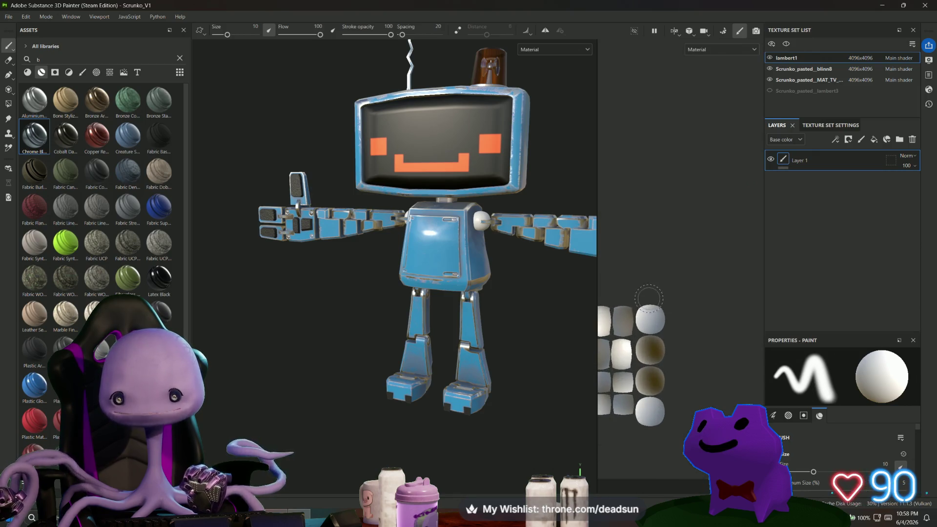
{"action": "scroll", "coordinate": [674, 219], "scroll_direction": "up", "scroll_amount": 3}
{"action": "middle_click_drag", "start_coordinate": [686, 190], "coordinate": [678, 203]}
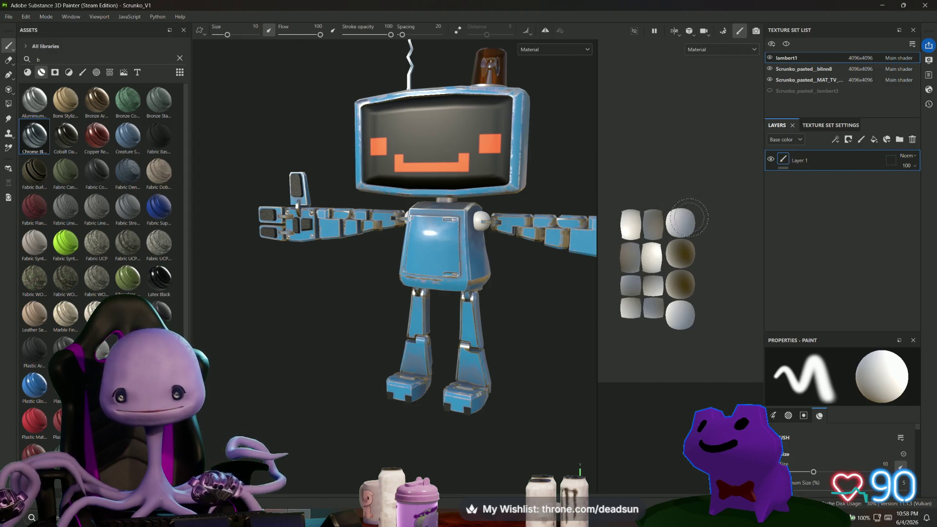
{"action": "key", "text": "alt+Tab"}
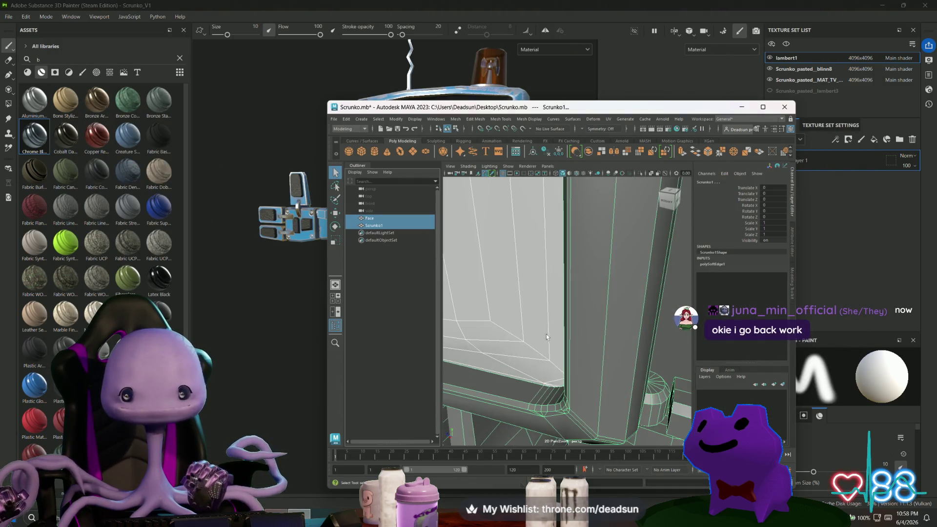
Step: Frame the robot in a maximized Maya window and inspect face selections
{"action": "key", "text": "f"}
{"action": "scroll", "coordinate": [547, 334], "scroll_direction": "up", "scroll_amount": 5}
{"action": "left_click", "coordinate": [763, 107]}
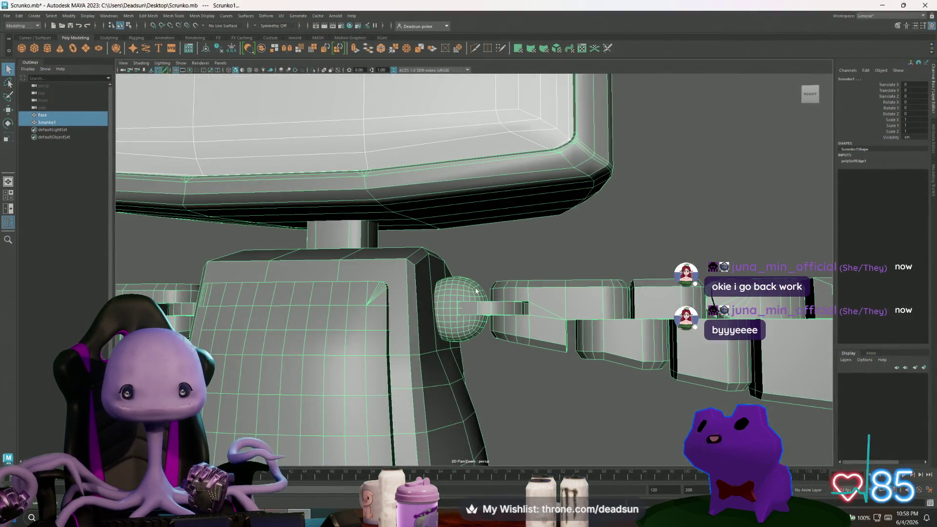
{"action": "left_click", "coordinate": [473, 288]}
{"action": "left_click_drag", "start_coordinate": [473, 288], "coordinate": [351, 317], "text": "alt"}
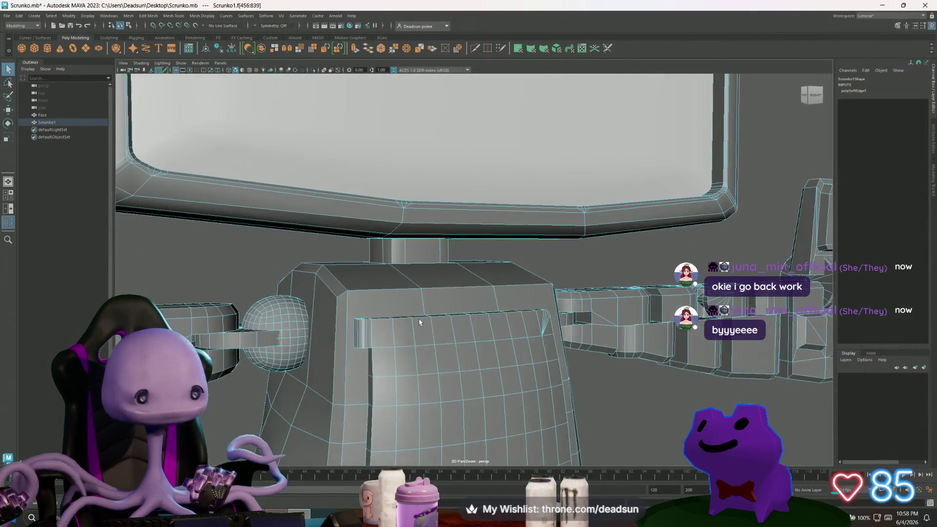
{"action": "left_click", "coordinate": [257, 315]}
{"action": "mouse_move", "coordinate": [258, 299]}
{"action": "right_mouse_down"}
{"action": "mouse_move", "coordinate": [255, 381]}
{"action": "mouse_move", "coordinate": [272, 500]}
{"action": "mouse_move", "coordinate": [354, 489]}
{"action": "mouse_move", "coordinate": [350, 442]}
{"action": "mouse_move", "coordinate": [328, 433]}
{"action": "right_mouse_up"}
Step: Return to object selection and select the Scrunko1 robot mesh
{"action": "key", "text": "F10"}
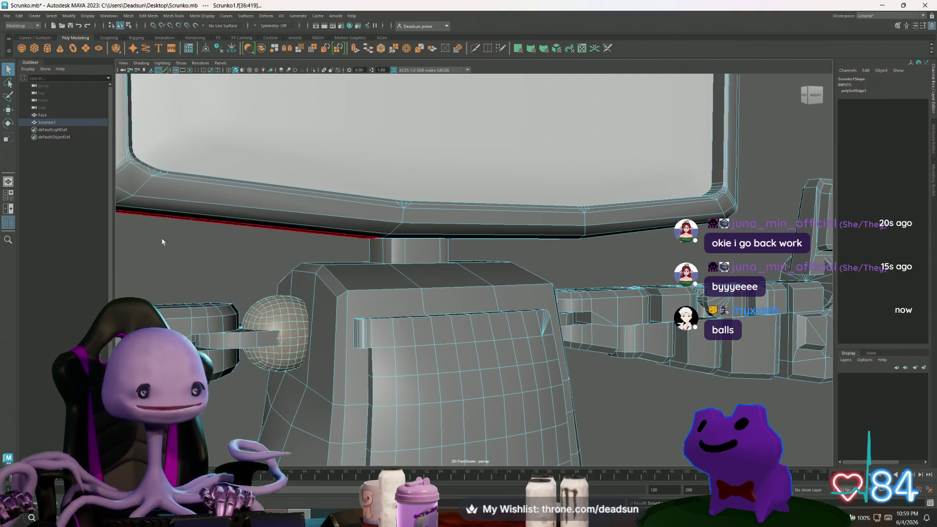
{"action": "left_click", "coordinate": [192, 253]}
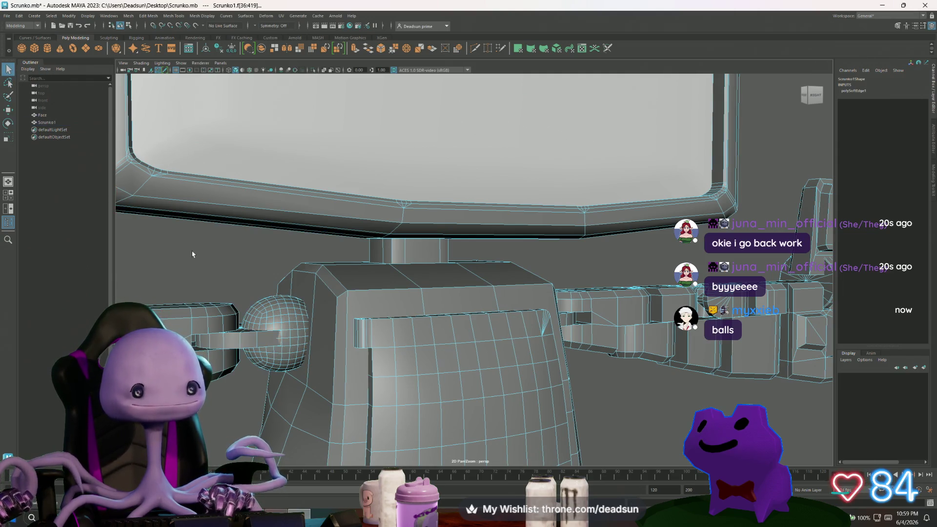
{"action": "scroll", "coordinate": [325, 330], "scroll_direction": "down", "scroll_amount": 10}
{"action": "right_click_drag", "start_coordinate": [314, 300], "coordinate": [342, 278]}
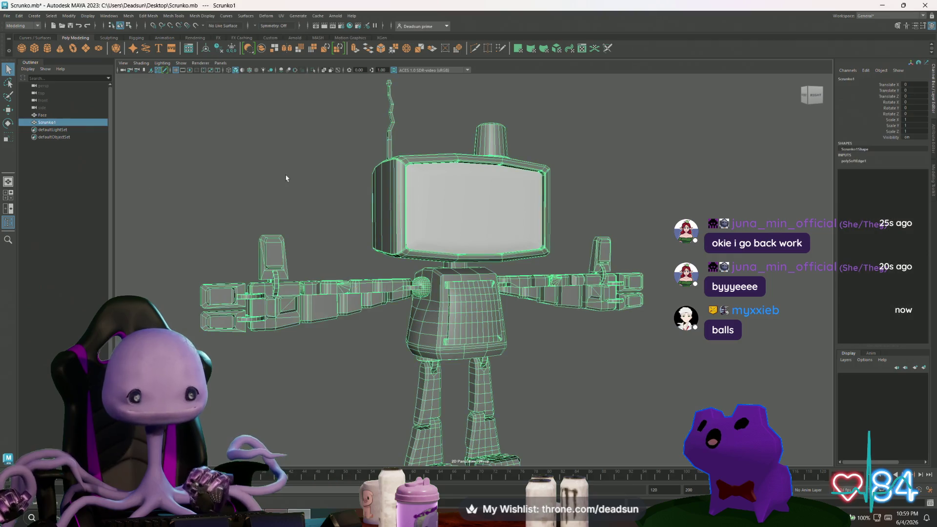
{"action": "left_click_drag", "start_coordinate": [443, 269], "coordinate": [401, 284], "text": "alt"}
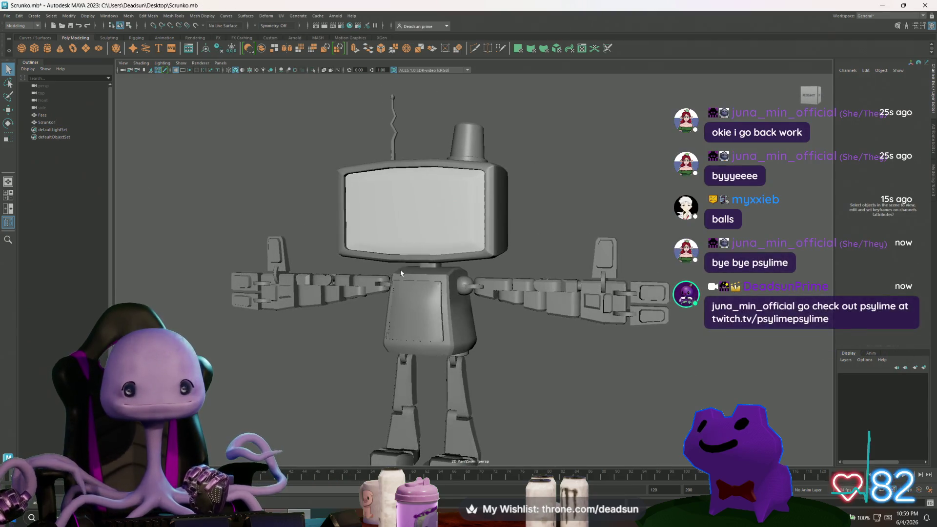
{"action": "left_click", "coordinate": [400, 284]}
Step: Export the selection over ScrunkoBot001.fbx and reimport the mesh in Substance Painter
{"action": "left_click", "coordinate": [7, 16]}
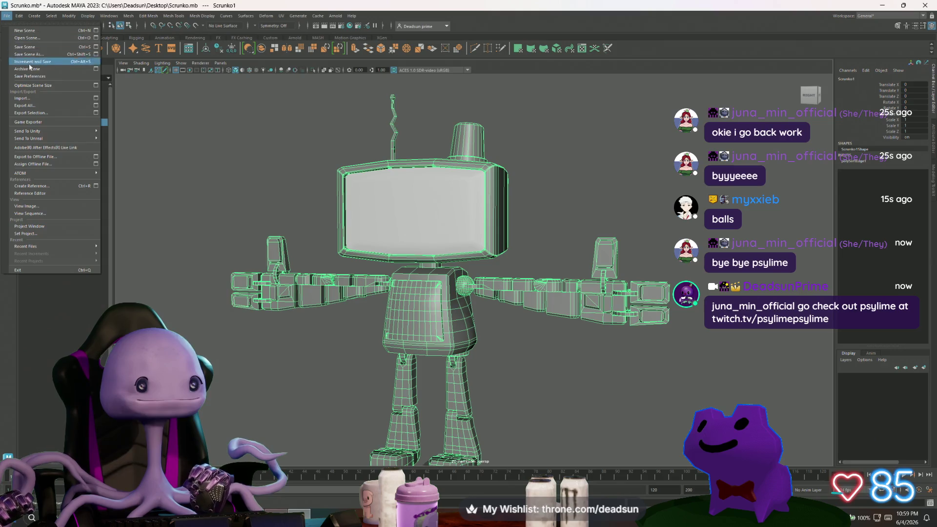
{"action": "left_click", "coordinate": [51, 114]}
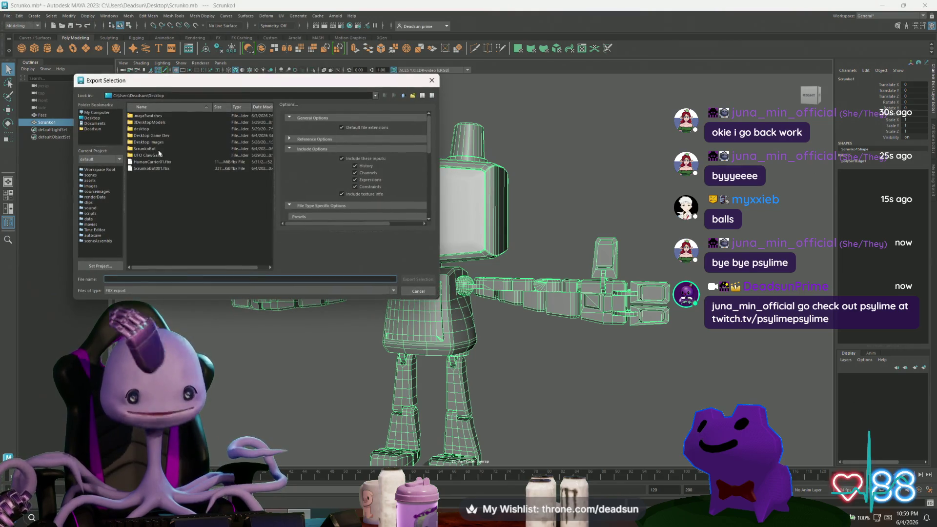
{"action": "left_click", "coordinate": [160, 168]}
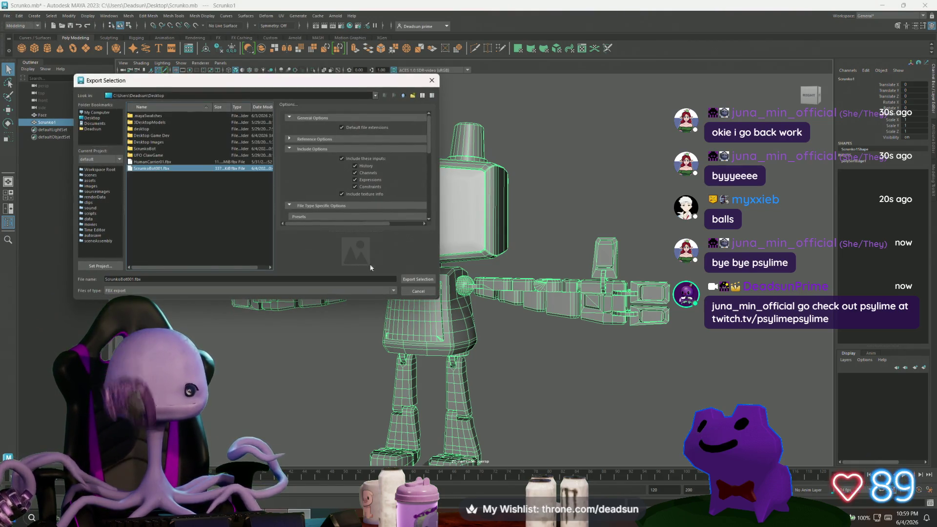
{"action": "left_click", "coordinate": [425, 280]}
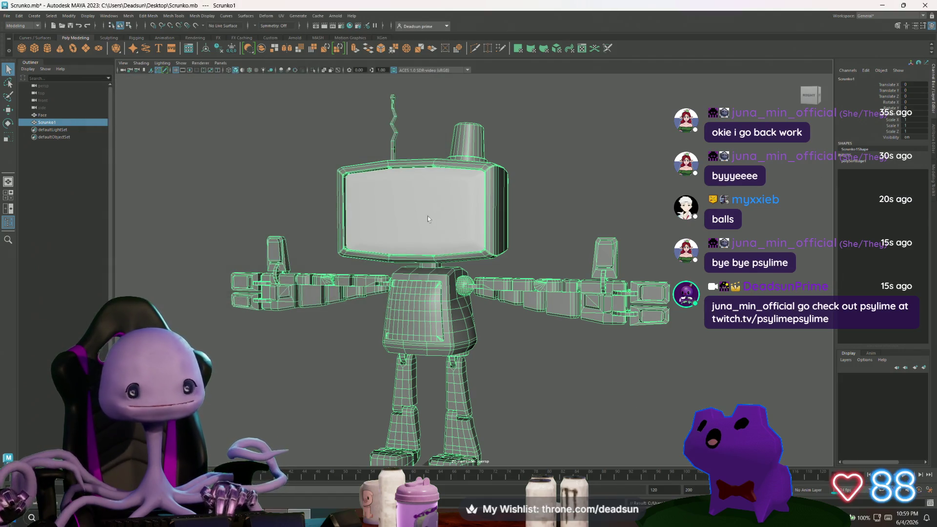
{"action": "key", "text": "alt+Tab"}
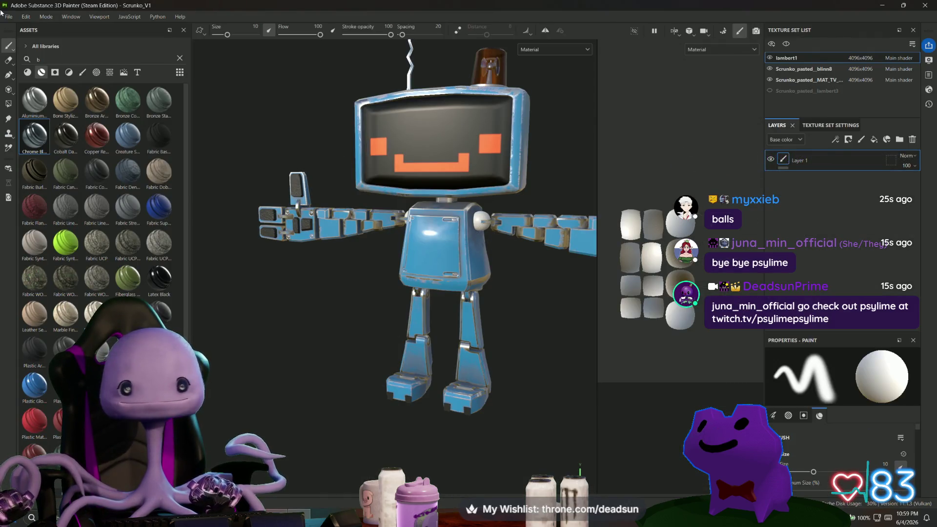
{"action": "left_click", "coordinate": [25, 17]}
{"action": "left_click", "coordinate": [45, 59]}
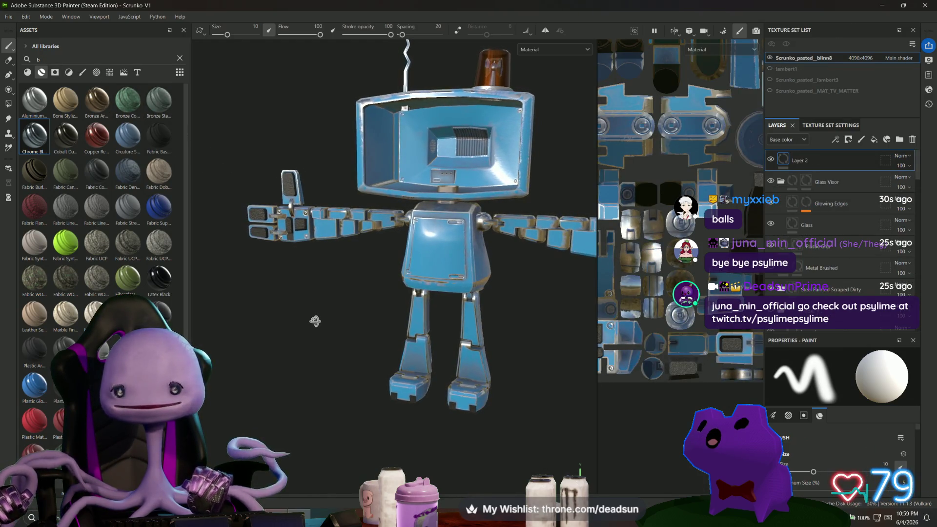
{"action": "key", "text": "alt+Tab"}
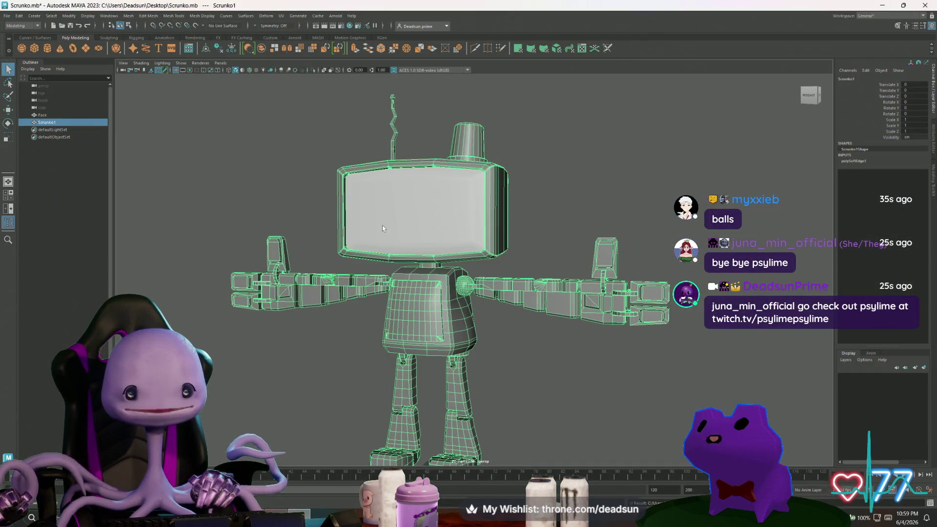
Step: Select the Face object and export it over ScrunkoBot001.fbx, confirming the replace
{"action": "left_click", "coordinate": [382, 225]}
{"action": "left_click", "coordinate": [7, 16]}
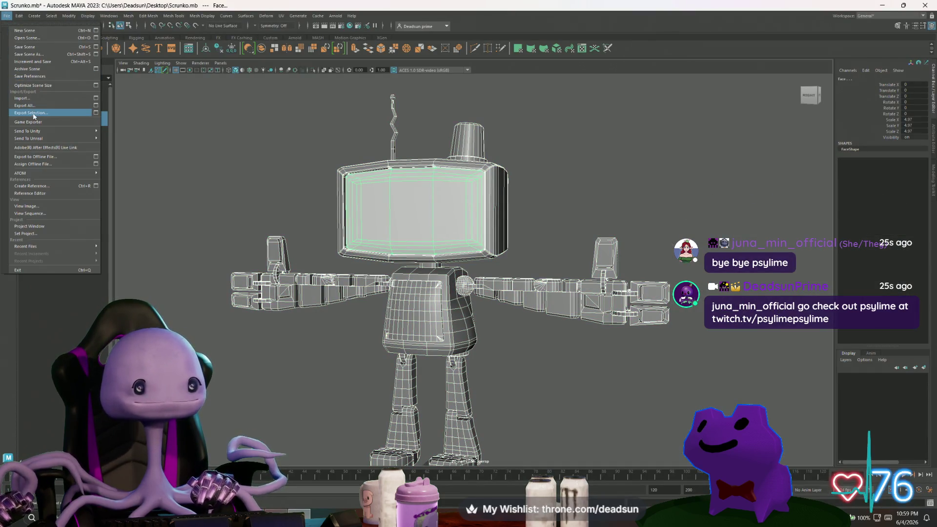
{"action": "left_click", "coordinate": [29, 116]}
{"action": "left_click", "coordinate": [162, 168]}
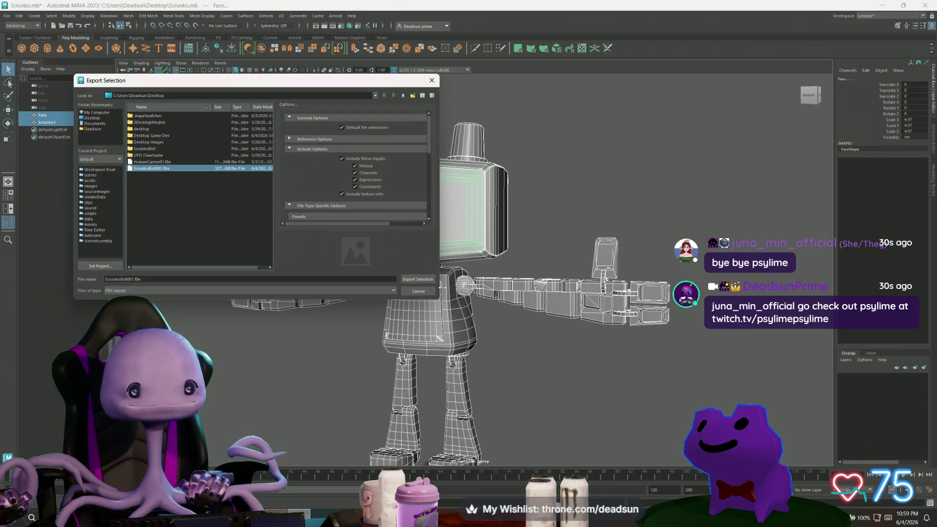
{"action": "left_click", "coordinate": [432, 280]}
{"action": "left_click", "coordinate": [244, 203]}
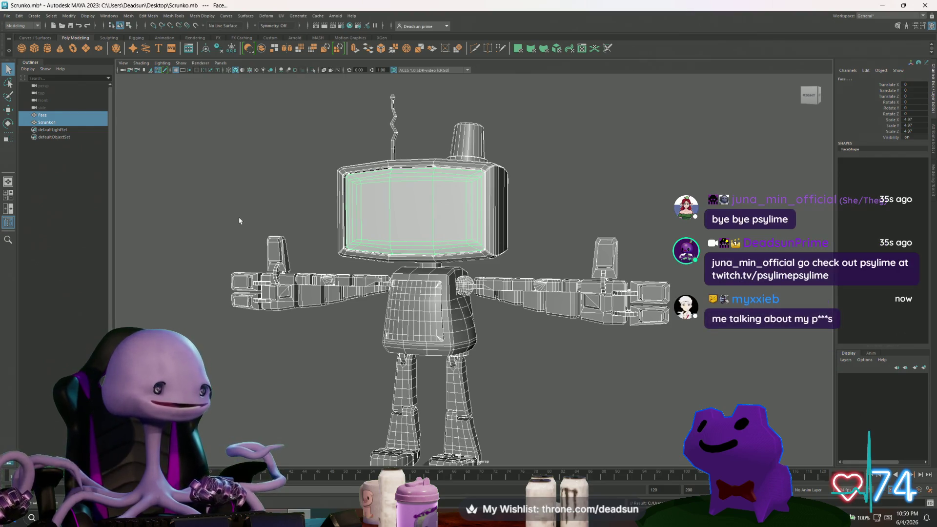
{"action": "key", "text": "alt+Tab"}
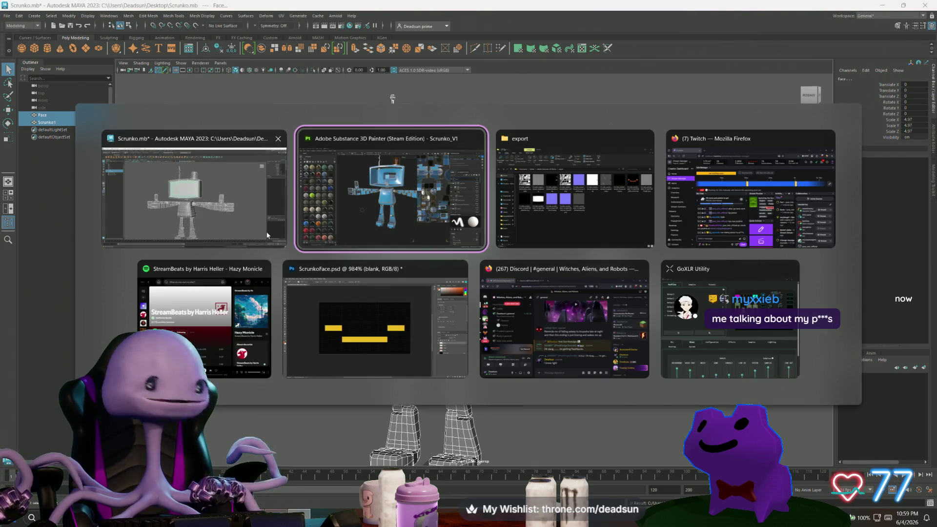
{"action": "left_click", "coordinate": [26, 17]}
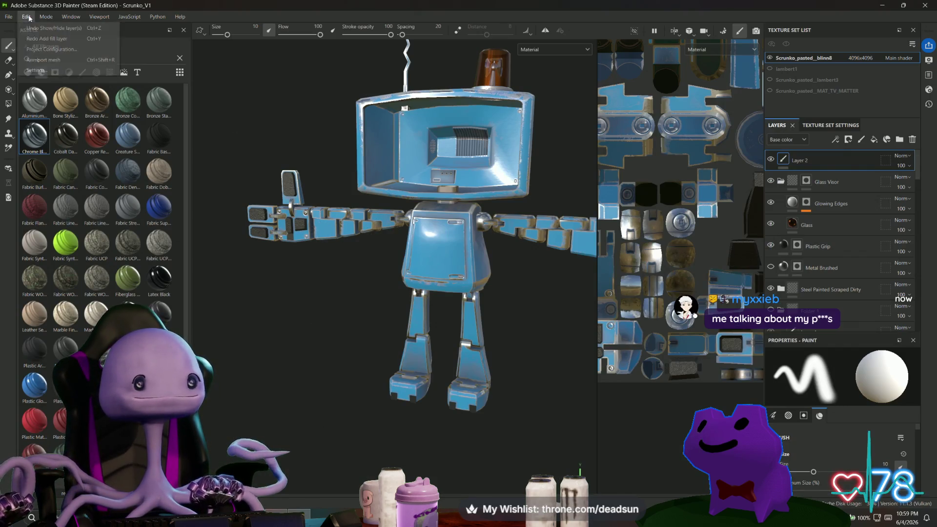
Step: Reload the updated robot mesh and orbit and zoom around the robot to check it
{"action": "left_click", "coordinate": [43, 63]}
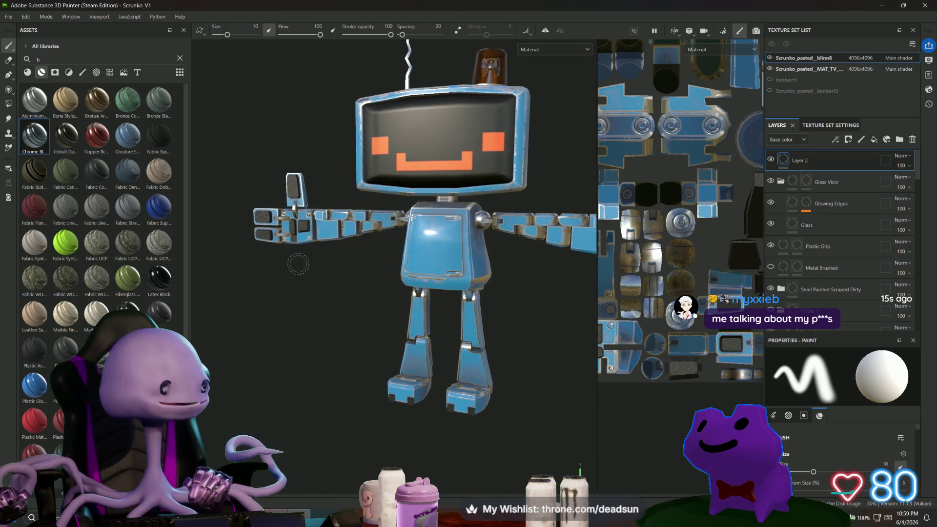
{"action": "mouse_move", "coordinate": [332, 280]}
{"action": "right_mouse_down", "text": "alt"}
{"action": "mouse_move", "coordinate": [272, 272]}
{"action": "mouse_move", "coordinate": [488, 373]}
{"action": "right_mouse_up", "text": "alt"}
{"action": "mouse_move", "coordinate": [488, 374]}
{"action": "left_mouse_down", "text": "alt"}
{"action": "mouse_move", "coordinate": [429, 381]}
{"action": "mouse_move", "coordinate": [482, 364]}
{"action": "left_mouse_up", "text": "alt"}
{"action": "key", "text": "f"}
{"action": "right_click_drag", "start_coordinate": [506, 341], "coordinate": [507, 350], "text": "alt"}
{"action": "left_click_drag", "start_coordinate": [507, 350], "coordinate": [500, 358], "text": "alt"}
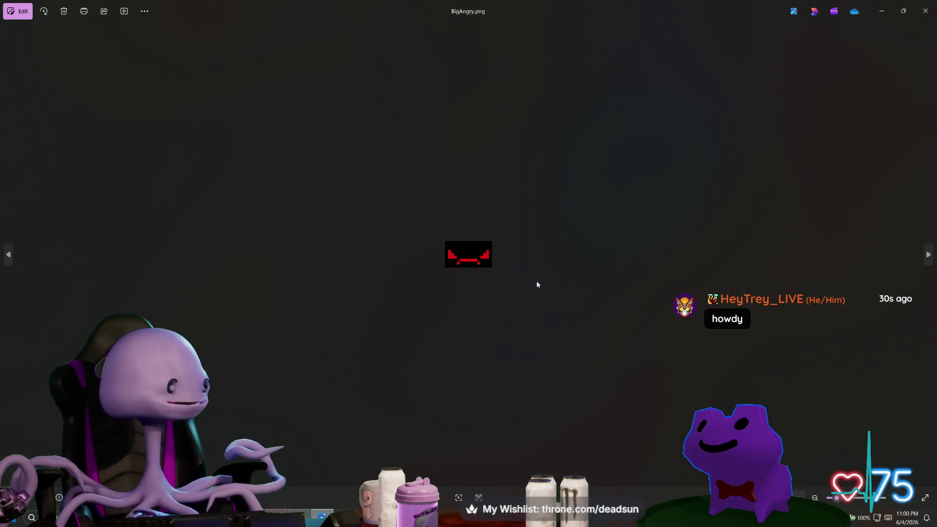
Step: Flip forward through the BigBlank, BigDefault and BigHappy face images in Photos
{"action": "scroll", "coordinate": [537, 284], "scroll_direction": "up", "scroll_amount": 5}
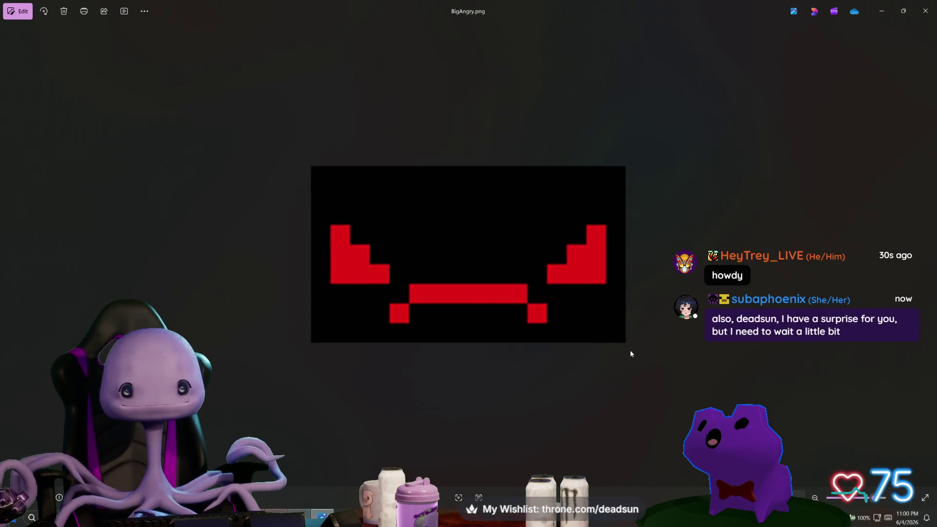
{"action": "key", "text": "Right"}
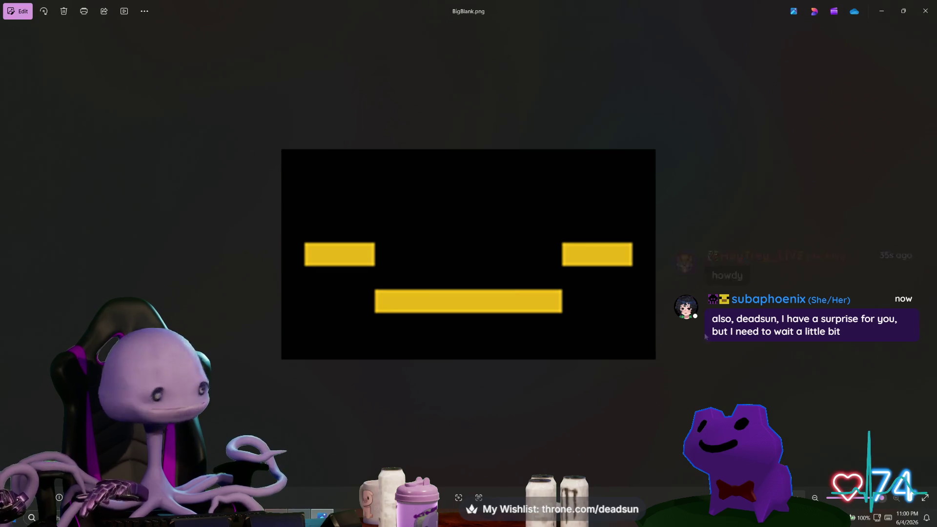
{"action": "key", "text": "Right"}
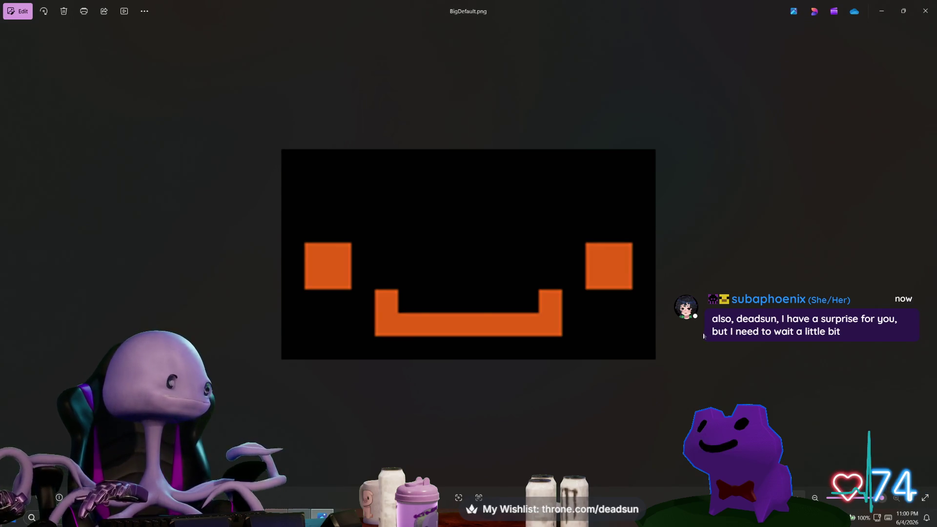
{"action": "key", "text": "Left"}
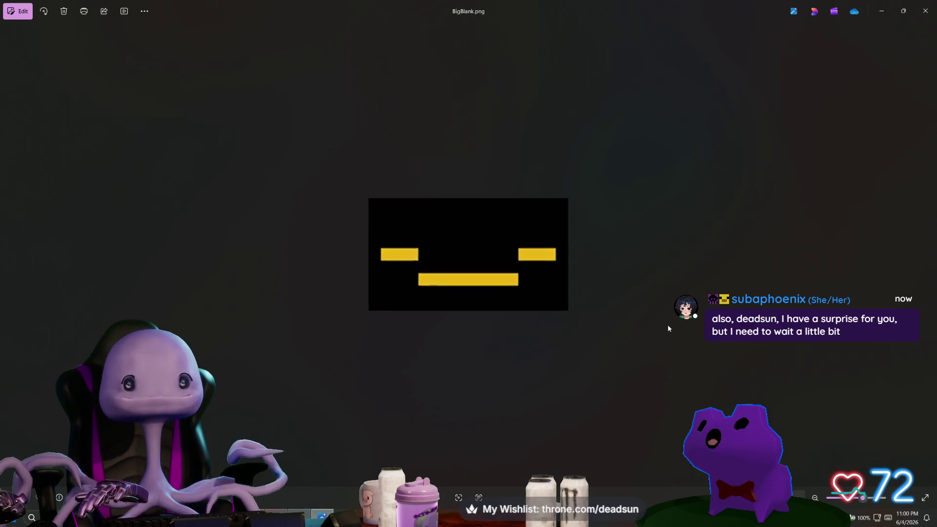
{"action": "key", "text": "Right"}
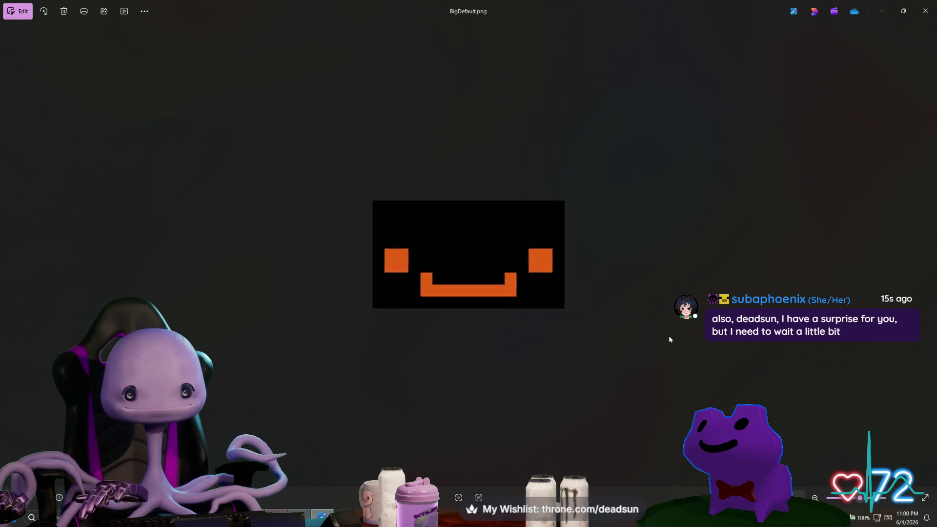
{"action": "key", "text": "Right"}
{"action": "key", "text": "Right"}
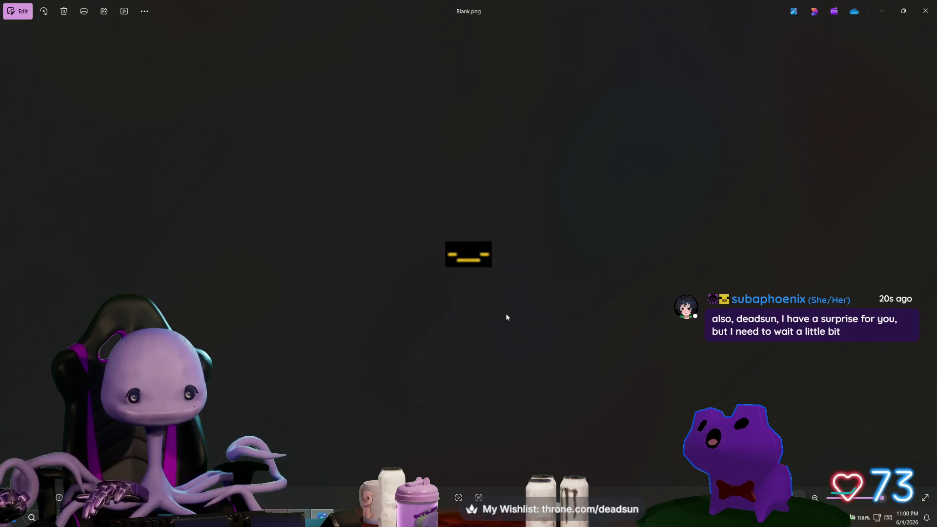
Step: Step back through BigAngry and BigBlank to BigDefault, then close Photos and return to Substance Painter
{"action": "key", "text": "Left"}
{"action": "key", "text": "Left"}
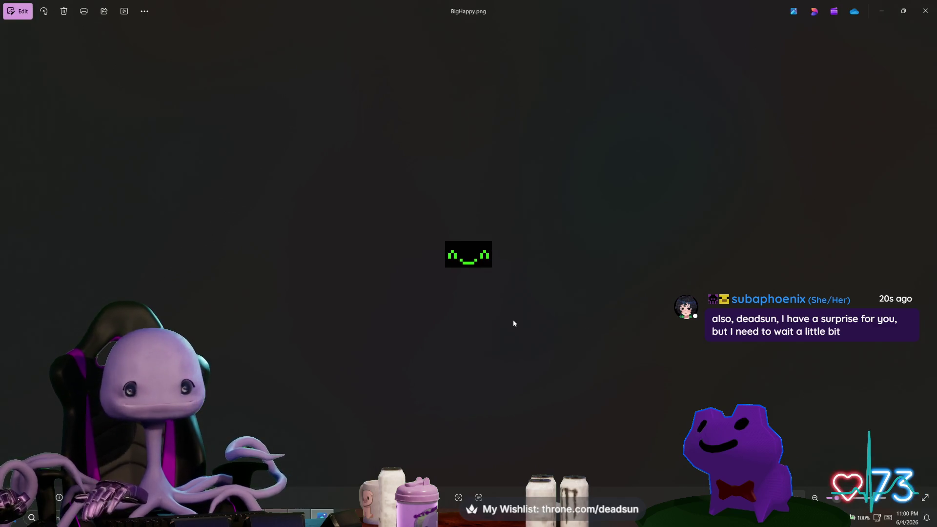
{"action": "key", "text": "Left"}
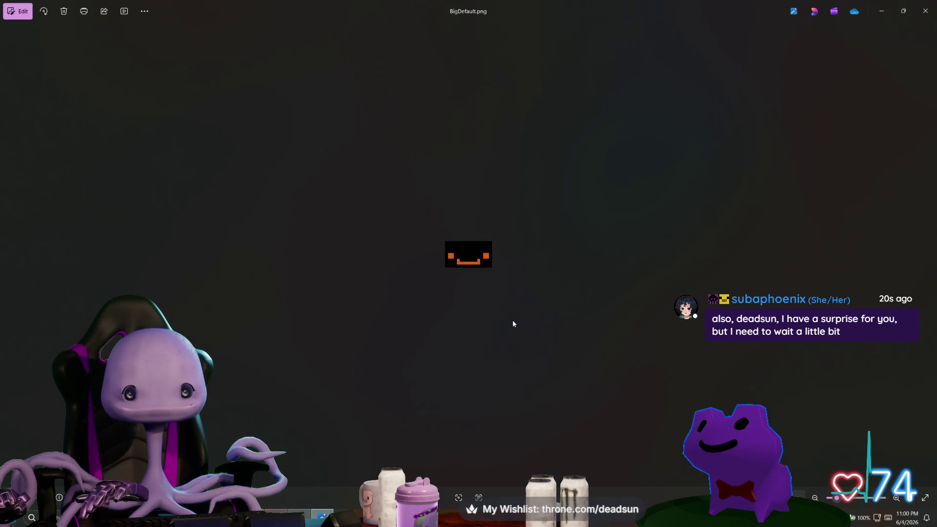
{"action": "key", "text": "Right"}
{"action": "key", "text": "Right"}
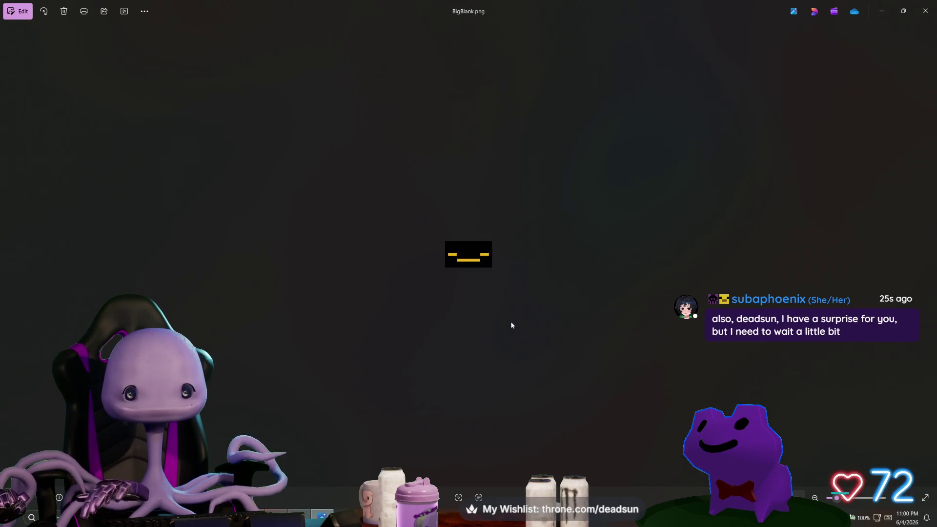
{"action": "key", "text": "Left"}
{"action": "key", "text": "Left"}
{"action": "key", "text": "Right"}
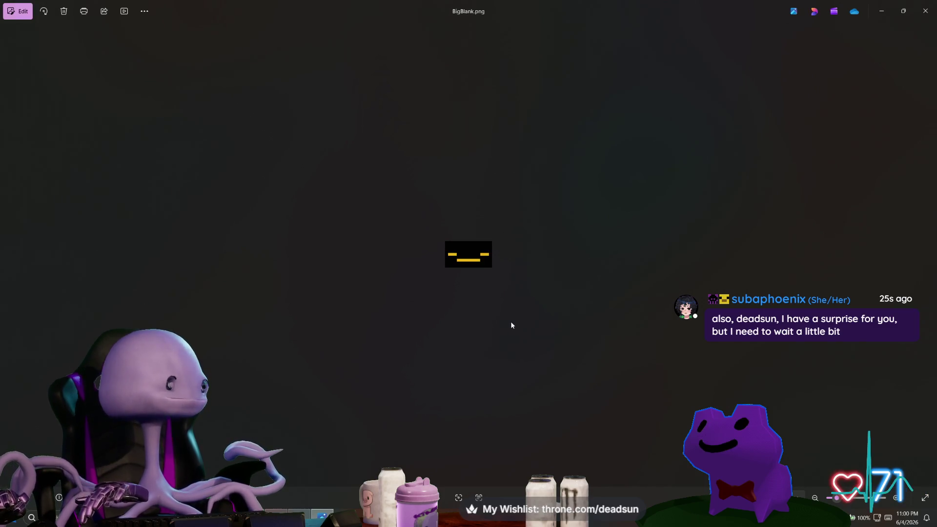
{"action": "scroll", "coordinate": [520, 320], "scroll_direction": "up", "scroll_amount": 3}
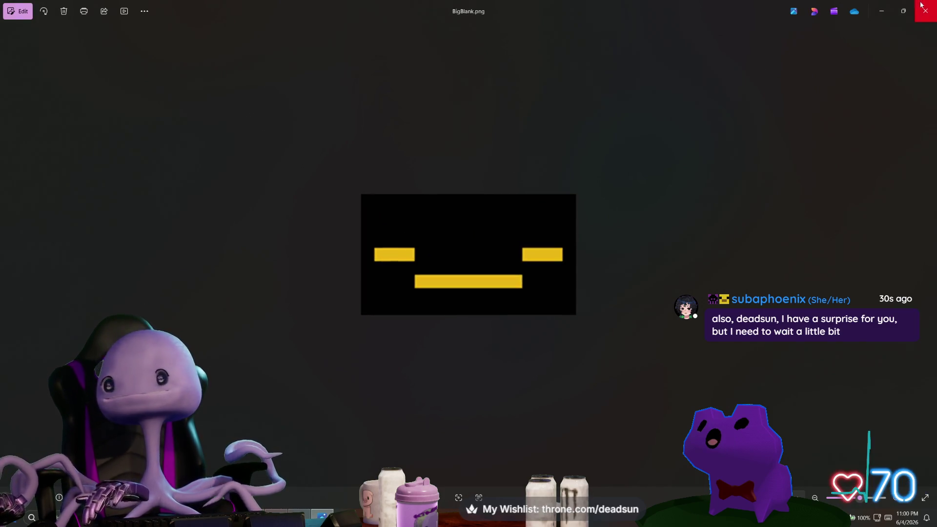
{"action": "left_click", "coordinate": [926, 11]}
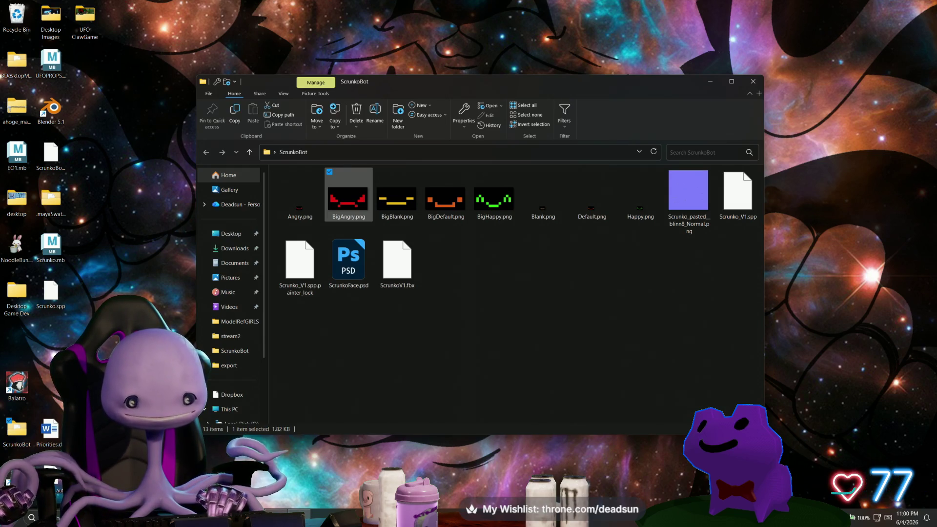
{"action": "left_click", "coordinate": [253, 468]}
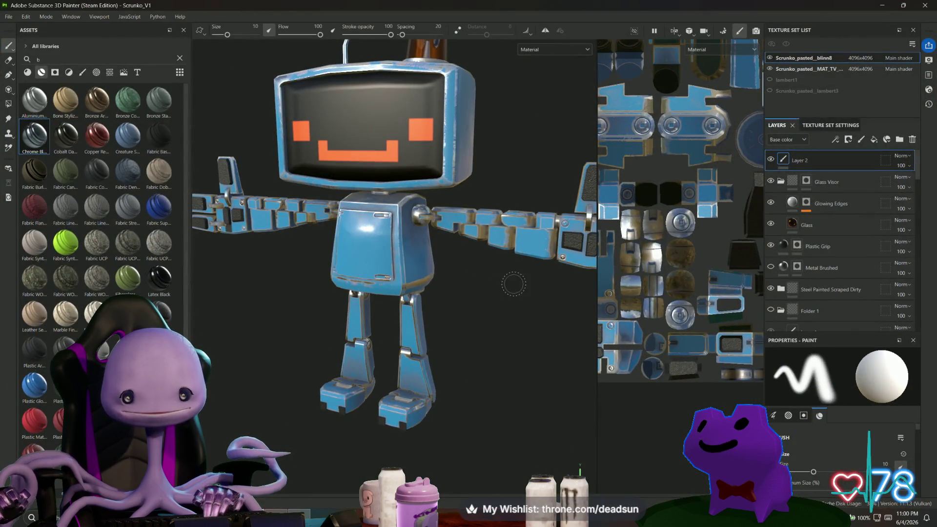
Step: Orbit the robot to check its orange TV face, then select the Metal Brushed layer's mask
{"action": "mouse_move", "coordinate": [535, 343]}
{"action": "left_mouse_down", "text": "alt"}
{"action": "mouse_move", "coordinate": [272, 339]}
{"action": "mouse_move", "coordinate": [347, 391]}
{"action": "mouse_move", "coordinate": [299, 391]}
{"action": "mouse_move", "coordinate": [446, 404]}
{"action": "mouse_move", "coordinate": [488, 386]}
{"action": "mouse_move", "coordinate": [518, 352]}
{"action": "mouse_move", "coordinate": [532, 412]}
{"action": "mouse_move", "coordinate": [546, 325]}
{"action": "mouse_move", "coordinate": [540, 335]}
{"action": "left_mouse_up", "text": "alt"}
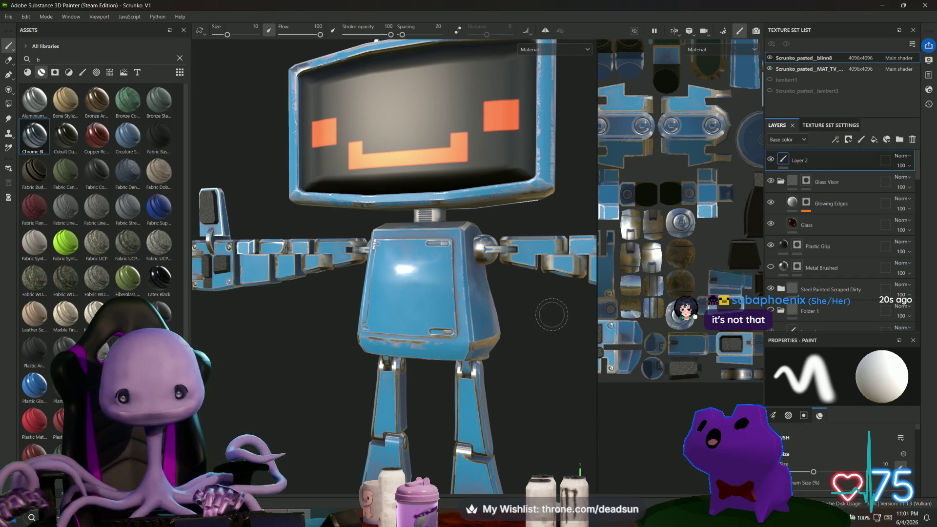
{"action": "mouse_move", "coordinate": [554, 328]}
{"action": "left_mouse_down", "text": "alt"}
{"action": "mouse_move", "coordinate": [508, 293]}
{"action": "mouse_move", "coordinate": [539, 328]}
{"action": "left_mouse_up", "text": "alt"}
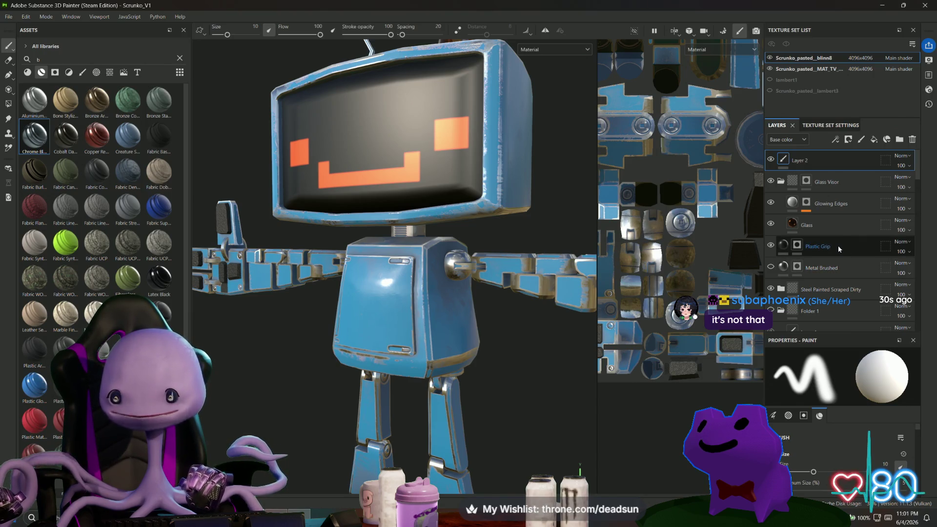
{"action": "left_click", "coordinate": [850, 267]}
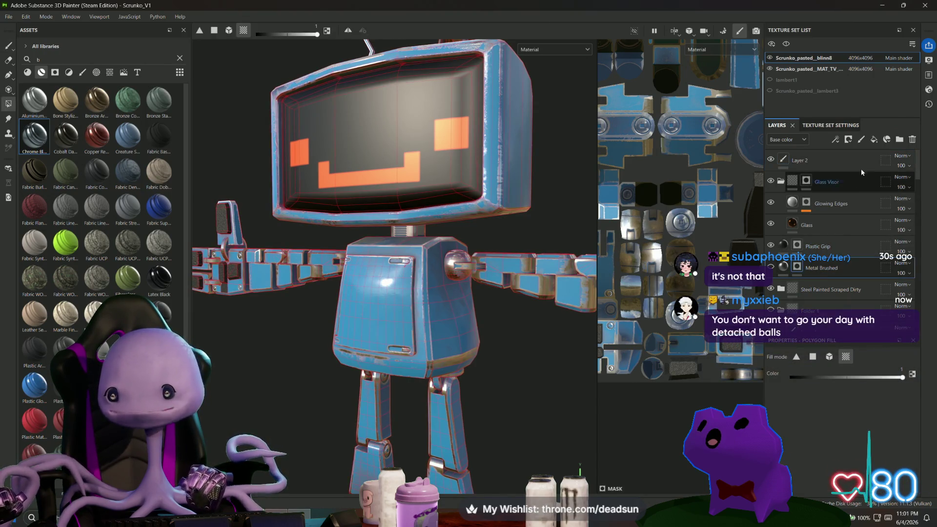
Step: Add a new fill layer above Metal Brushed, undoing an accidental material drop onto it
{"action": "left_click", "coordinate": [874, 139]}
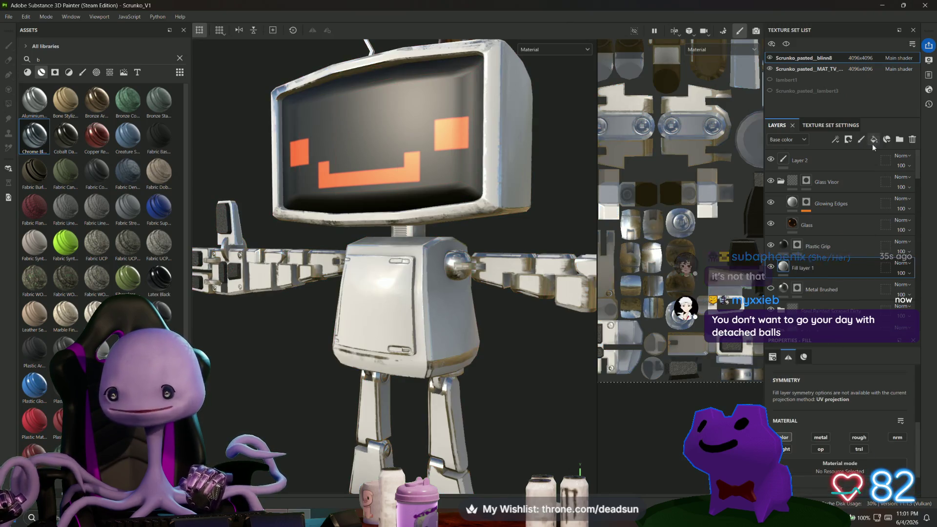
{"action": "mouse_move", "coordinate": [80, 142]}
{"action": "left_mouse_down"}
{"action": "mouse_move", "coordinate": [444, 214]}
{"action": "mouse_move", "coordinate": [718, 229]}
{"action": "mouse_move", "coordinate": [787, 268]}
{"action": "left_mouse_up"}
{"action": "key", "text": "ctrl+z"}
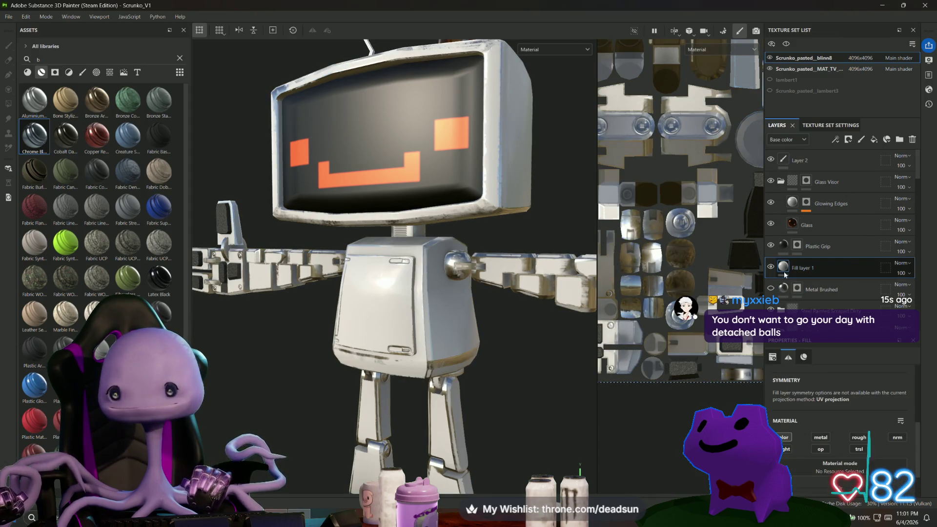
Step: Inspect Fill layer 1's material and UV tiling settings and its layer options menu
{"action": "left_click", "coordinate": [804, 357]}
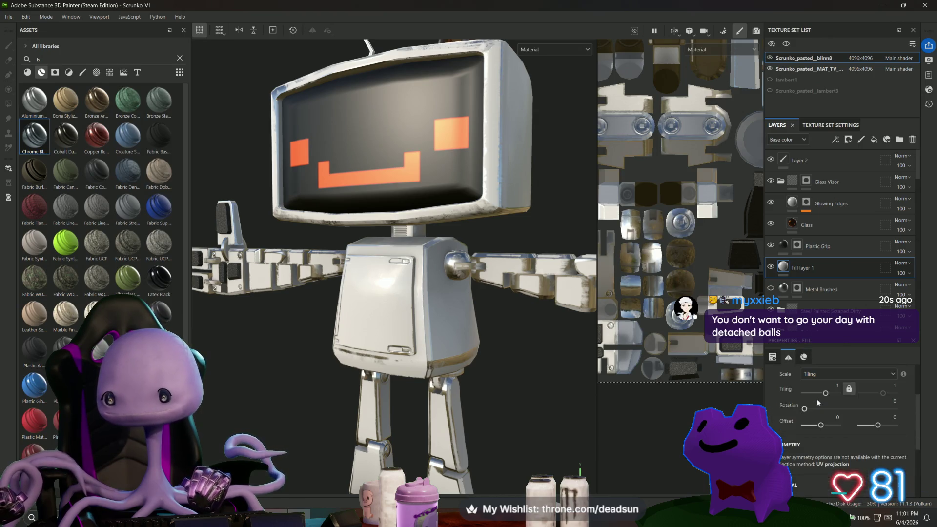
{"action": "left_click", "coordinate": [784, 288]}
{"action": "left_click", "coordinate": [773, 357]}
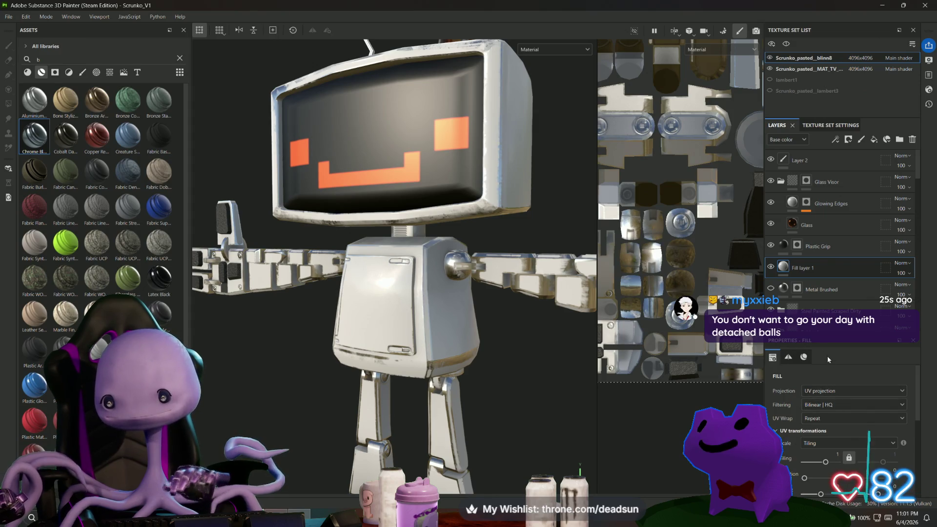
{"action": "right_click", "coordinate": [789, 265]}
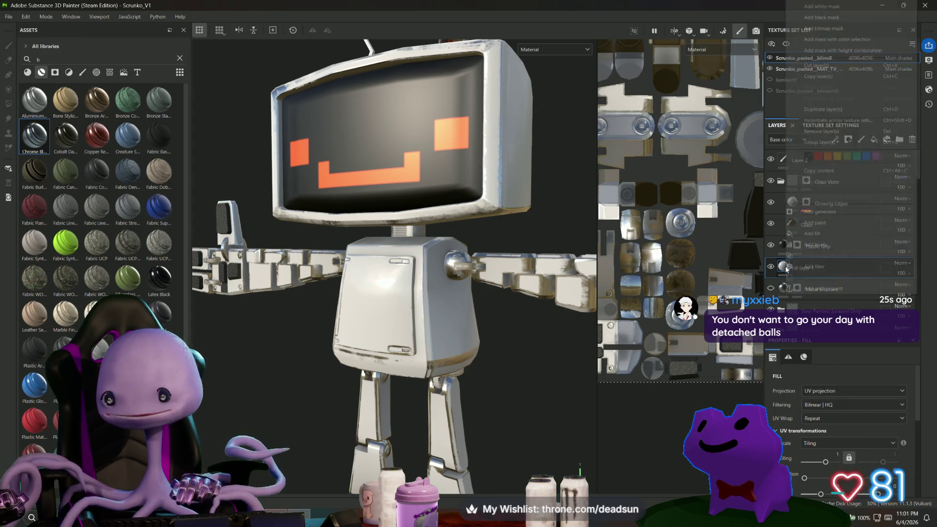
{"action": "key", "text": "Escape"}
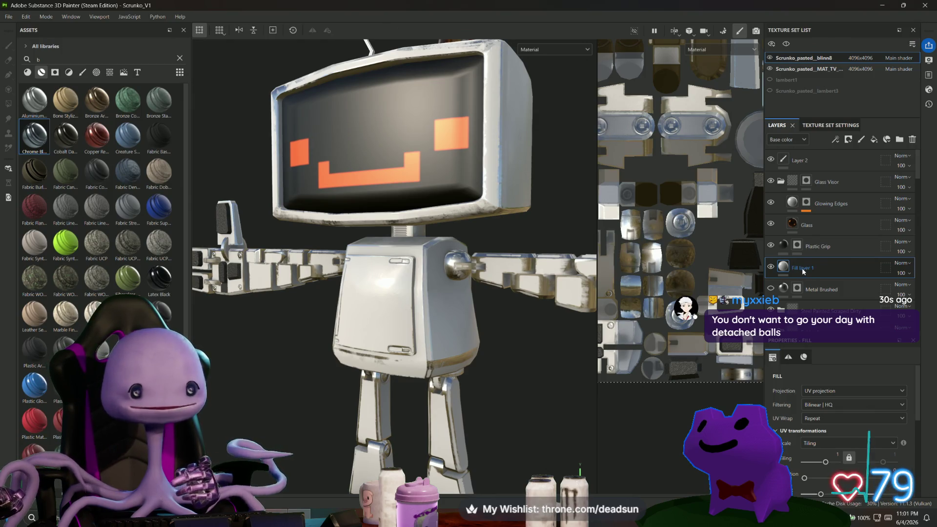
{"action": "right_click", "coordinate": [802, 268]}
{"action": "key", "text": "Escape"}
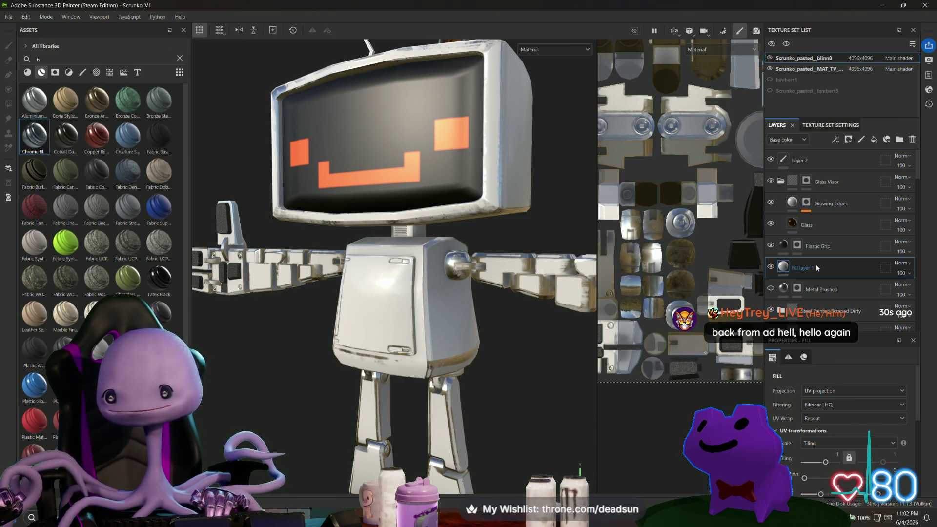
Step: Search Resources for 'metal' and apply Metal Brushed to Fill layer 1
{"action": "right_click", "coordinate": [784, 270]}
{"action": "key", "text": "Escape"}
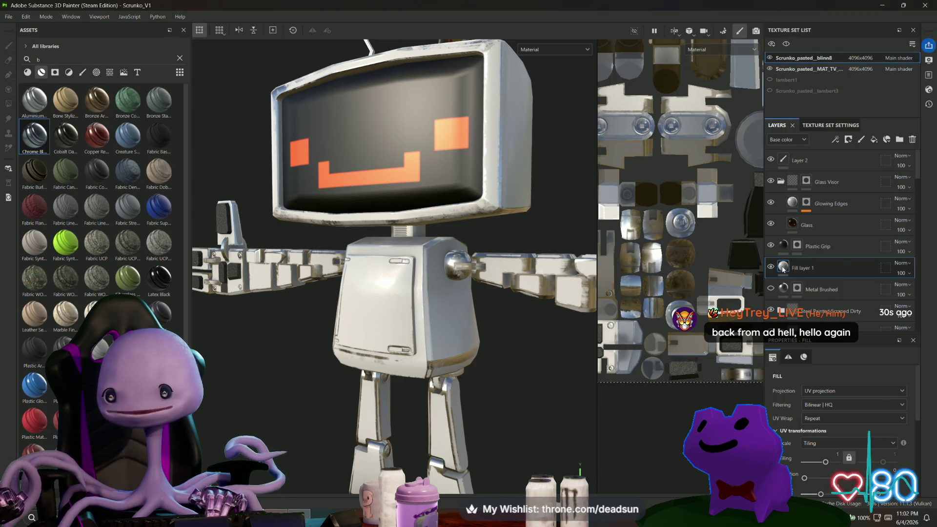
{"action": "scroll", "coordinate": [819, 370], "scroll_direction": "down", "scroll_amount": 5}
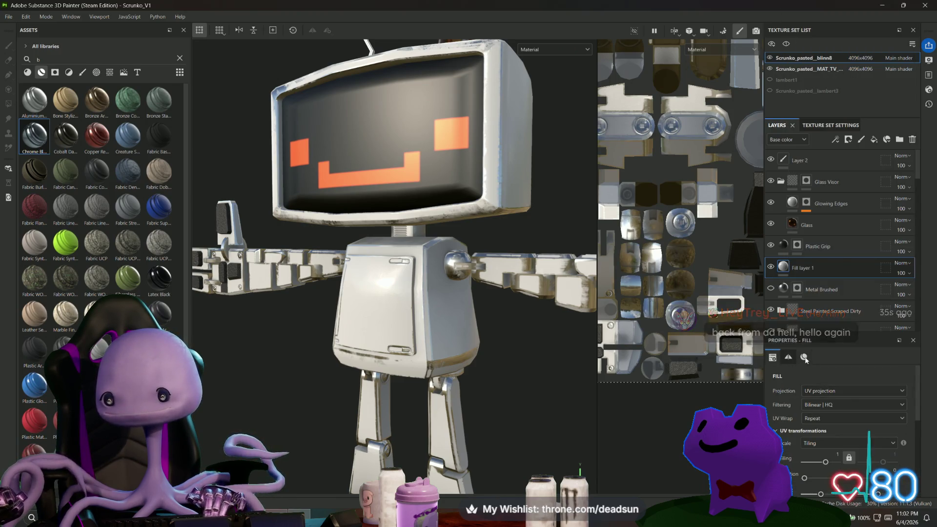
{"action": "scroll", "coordinate": [816, 412], "scroll_direction": "up", "scroll_amount": 1}
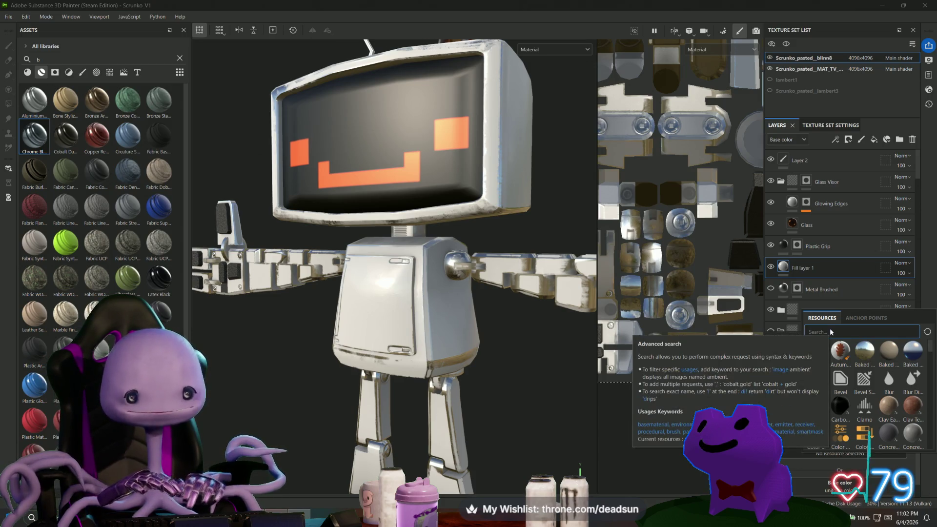
{"action": "left_click", "coordinate": [831, 331]}
{"action": "type", "text": "chrom"}
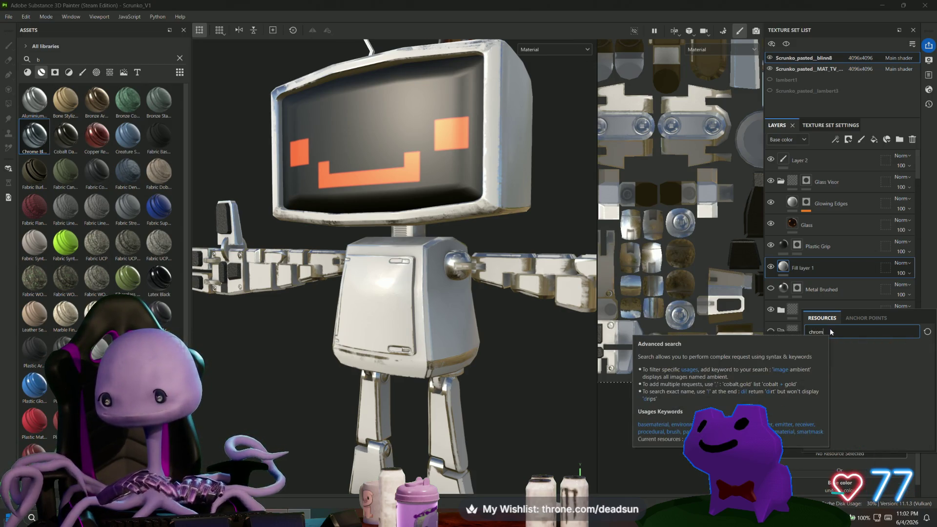
{"action": "key", "text": "BackSpace"}
{"action": "key", "text": "BackSpace"}
{"action": "key", "text": "BackSpace"}
{"action": "key", "text": "BackSpace"}
{"action": "type", "text": "me"}
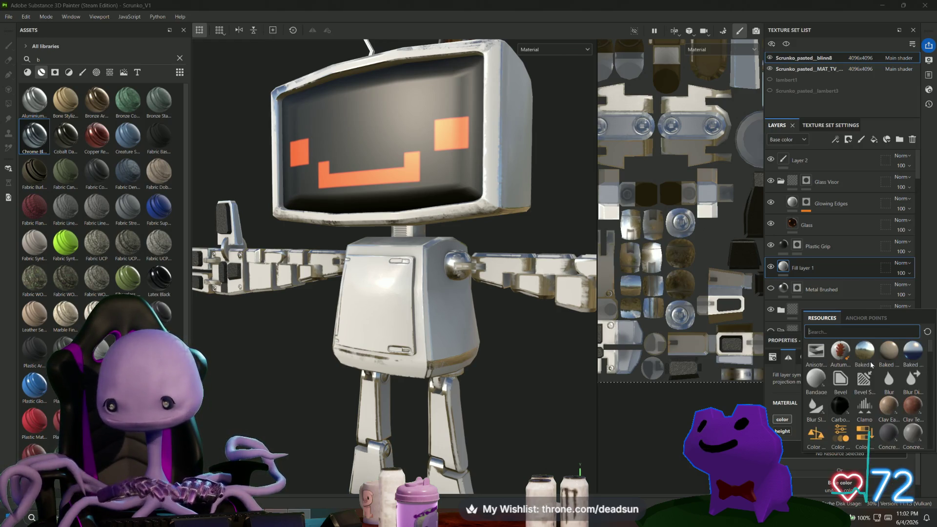
{"action": "type", "text": "tal"}
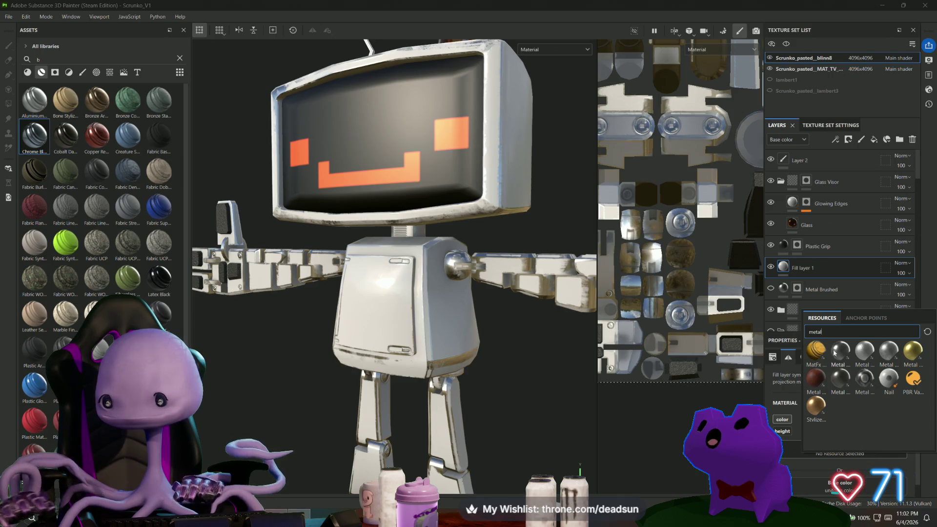
{"action": "mouse_move", "coordinate": [841, 351]}
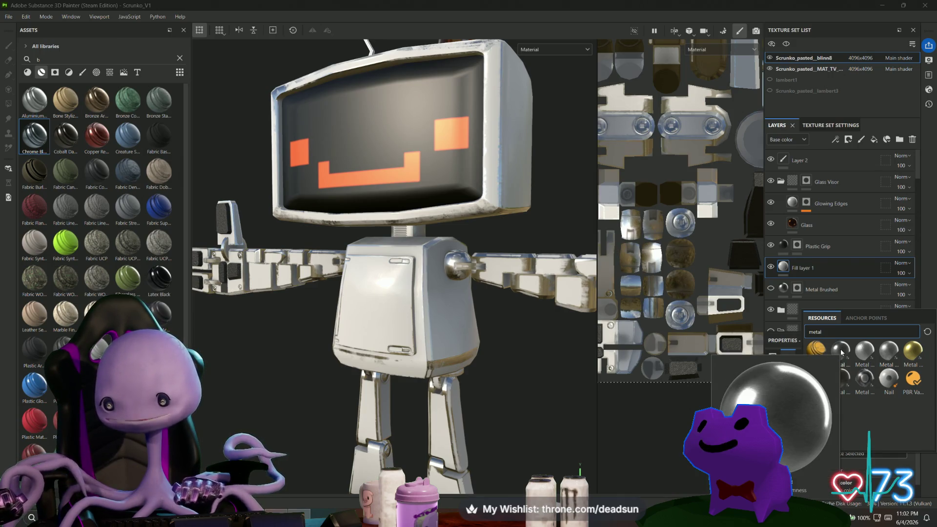
{"action": "left_click", "coordinate": [841, 351]}
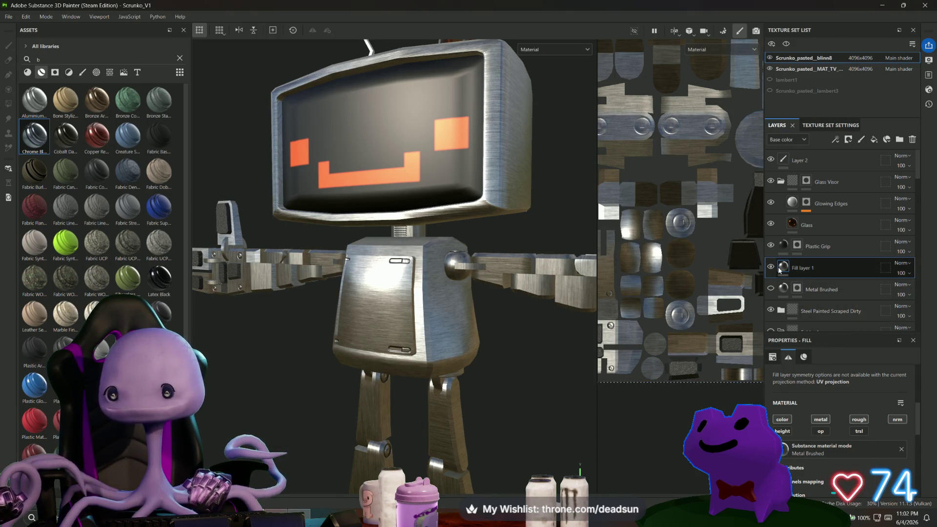
Step: Rescale the brushed-metal texture on the UV sheet and add a black mask to Fill layer 1
{"action": "scroll", "coordinate": [547, 356], "scroll_direction": "up", "scroll_amount": 3}
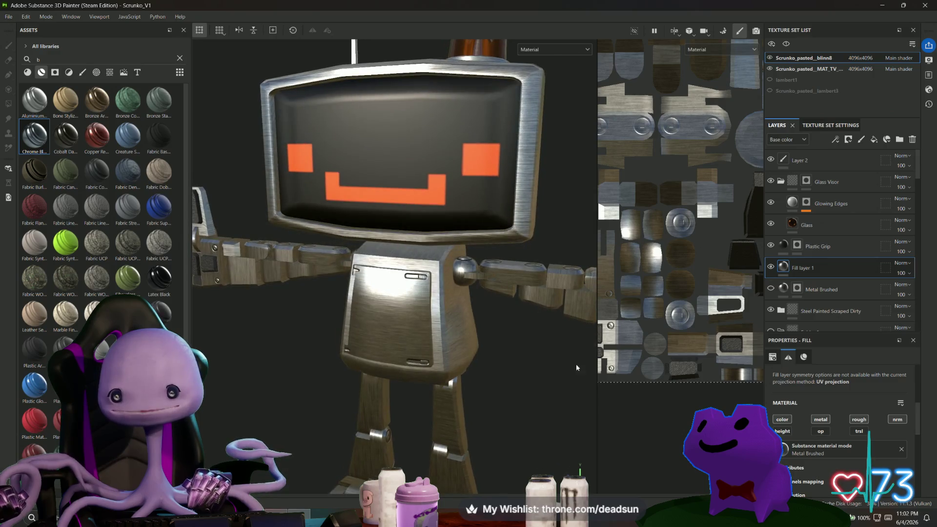
{"action": "scroll", "coordinate": [638, 299], "scroll_direction": "up", "scroll_amount": 3}
{"action": "scroll", "coordinate": [638, 300], "scroll_direction": "down", "scroll_amount": 3}
{"action": "scroll", "coordinate": [635, 288], "scroll_direction": "down", "scroll_amount": 3}
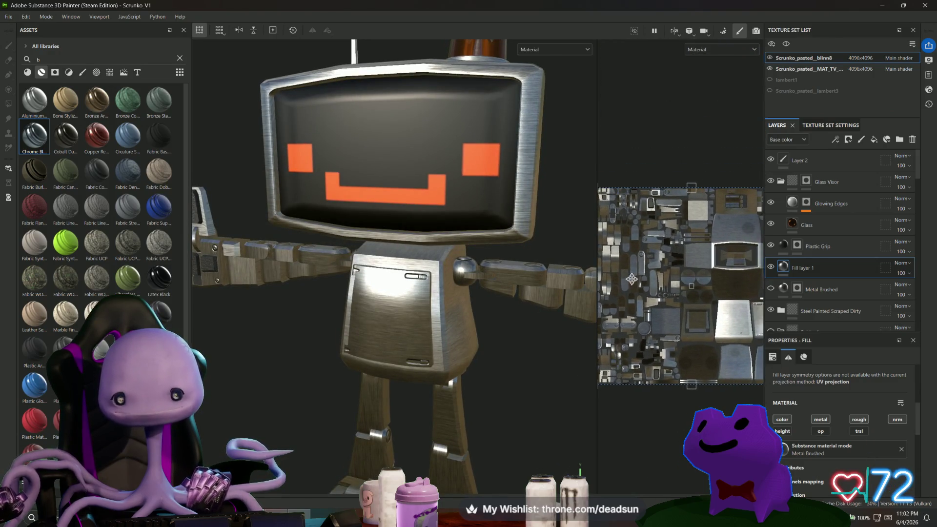
{"action": "middle_click_drag", "start_coordinate": [617, 232], "coordinate": [629, 212]}
{"action": "left_click_drag", "start_coordinate": [618, 198], "coordinate": [722, 328]}
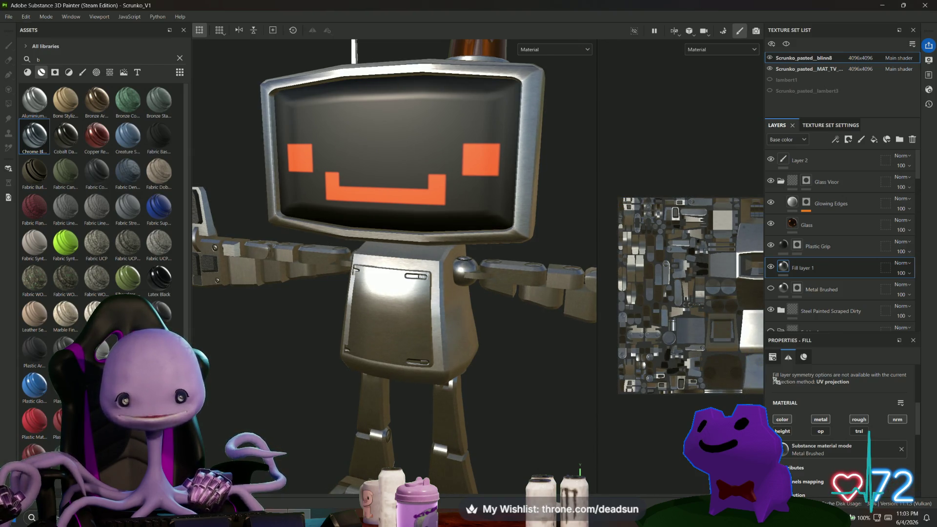
{"action": "scroll", "coordinate": [683, 283], "scroll_direction": "up", "scroll_amount": 2}
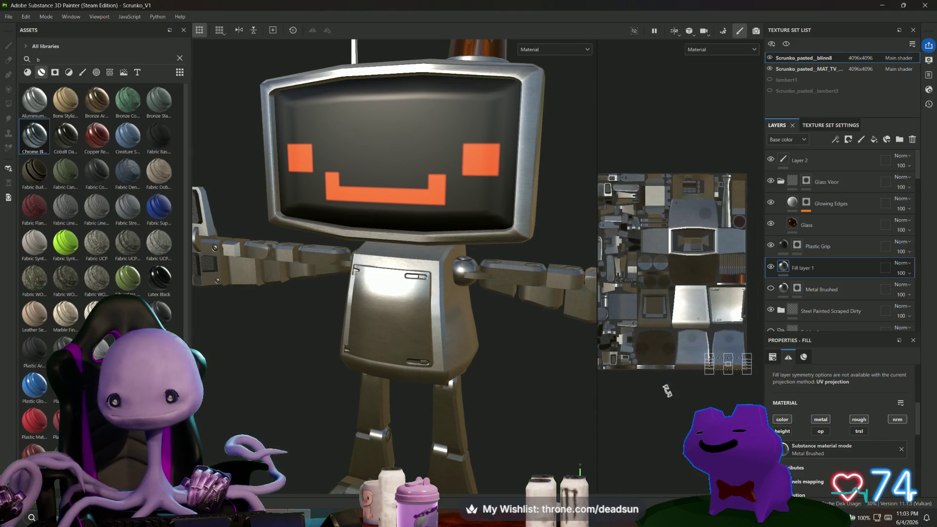
{"action": "right_click", "coordinate": [799, 270]}
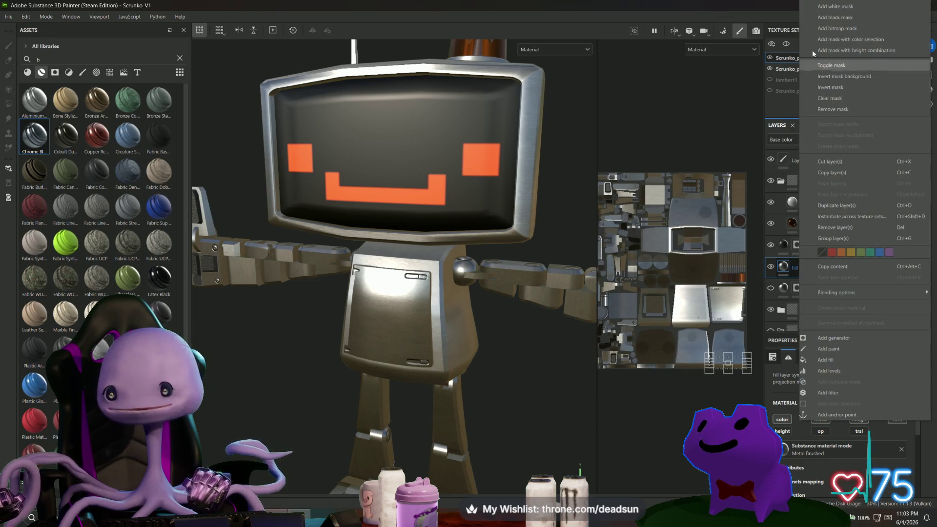
{"action": "left_click", "coordinate": [852, 21]}
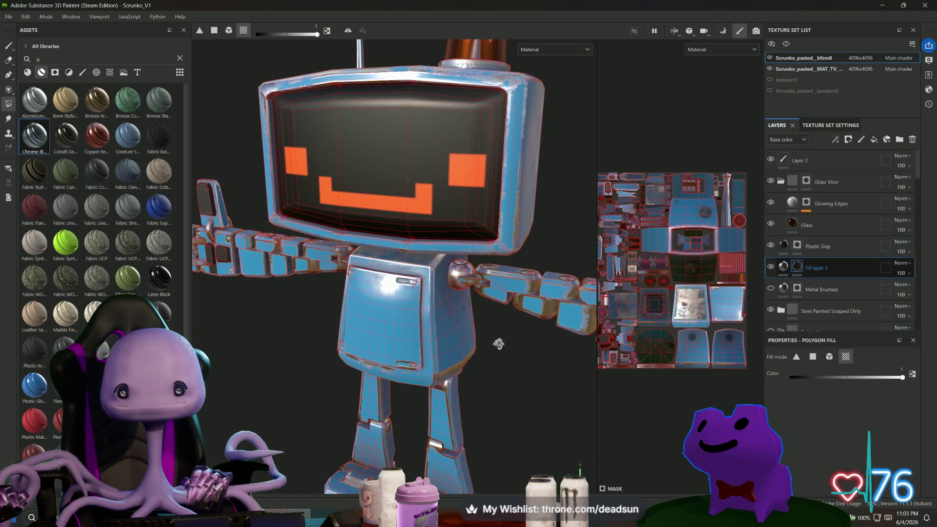
Step: Polygon-fill brushed metal onto the shoulder sphere and arm pieces
{"action": "scroll", "coordinate": [508, 350], "scroll_direction": "up", "scroll_amount": 5}
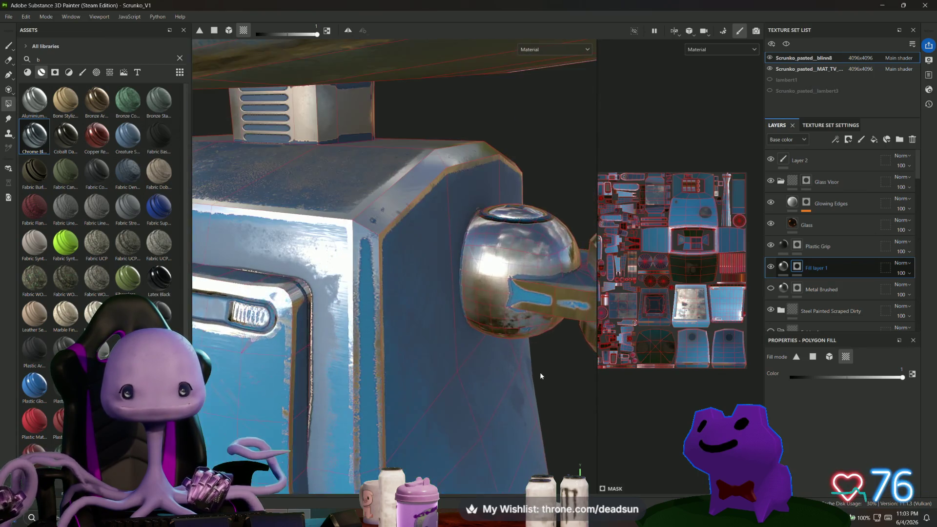
{"action": "left_click_drag", "start_coordinate": [550, 383], "coordinate": [527, 324], "text": "alt"}
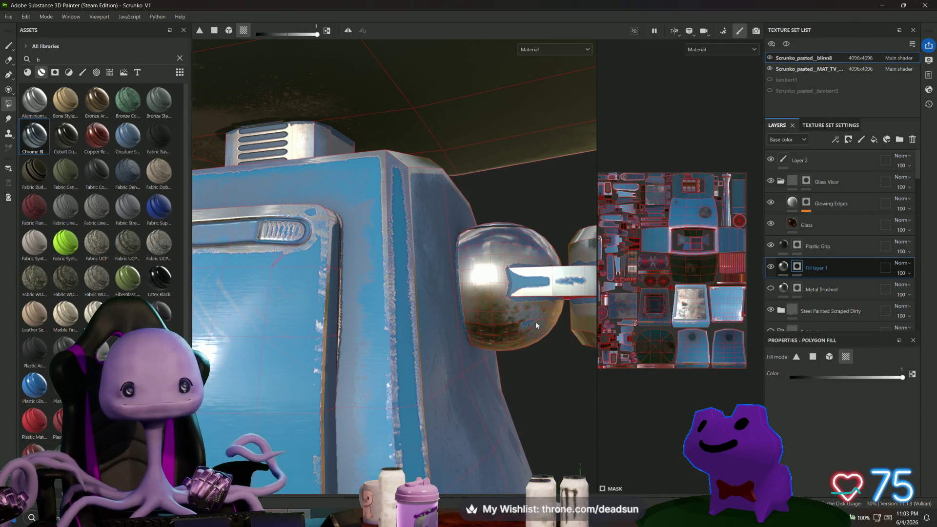
{"action": "left_click", "coordinate": [538, 309]}
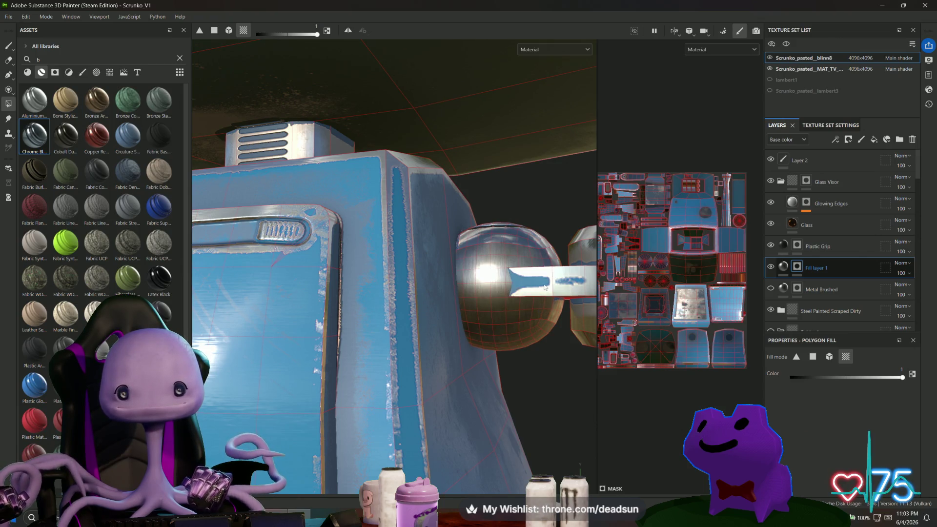
{"action": "mouse_move", "coordinate": [519, 237]}
{"action": "left_mouse_down", "text": "alt"}
{"action": "mouse_move", "coordinate": [546, 267]}
{"action": "mouse_move", "coordinate": [518, 266]}
{"action": "mouse_move", "coordinate": [475, 283]}
{"action": "left_mouse_up", "text": "alt"}
{"action": "left_click", "coordinate": [477, 318]}
Step: Reveal brushed metal on the crescent hinge and the face behind it
{"action": "left_click_drag", "start_coordinate": [483, 355], "coordinate": [489, 267], "text": "alt"}
{"action": "mouse_move", "coordinate": [465, 336]}
{"action": "left_mouse_down", "text": "alt"}
{"action": "mouse_move", "coordinate": [418, 360]}
{"action": "mouse_move", "coordinate": [517, 433]}
{"action": "mouse_move", "coordinate": [314, 402]}
{"action": "mouse_move", "coordinate": [221, 405]}
{"action": "mouse_move", "coordinate": [361, 274]}
{"action": "mouse_move", "coordinate": [398, 345]}
{"action": "mouse_move", "coordinate": [410, 287]}
{"action": "left_mouse_up", "text": "alt"}
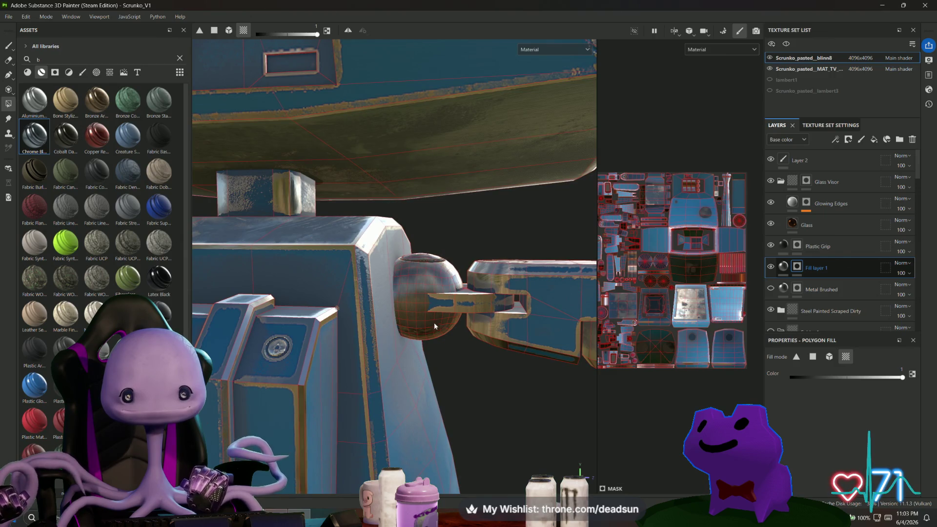
{"action": "mouse_move", "coordinate": [454, 279]}
{"action": "left_mouse_down", "text": "alt"}
{"action": "mouse_move", "coordinate": [454, 316]}
{"action": "mouse_move", "coordinate": [462, 304]}
{"action": "mouse_move", "coordinate": [452, 391]}
{"action": "left_mouse_up", "text": "alt"}
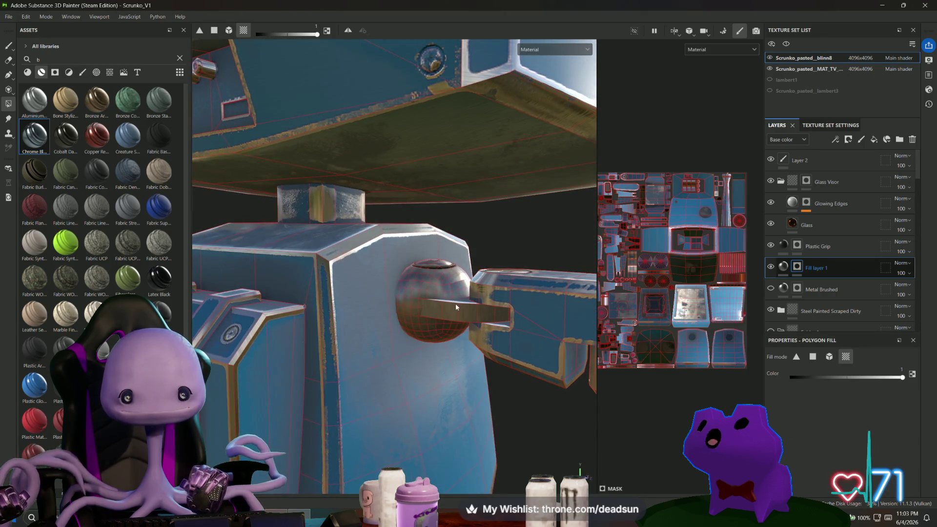
{"action": "mouse_move", "coordinate": [461, 277]}
{"action": "left_mouse_down", "text": "alt"}
{"action": "mouse_move", "coordinate": [324, 318]}
{"action": "mouse_move", "coordinate": [359, 311]}
{"action": "left_mouse_up", "text": "alt"}
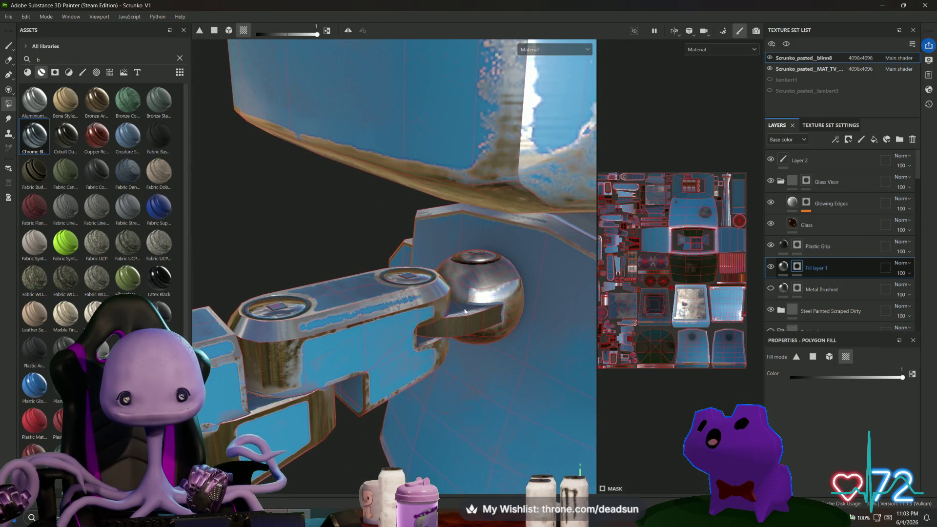
{"action": "mouse_move", "coordinate": [465, 311]}
{"action": "left_mouse_down", "text": "alt"}
{"action": "mouse_move", "coordinate": [439, 241]}
{"action": "mouse_move", "coordinate": [443, 265]}
{"action": "mouse_move", "coordinate": [511, 319]}
{"action": "mouse_move", "coordinate": [489, 319]}
{"action": "left_mouse_up", "text": "alt"}
{"action": "left_click", "coordinate": [389, 330]}
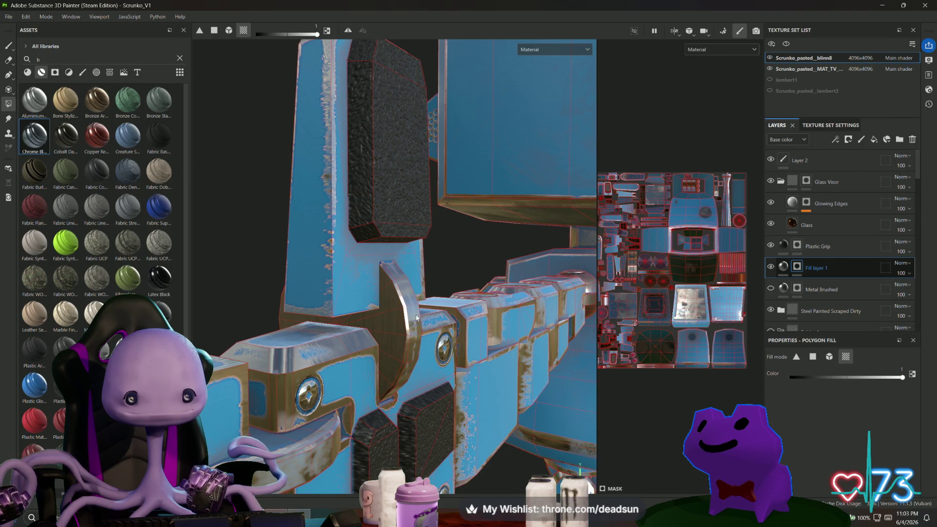
{"action": "left_click_drag", "start_coordinate": [413, 327], "coordinate": [393, 301], "text": "alt"}
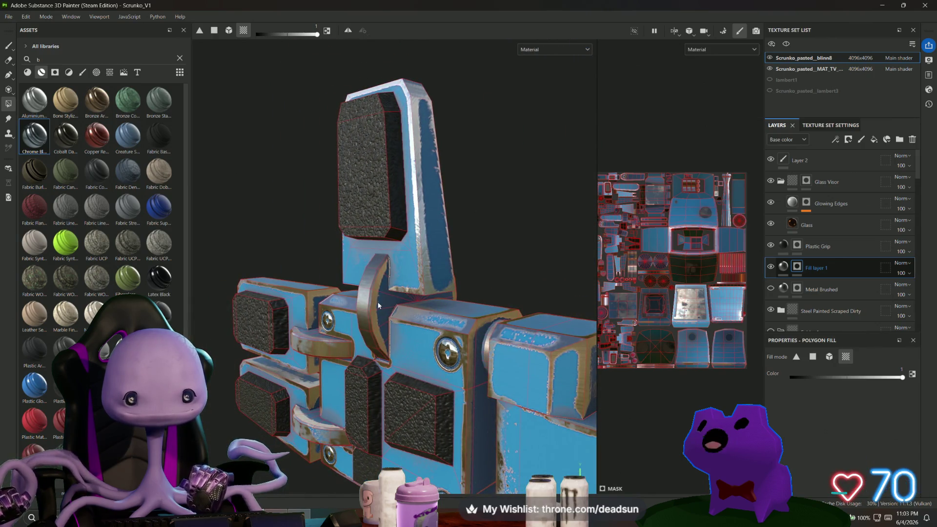
{"action": "left_click", "coordinate": [379, 305]}
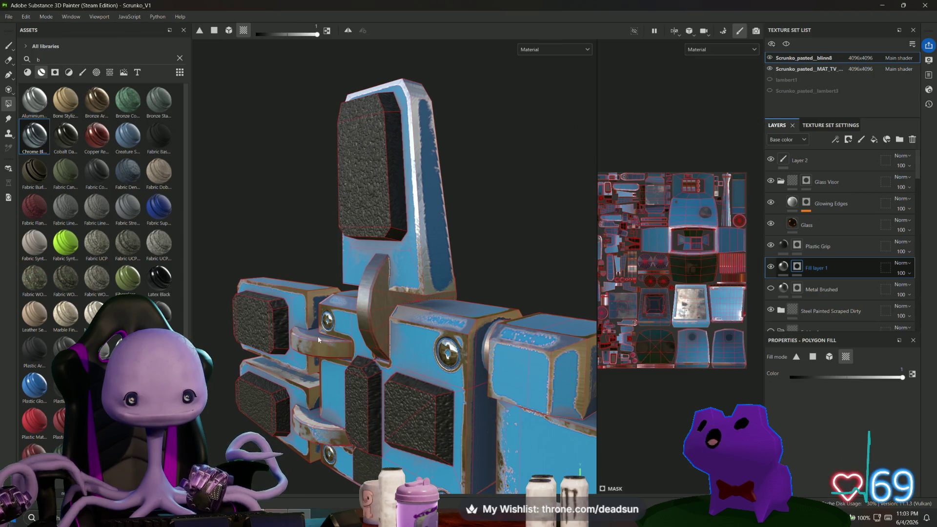
Step: Orbit around the hand hinge and chain links to face the knob panel head-on
{"action": "left_click_drag", "start_coordinate": [313, 344], "coordinate": [343, 342], "text": "alt"}
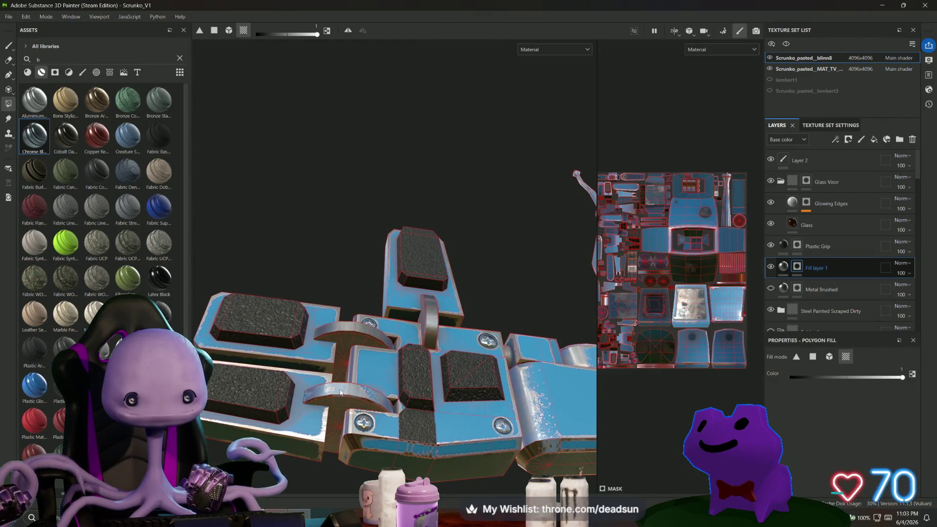
{"action": "left_click_drag", "start_coordinate": [341, 394], "coordinate": [280, 386], "text": "alt"}
{"action": "mouse_move", "coordinate": [306, 340]}
{"action": "left_mouse_down", "text": "alt"}
{"action": "mouse_move", "coordinate": [623, 338]}
{"action": "mouse_move", "coordinate": [489, 436]}
{"action": "left_mouse_up", "text": "alt"}
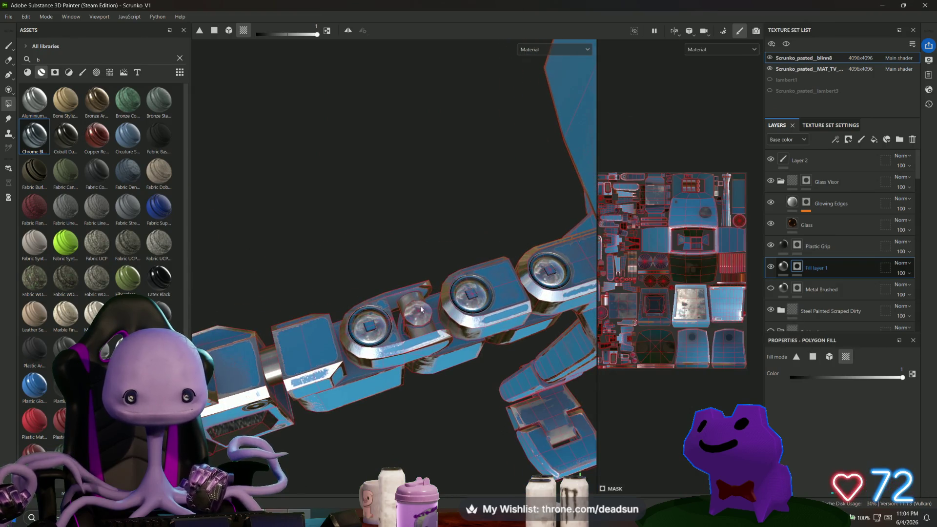
{"action": "scroll", "coordinate": [390, 329], "scroll_direction": "up", "scroll_amount": 5}
{"action": "left_click_drag", "start_coordinate": [440, 334], "coordinate": [469, 310], "text": "alt"}
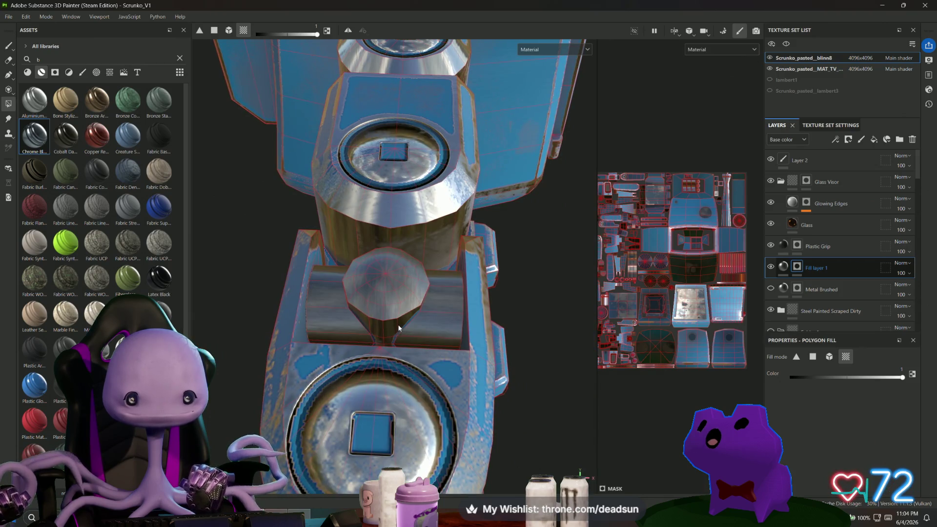
{"action": "mouse_move", "coordinate": [402, 332]}
{"action": "left_mouse_down", "text": "alt"}
{"action": "mouse_move", "coordinate": [531, 271]}
{"action": "mouse_move", "coordinate": [416, 332]}
{"action": "mouse_move", "coordinate": [376, 267]}
{"action": "left_mouse_up", "text": "alt"}
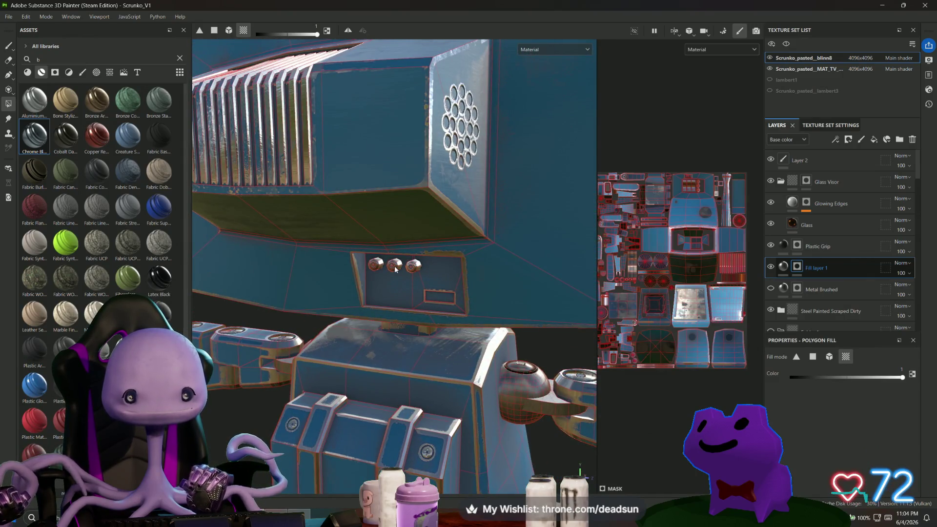
{"action": "scroll", "coordinate": [417, 266], "scroll_direction": "up", "scroll_amount": 4}
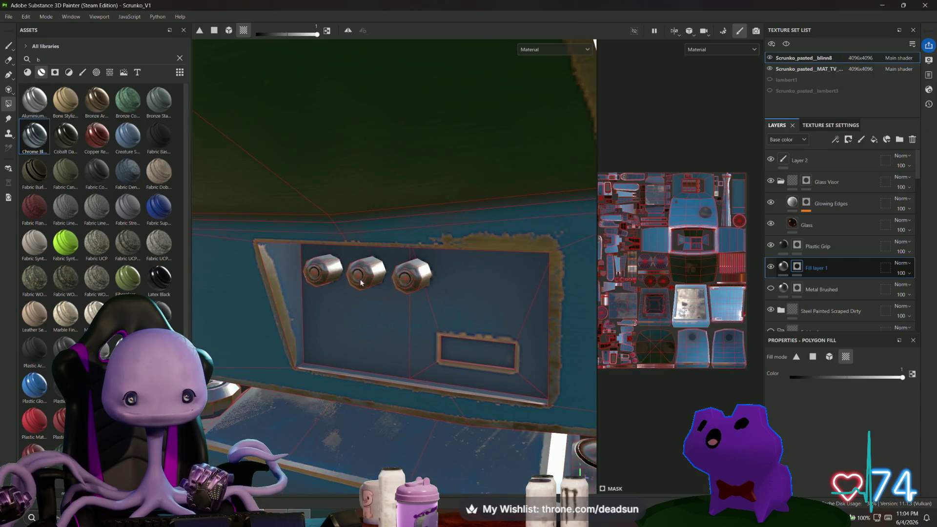
{"action": "mouse_move", "coordinate": [349, 314]}
{"action": "left_mouse_down", "text": "alt"}
{"action": "mouse_move", "coordinate": [403, 293]}
{"action": "mouse_move", "coordinate": [437, 338]}
{"action": "mouse_move", "coordinate": [473, 357]}
{"action": "mouse_move", "coordinate": [498, 336]}
{"action": "mouse_move", "coordinate": [503, 348]}
{"action": "mouse_move", "coordinate": [415, 281]}
{"action": "mouse_move", "coordinate": [376, 380]}
{"action": "left_mouse_up", "text": "alt"}
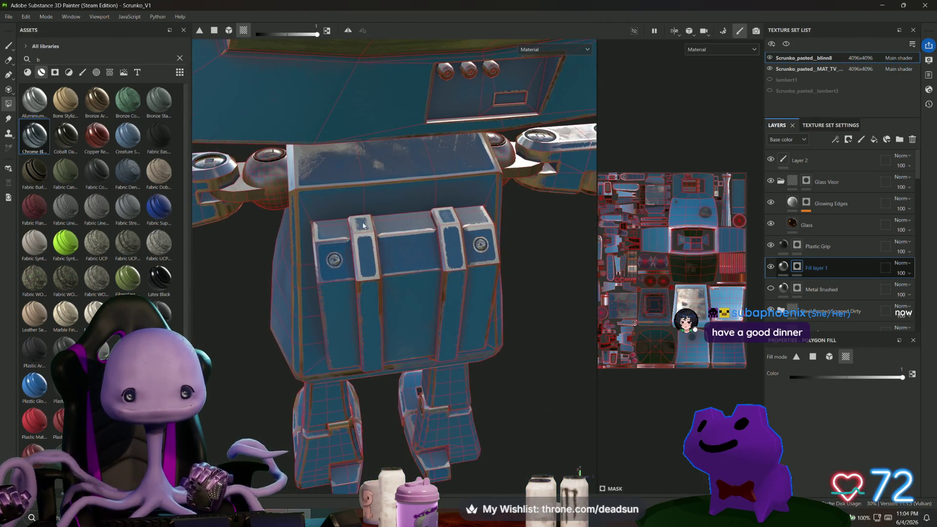
{"action": "left_click", "coordinate": [365, 242]}
{"action": "left_click", "coordinate": [449, 293]}
{"action": "mouse_move", "coordinate": [381, 328]}
{"action": "left_mouse_down", "text": "alt"}
{"action": "mouse_move", "coordinate": [370, 332]}
{"action": "mouse_move", "coordinate": [400, 308]}
{"action": "mouse_move", "coordinate": [334, 274]}
{"action": "left_mouse_up", "text": "alt"}
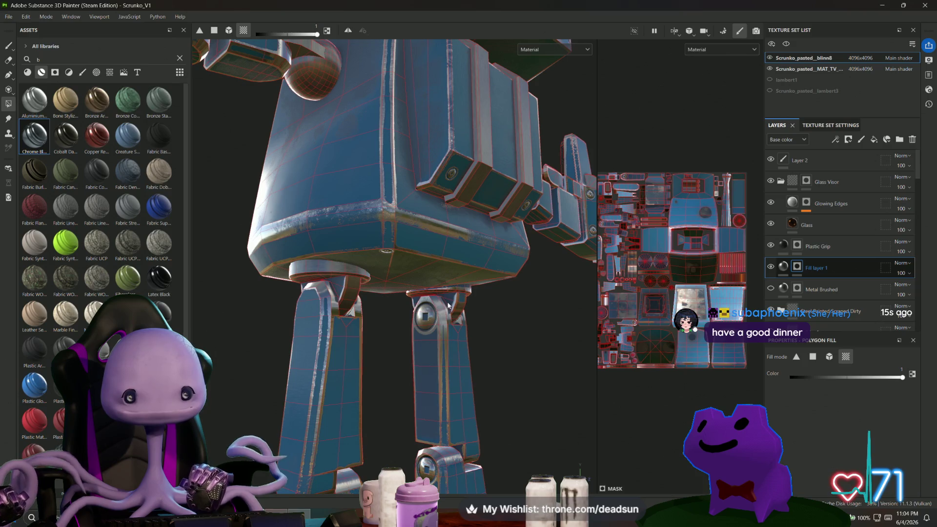
{"action": "left_click_drag", "start_coordinate": [337, 283], "coordinate": [335, 309], "text": "alt"}
{"action": "left_click_drag", "start_coordinate": [398, 331], "coordinate": [374, 358], "text": "alt"}
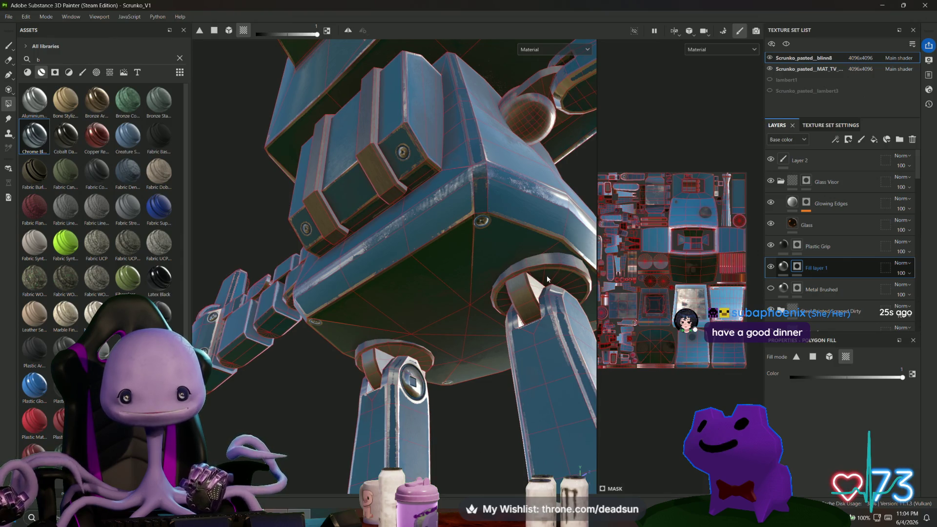
{"action": "mouse_move", "coordinate": [506, 303]}
{"action": "left_mouse_down", "text": "alt"}
{"action": "mouse_move", "coordinate": [350, 324]}
{"action": "mouse_move", "coordinate": [299, 317]}
{"action": "mouse_move", "coordinate": [464, 271]}
{"action": "mouse_move", "coordinate": [400, 260]}
{"action": "mouse_move", "coordinate": [403, 364]}
{"action": "mouse_move", "coordinate": [477, 335]}
{"action": "mouse_move", "coordinate": [436, 236]}
{"action": "mouse_move", "coordinate": [453, 337]}
{"action": "mouse_move", "coordinate": [363, 327]}
{"action": "mouse_move", "coordinate": [513, 322]}
{"action": "mouse_move", "coordinate": [361, 327]}
{"action": "left_mouse_up", "text": "alt"}
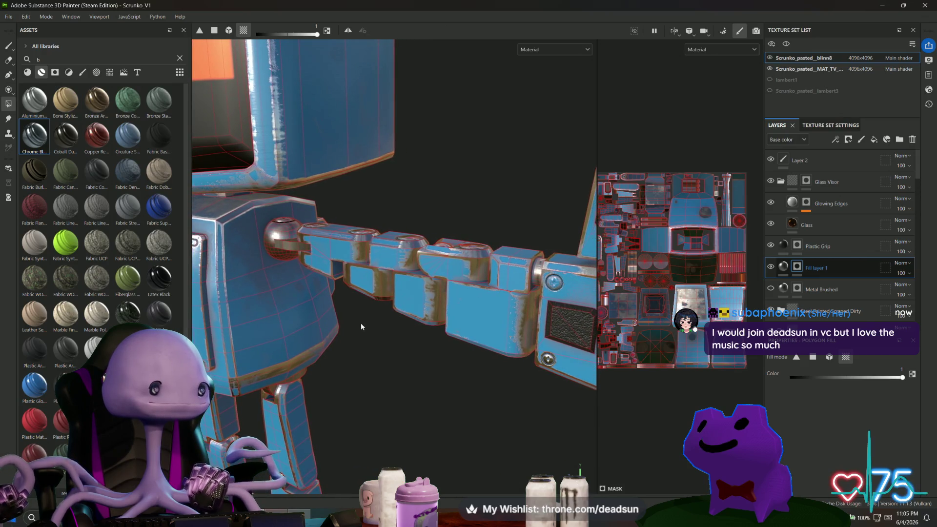
{"action": "mouse_move", "coordinate": [425, 328]}
{"action": "left_mouse_down", "text": "alt"}
{"action": "mouse_move", "coordinate": [440, 383]}
{"action": "mouse_move", "coordinate": [513, 336]}
{"action": "mouse_move", "coordinate": [443, 350]}
{"action": "mouse_move", "coordinate": [429, 337]}
{"action": "mouse_move", "coordinate": [476, 345]}
{"action": "left_mouse_up", "text": "alt"}
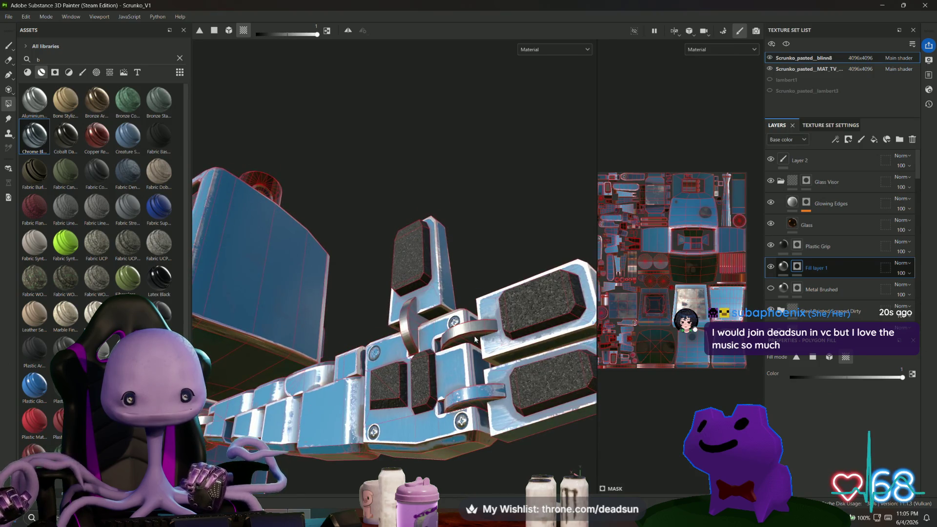
{"action": "mouse_move", "coordinate": [482, 386]}
{"action": "left_mouse_down", "text": "alt"}
{"action": "mouse_move", "coordinate": [293, 404]}
{"action": "mouse_move", "coordinate": [418, 404]}
{"action": "mouse_move", "coordinate": [324, 362]}
{"action": "left_mouse_up", "text": "alt"}
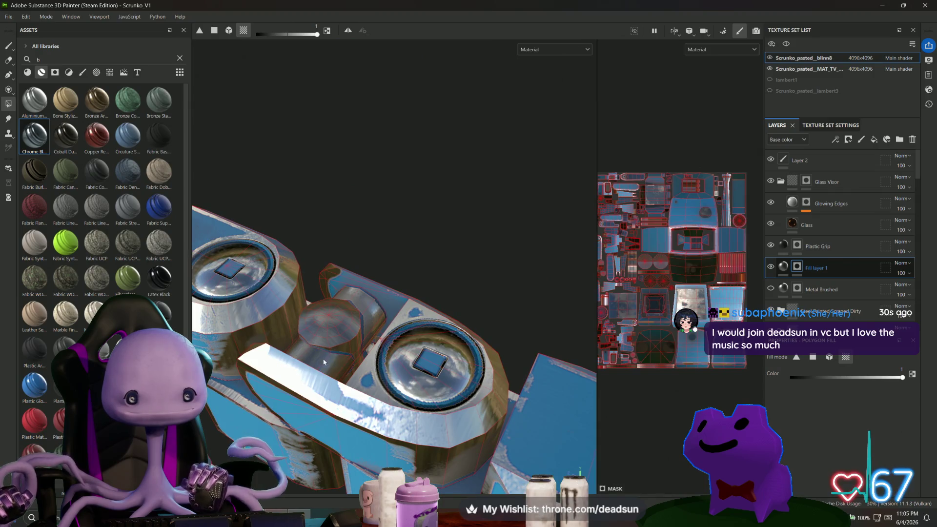
{"action": "left_click_drag", "start_coordinate": [368, 322], "coordinate": [512, 322], "text": "alt"}
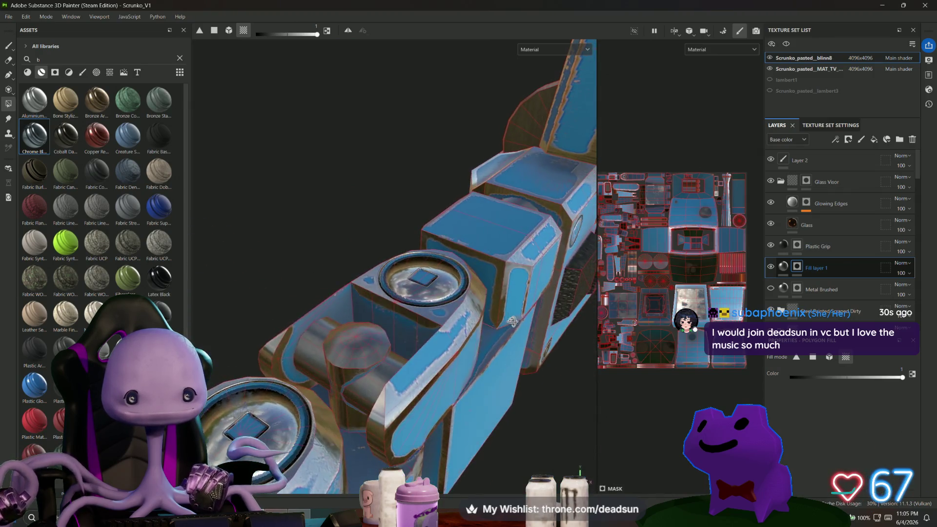
{"action": "mouse_move", "coordinate": [389, 384]}
{"action": "left_mouse_down", "text": "alt"}
{"action": "mouse_move", "coordinate": [454, 398]}
{"action": "mouse_move", "coordinate": [328, 341]}
{"action": "mouse_move", "coordinate": [377, 314]}
{"action": "mouse_move", "coordinate": [346, 372]}
{"action": "mouse_move", "coordinate": [222, 344]}
{"action": "mouse_move", "coordinate": [394, 362]}
{"action": "mouse_move", "coordinate": [490, 297]}
{"action": "mouse_move", "coordinate": [557, 339]}
{"action": "mouse_move", "coordinate": [556, 347]}
{"action": "mouse_move", "coordinate": [550, 341]}
{"action": "left_mouse_up", "text": "alt"}
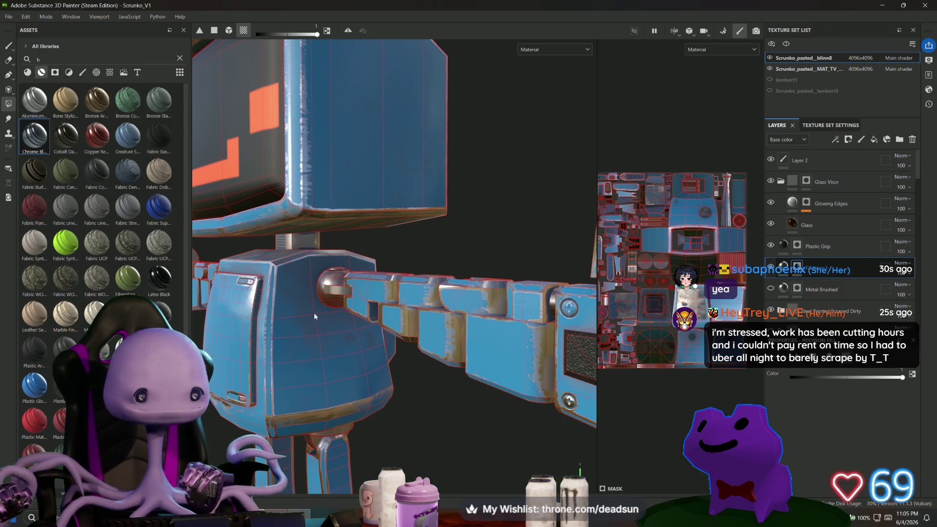
{"action": "scroll", "coordinate": [339, 318], "scroll_direction": "down", "scroll_amount": 5}
{"action": "mouse_move", "coordinate": [406, 365]}
{"action": "left_mouse_down", "text": "alt"}
{"action": "mouse_move", "coordinate": [532, 422]}
{"action": "mouse_move", "coordinate": [428, 398]}
{"action": "mouse_move", "coordinate": [278, 325]}
{"action": "mouse_move", "coordinate": [286, 274]}
{"action": "left_mouse_up", "text": "alt"}
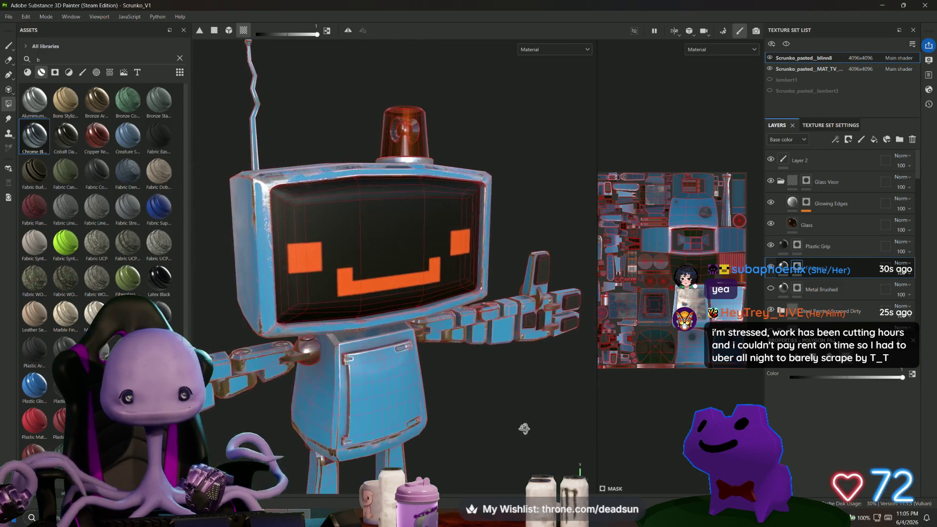
{"action": "left_click_drag", "start_coordinate": [329, 348], "coordinate": [389, 410], "text": "alt"}
{"action": "mouse_move", "coordinate": [389, 410]}
{"action": "right_mouse_down", "text": "alt"}
{"action": "mouse_move", "coordinate": [431, 412]}
{"action": "mouse_move", "coordinate": [420, 402]}
{"action": "right_mouse_up", "text": "alt"}
{"action": "mouse_move", "coordinate": [420, 401]}
{"action": "left_mouse_down", "text": "alt"}
{"action": "mouse_move", "coordinate": [409, 393]}
{"action": "mouse_move", "coordinate": [439, 397]}
{"action": "mouse_move", "coordinate": [476, 464]}
{"action": "mouse_move", "coordinate": [490, 360]}
{"action": "mouse_move", "coordinate": [444, 386]}
{"action": "mouse_move", "coordinate": [365, 396]}
{"action": "mouse_move", "coordinate": [390, 358]}
{"action": "mouse_move", "coordinate": [381, 391]}
{"action": "mouse_move", "coordinate": [371, 370]}
{"action": "left_mouse_up", "text": "alt"}
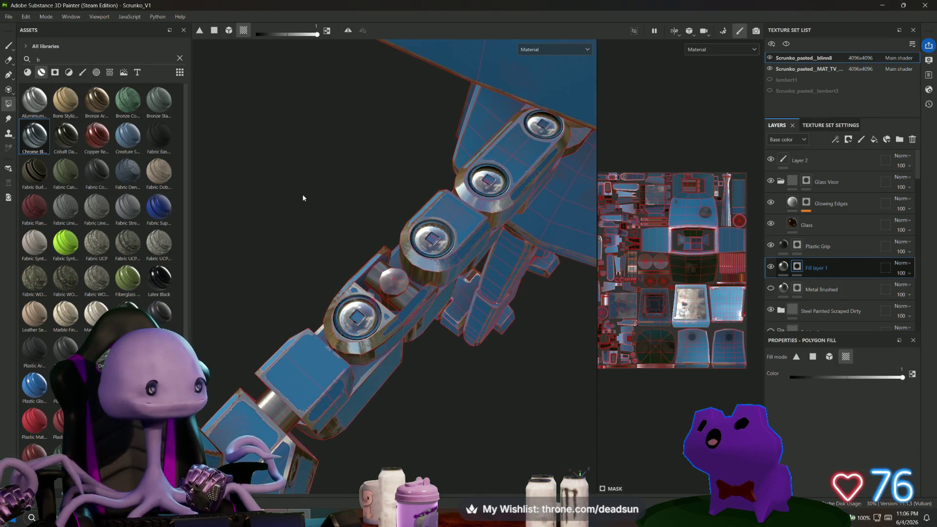
{"action": "mouse_move", "coordinate": [293, 218]}
{"action": "right_mouse_down", "text": "alt"}
{"action": "mouse_move", "coordinate": [282, 226]}
{"action": "mouse_move", "coordinate": [342, 266]}
{"action": "right_mouse_up", "text": "alt"}
{"action": "mouse_move", "coordinate": [343, 266]}
{"action": "middle_mouse_down", "text": "alt"}
{"action": "mouse_move", "coordinate": [320, 259]}
{"action": "mouse_move", "coordinate": [353, 265]}
{"action": "mouse_move", "coordinate": [372, 221]}
{"action": "middle_mouse_up", "text": "alt"}
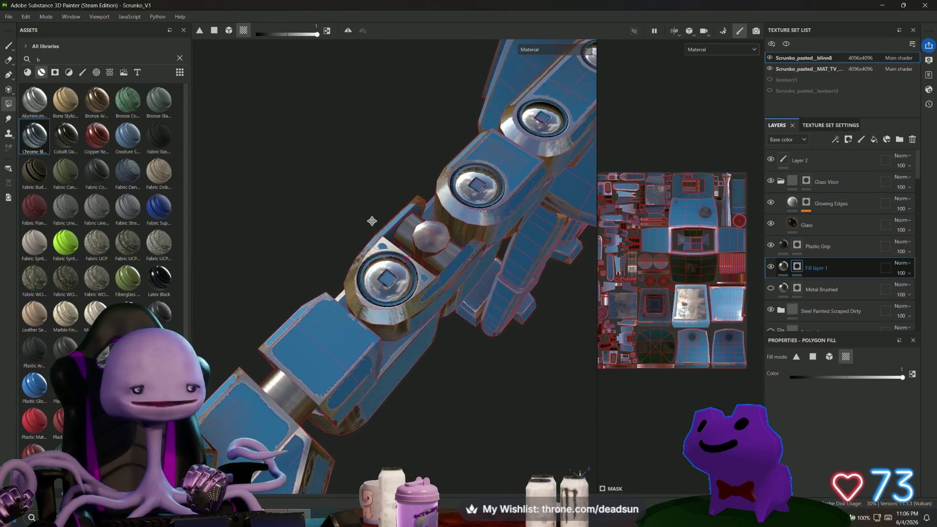
Step: Switch to the Paint tool and shrink the brush size to about 3.8
{"action": "left_click", "coordinate": [10, 46]}
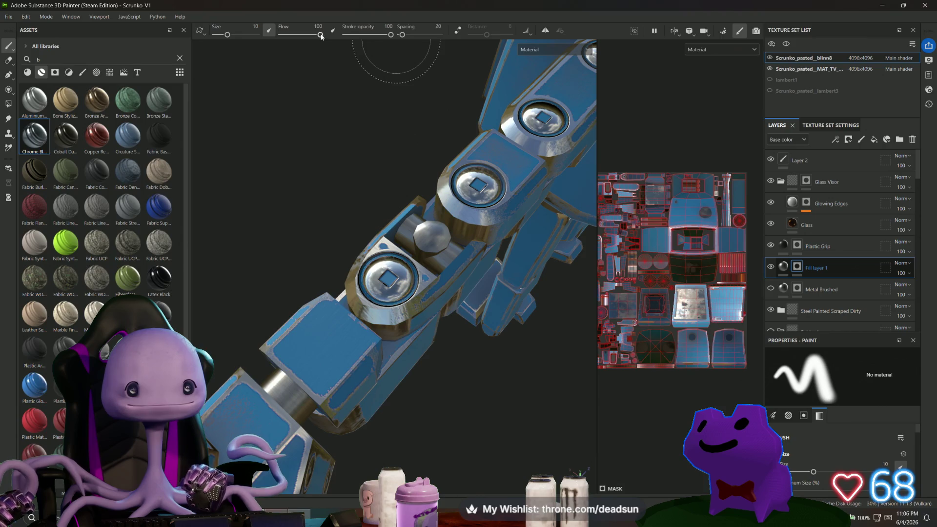
{"action": "mouse_move", "coordinate": [233, 39]}
{"action": "left_mouse_down"}
{"action": "mouse_move", "coordinate": [217, 35]}
{"action": "mouse_move", "coordinate": [226, 35]}
{"action": "left_mouse_up"}
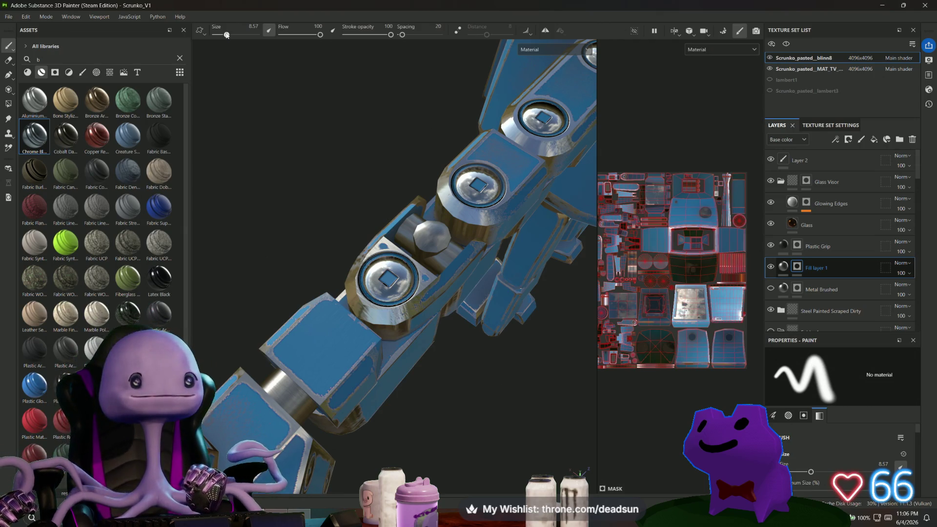
{"action": "left_click_drag", "start_coordinate": [226, 35], "coordinate": [229, 36]}
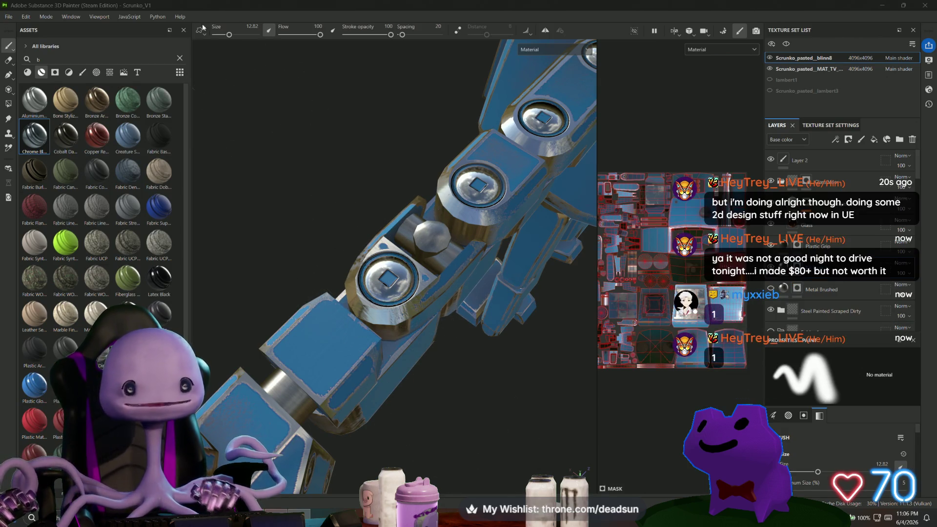
{"action": "left_click_drag", "start_coordinate": [229, 35], "coordinate": [223, 35]}
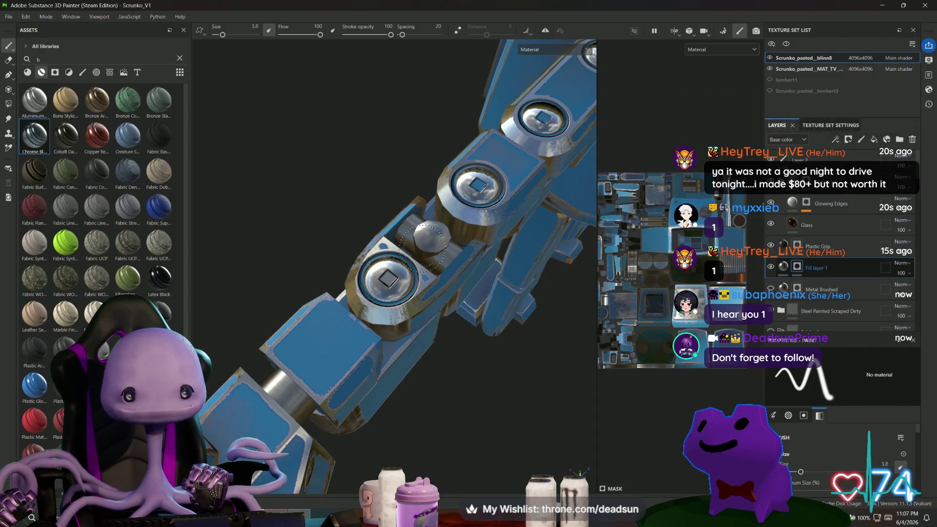
Step: Orbit and zoom around the arm to locate its bolts and the hex nut
{"action": "mouse_move", "coordinate": [463, 180]}
{"action": "left_mouse_down", "text": "alt"}
{"action": "mouse_move", "coordinate": [462, 328]}
{"action": "mouse_move", "coordinate": [418, 272]}
{"action": "mouse_move", "coordinate": [390, 288]}
{"action": "left_mouse_up", "text": "alt"}
{"action": "mouse_move", "coordinate": [391, 288]}
{"action": "right_mouse_down", "text": "alt"}
{"action": "mouse_move", "coordinate": [345, 299]}
{"action": "mouse_move", "coordinate": [558, 420]}
{"action": "mouse_move", "coordinate": [391, 293]}
{"action": "mouse_move", "coordinate": [414, 315]}
{"action": "right_mouse_up", "text": "alt"}
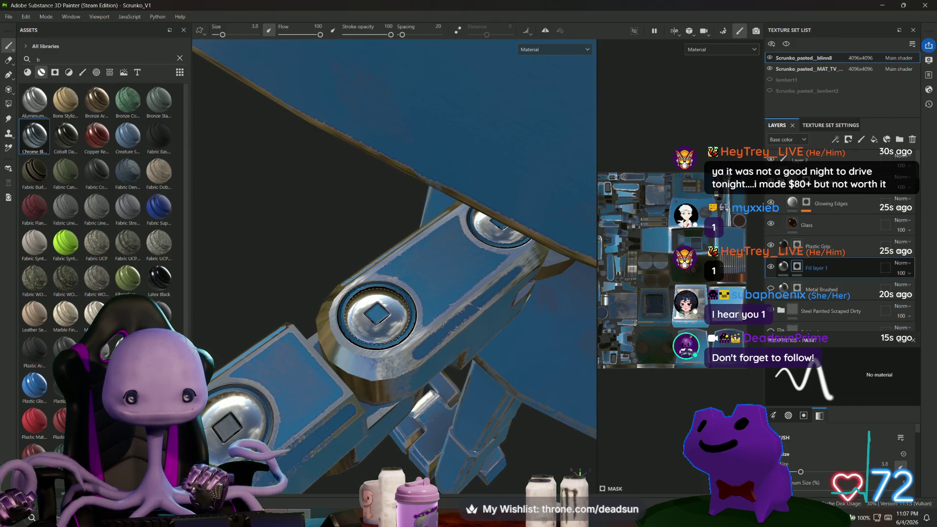
{"action": "left_click_drag", "start_coordinate": [452, 333], "coordinate": [430, 320], "text": "alt"}
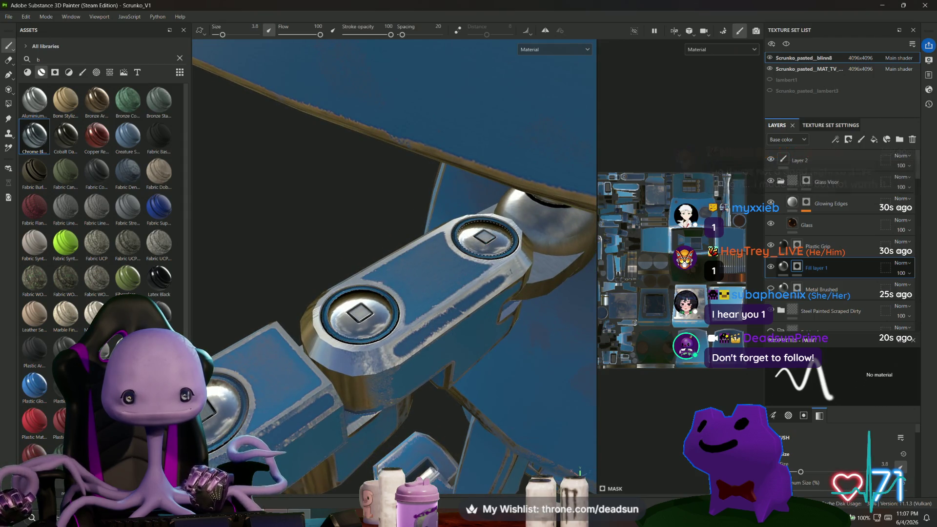
{"action": "mouse_move", "coordinate": [494, 313]}
{"action": "left_mouse_down", "text": "alt"}
{"action": "mouse_move", "coordinate": [519, 403]}
{"action": "mouse_move", "coordinate": [344, 336]}
{"action": "left_mouse_up", "text": "alt"}
{"action": "right_click_drag", "start_coordinate": [344, 336], "coordinate": [166, 210], "text": "alt"}
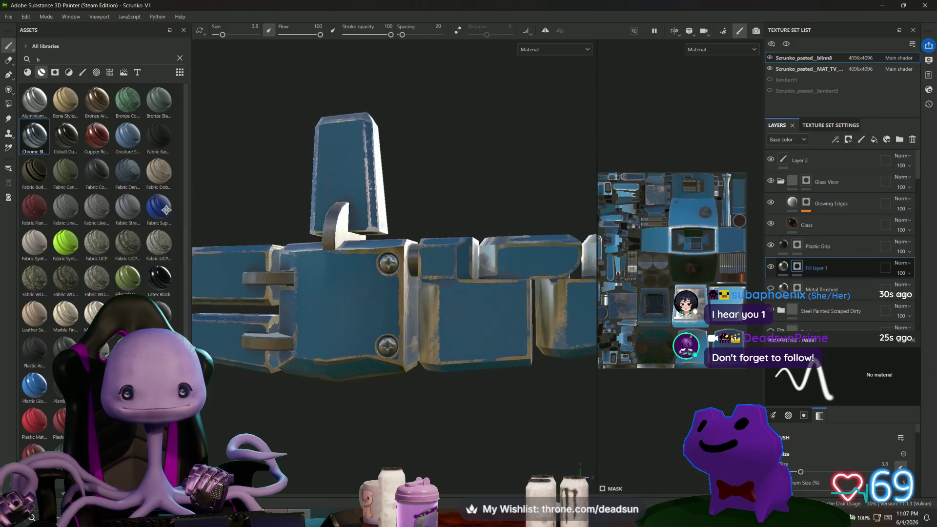
{"action": "mouse_move", "coordinate": [166, 210]}
{"action": "left_mouse_down", "text": "alt"}
{"action": "mouse_move", "coordinate": [230, 203]}
{"action": "mouse_move", "coordinate": [385, 250]}
{"action": "mouse_move", "coordinate": [531, 329]}
{"action": "mouse_move", "coordinate": [354, 194]}
{"action": "mouse_move", "coordinate": [242, 214]}
{"action": "mouse_move", "coordinate": [215, 230]}
{"action": "mouse_move", "coordinate": [179, 291]}
{"action": "mouse_move", "coordinate": [210, 254]}
{"action": "left_mouse_up", "text": "alt"}
{"action": "left_click_drag", "start_coordinate": [451, 330], "coordinate": [491, 247], "text": "alt"}
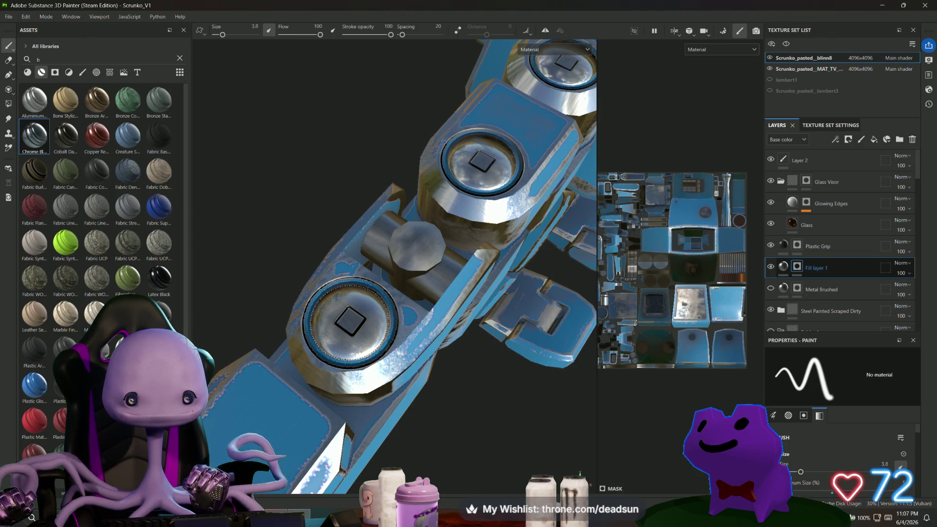
Step: Zoom in on the screwed arm joint and shrink the brush to size 0.94
{"action": "left_click_drag", "start_coordinate": [481, 161], "coordinate": [322, 341], "text": "alt"}
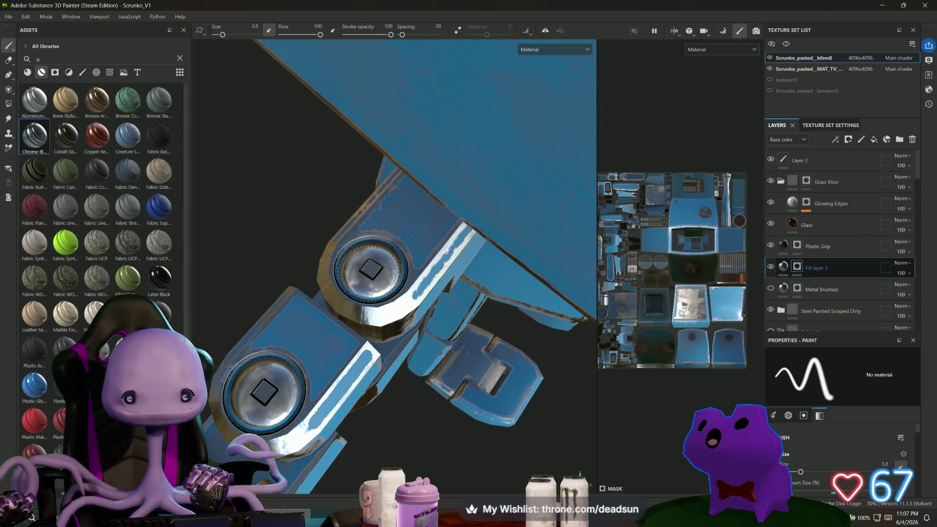
{"action": "mouse_move", "coordinate": [391, 268]}
{"action": "left_mouse_down", "text": "alt"}
{"action": "mouse_move", "coordinate": [356, 244]}
{"action": "mouse_move", "coordinate": [351, 299]}
{"action": "mouse_move", "coordinate": [255, 308]}
{"action": "mouse_move", "coordinate": [61, 267]}
{"action": "mouse_move", "coordinate": [350, 389]}
{"action": "mouse_move", "coordinate": [343, 386]}
{"action": "left_mouse_up", "text": "alt"}
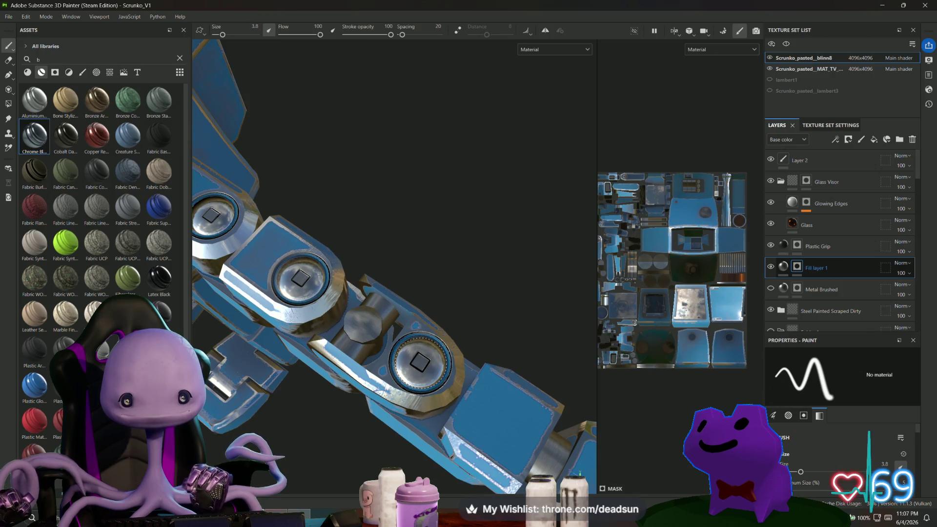
{"action": "left_click_drag", "start_coordinate": [342, 342], "coordinate": [400, 292], "text": "alt"}
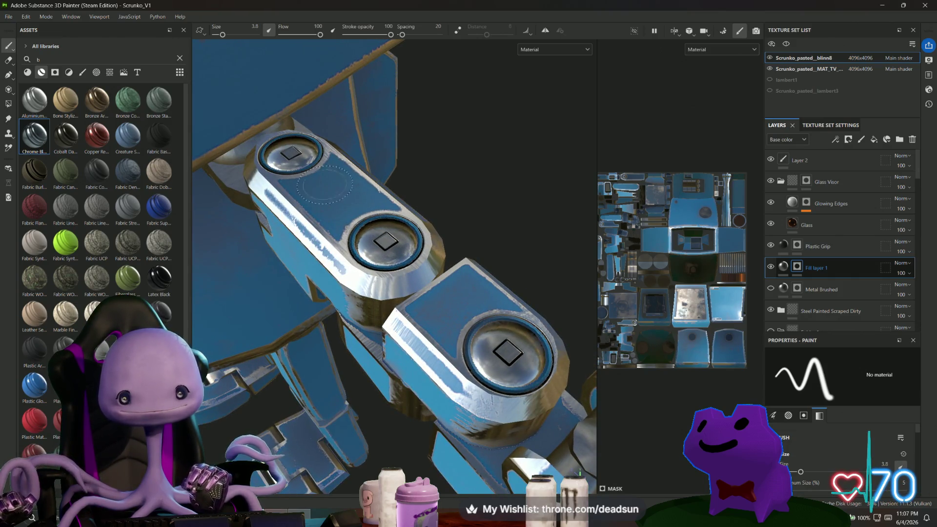
{"action": "mouse_move", "coordinate": [293, 342]}
{"action": "left_mouse_down", "text": "alt"}
{"action": "mouse_move", "coordinate": [314, 360]}
{"action": "mouse_move", "coordinate": [469, 236]}
{"action": "mouse_move", "coordinate": [483, 278]}
{"action": "mouse_move", "coordinate": [491, 395]}
{"action": "left_mouse_up", "text": "alt"}
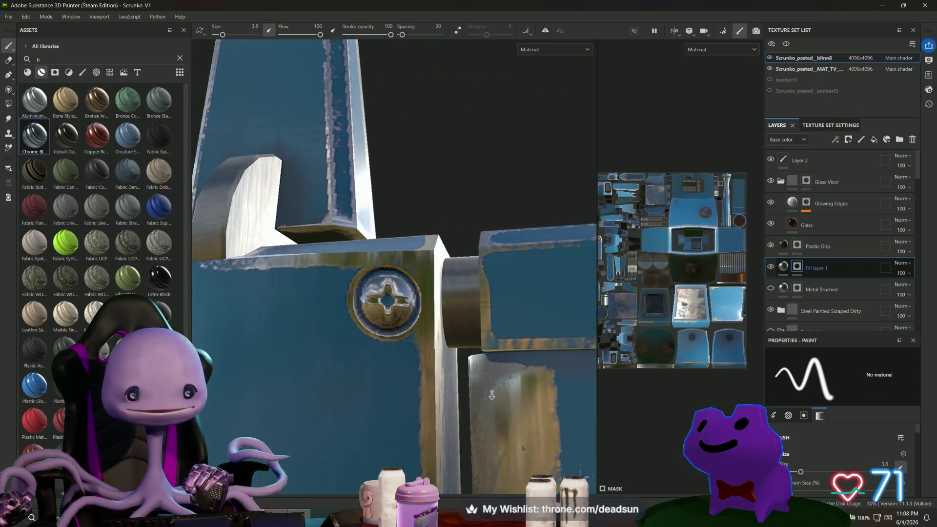
{"action": "right_click_drag", "start_coordinate": [492, 395], "coordinate": [492, 403], "text": "alt"}
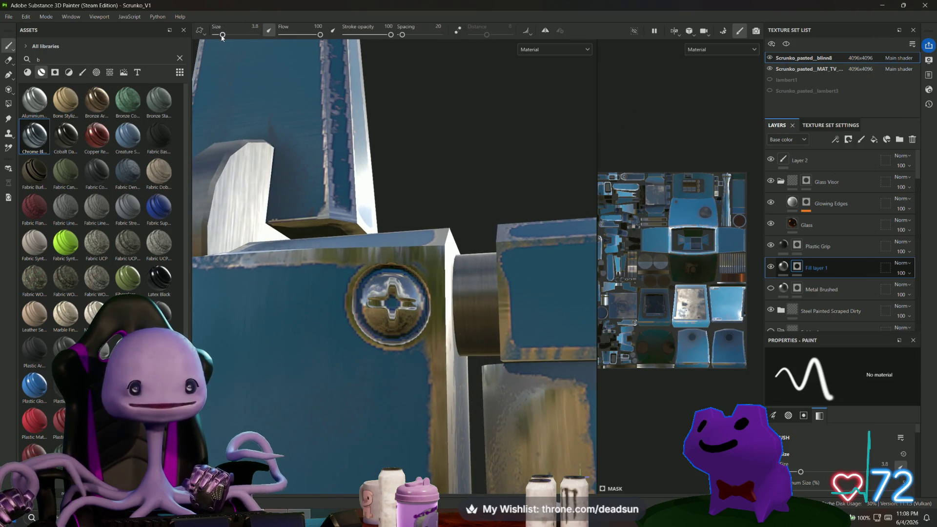
{"action": "left_click_drag", "start_coordinate": [222, 37], "coordinate": [219, 35]}
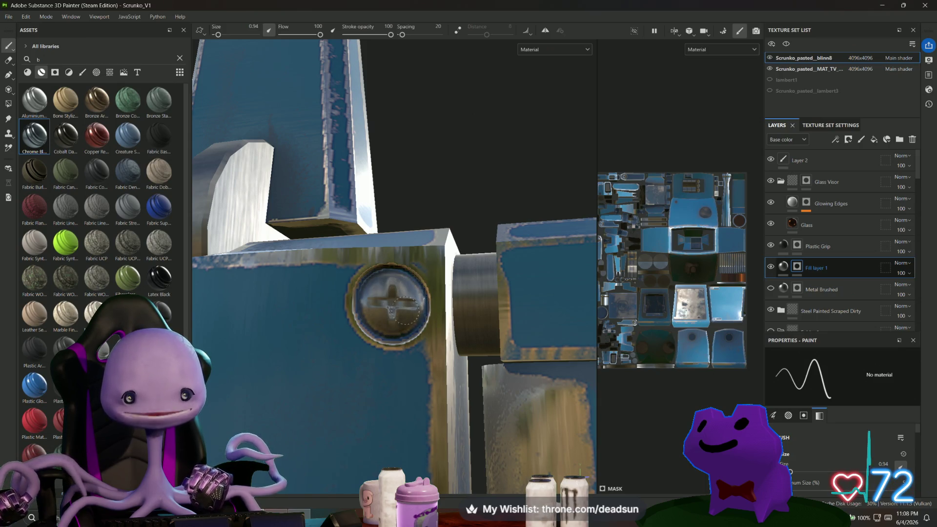
Step: Zoom onto the blue part's two screws and paint brushed metal over the upper screw head
{"action": "left_click_drag", "start_coordinate": [406, 298], "coordinate": [354, 345], "text": "alt"}
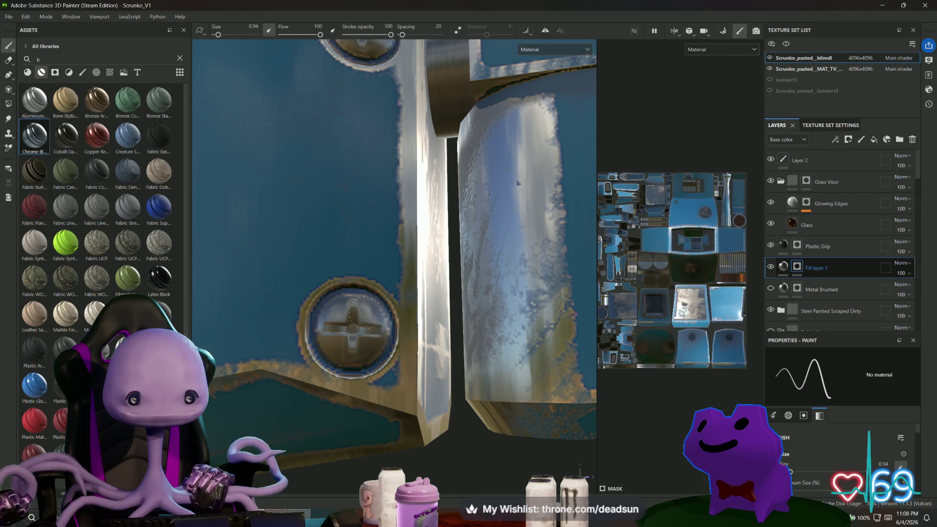
{"action": "scroll", "coordinate": [345, 326], "scroll_direction": "down", "scroll_amount": 5}
{"action": "mouse_move", "coordinate": [345, 326]}
{"action": "left_mouse_down", "text": "alt"}
{"action": "mouse_move", "coordinate": [335, 306]}
{"action": "mouse_move", "coordinate": [418, 351]}
{"action": "mouse_move", "coordinate": [529, 378]}
{"action": "mouse_move", "coordinate": [642, 360]}
{"action": "left_mouse_up", "text": "alt"}
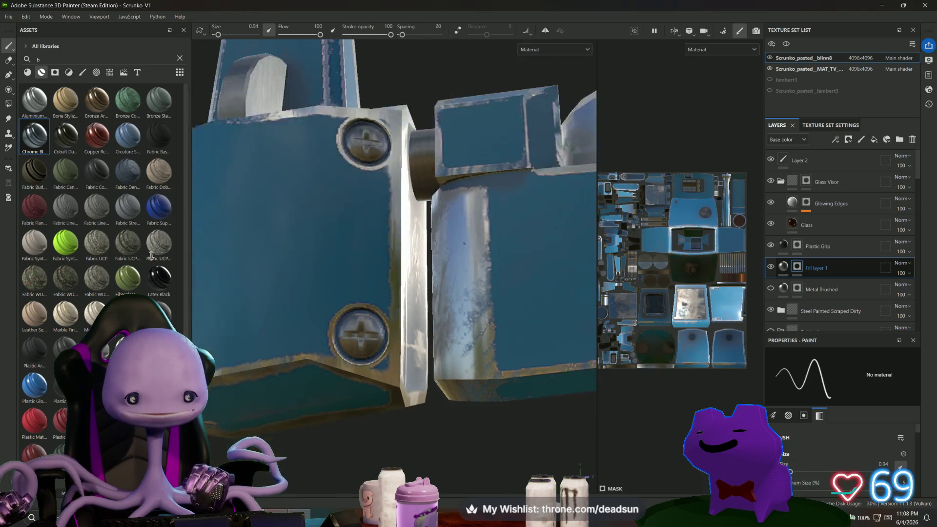
{"action": "scroll", "coordinate": [371, 239], "scroll_direction": "up", "scroll_amount": 10}
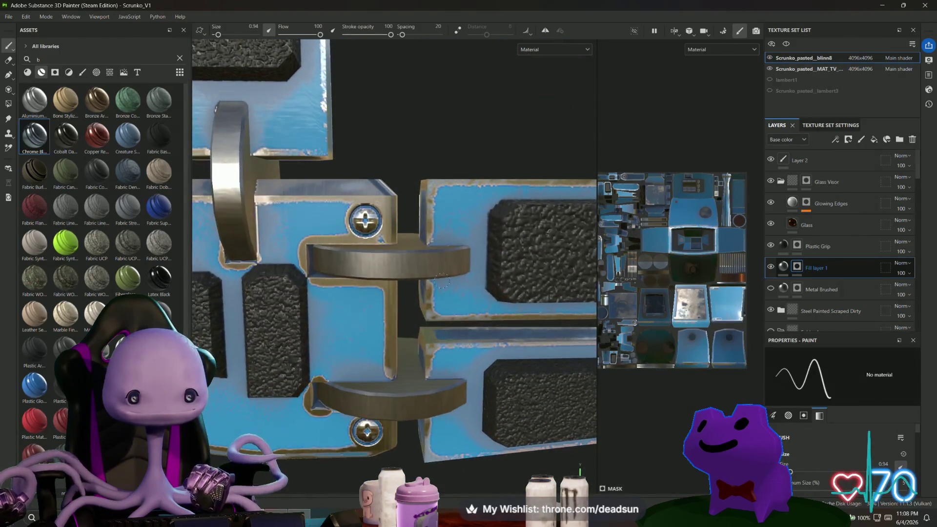
{"action": "left_click_drag", "start_coordinate": [375, 243], "coordinate": [361, 218]}
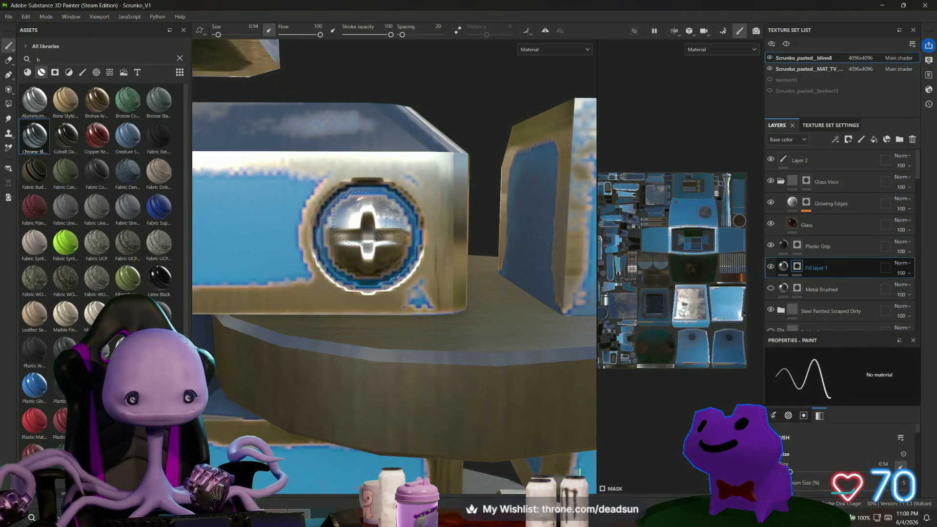
{"action": "mouse_move", "coordinate": [367, 259]}
{"action": "left_mouse_down"}
{"action": "mouse_move", "coordinate": [341, 224]}
{"action": "mouse_move", "coordinate": [376, 212]}
{"action": "left_mouse_up"}
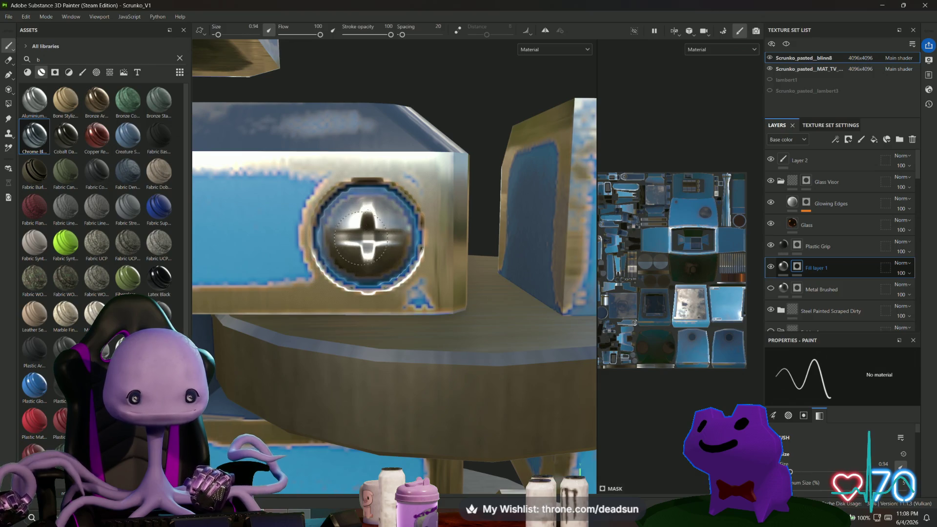
Step: Paint brushed metal over the lower screw's cross-head
{"action": "mouse_move", "coordinate": [368, 311]}
{"action": "middle_mouse_down"}
{"action": "mouse_move", "coordinate": [360, 133]}
{"action": "mouse_move", "coordinate": [396, 391]}
{"action": "mouse_move", "coordinate": [405, 268]}
{"action": "middle_mouse_up"}
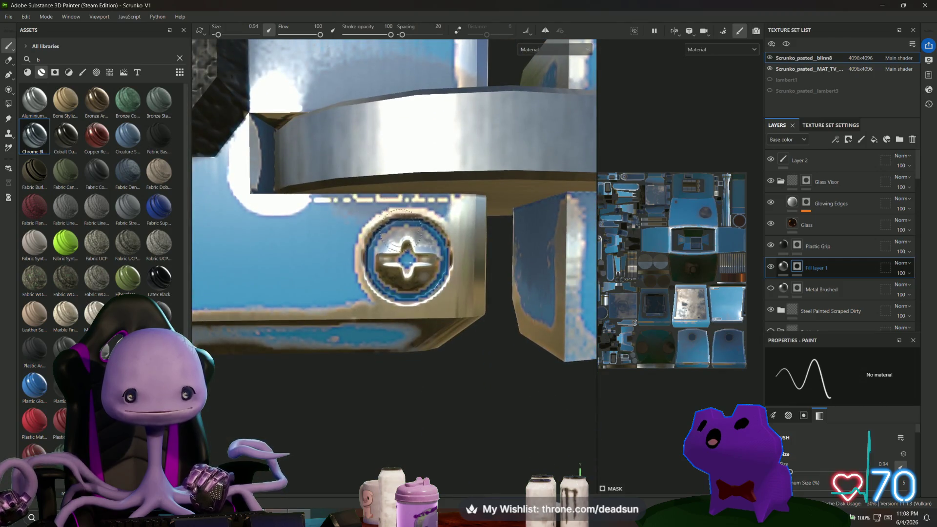
{"action": "left_click_drag", "start_coordinate": [404, 266], "coordinate": [419, 255]}
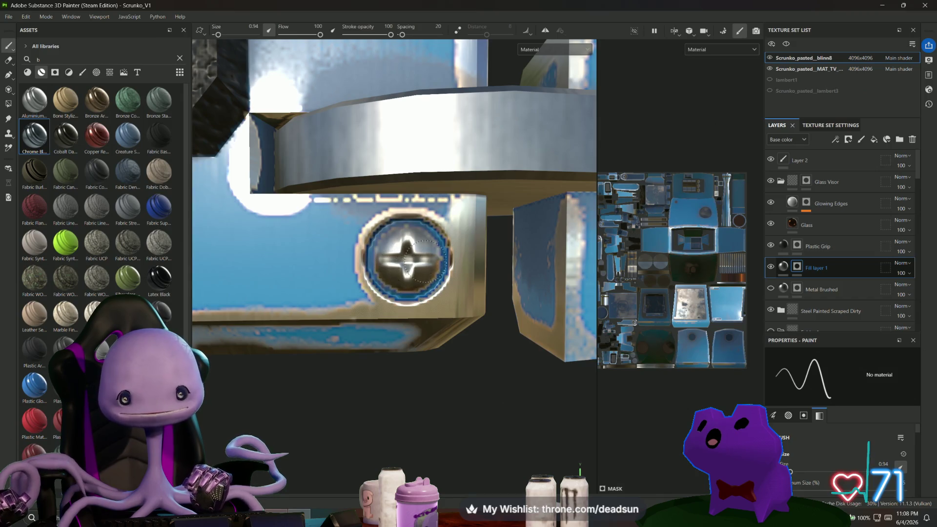
{"action": "scroll", "coordinate": [294, 262], "scroll_direction": "down", "scroll_amount": 3}
{"action": "left_click_drag", "start_coordinate": [293, 262], "coordinate": [460, 367], "text": "alt"}
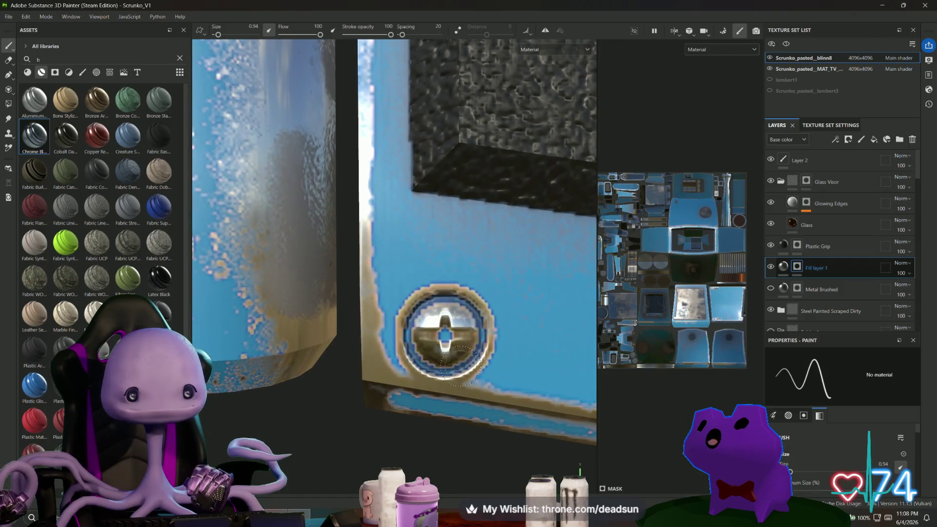